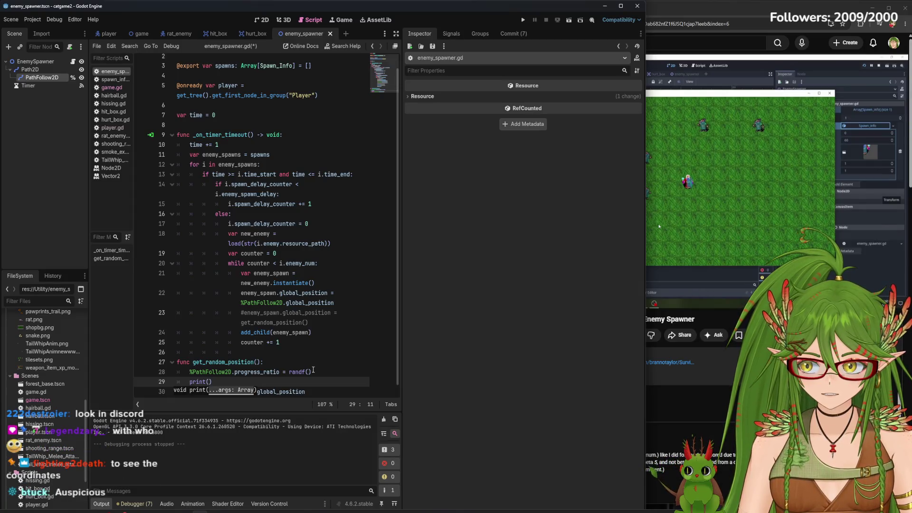
- Dismiss the print() argument hint on line 29 of enemy_spawner.gd
key("Right")
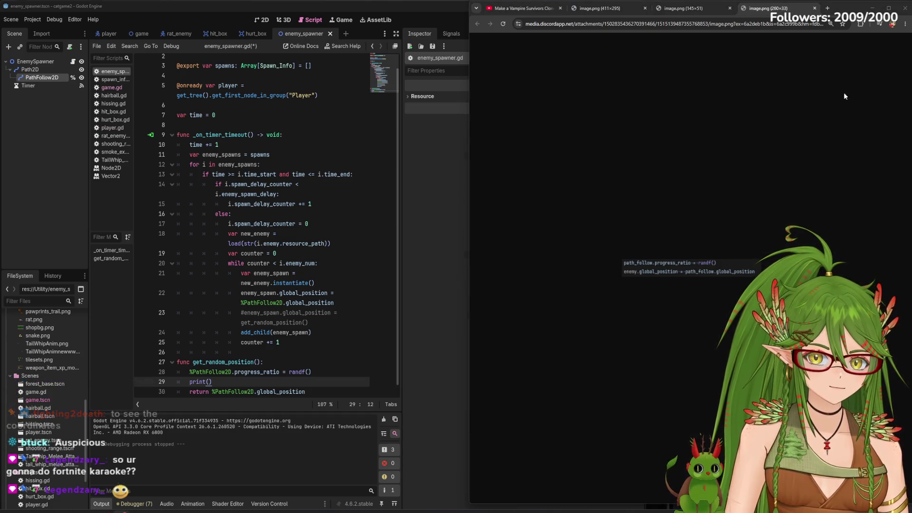
- Compare the larger code screenshot with the two-line path_follow snippet, then return to Godot
left_click(624, 8)
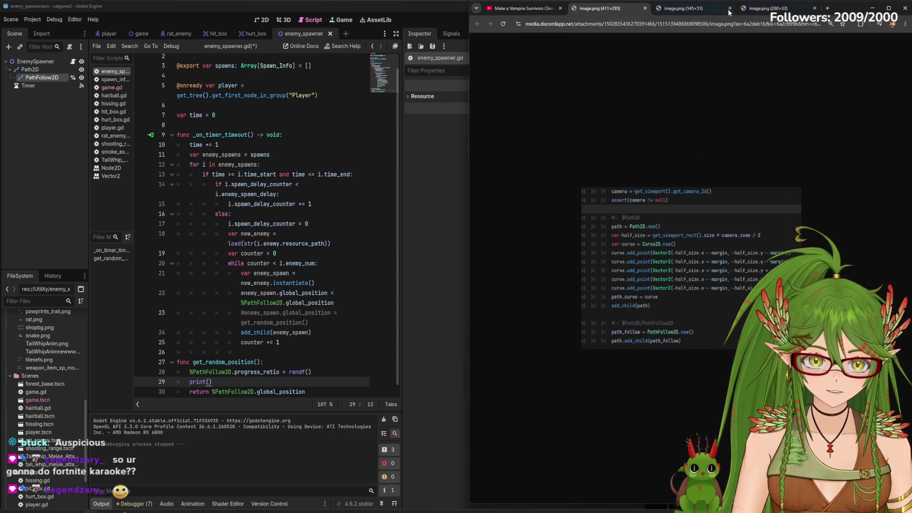
left_click(693, 8)
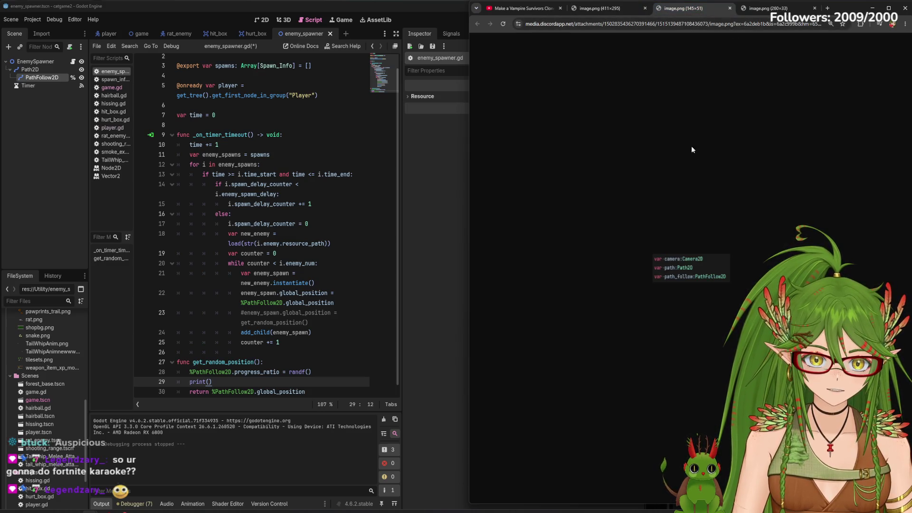
left_click(767, 8)
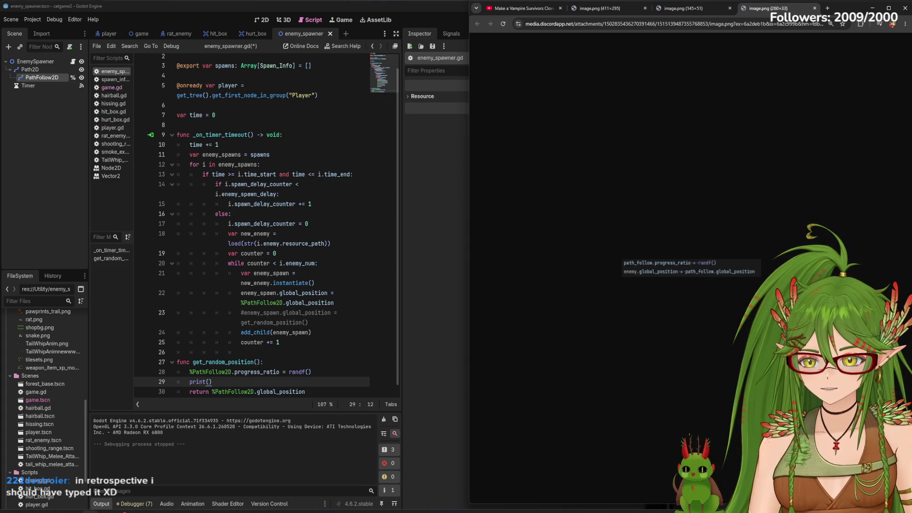
left_click(678, 8)
left_click(601, 8)
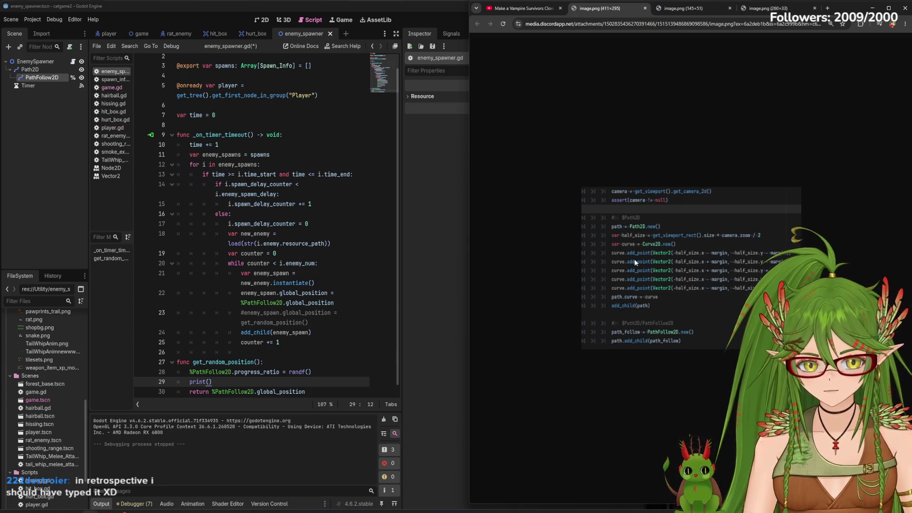
left_click(309, 328)
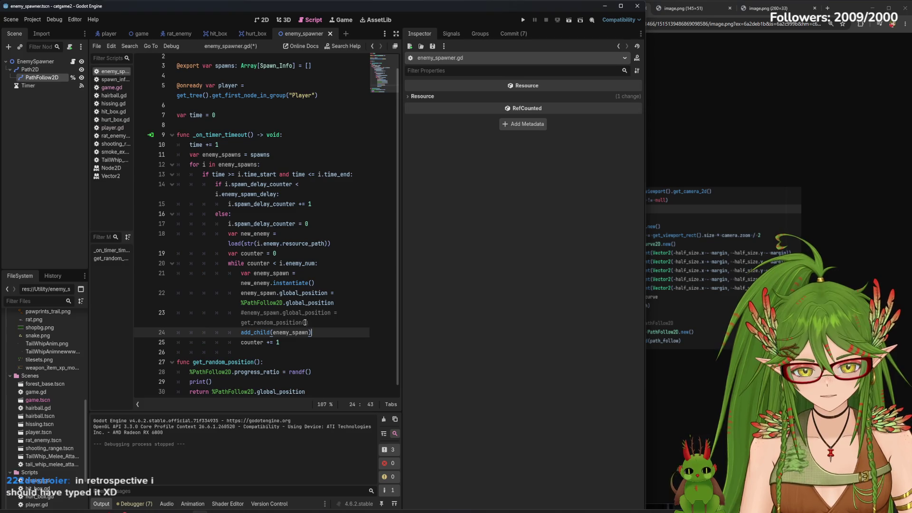
- Remove the stray print from line 28 so it only sets the random progress ratio with randf()
scroll(217, 373, "down", 1)
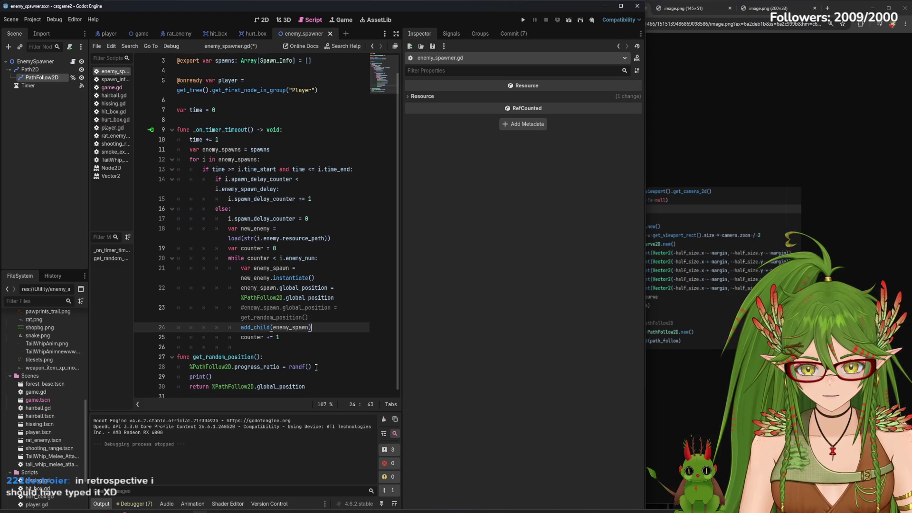
left_click(210, 377)
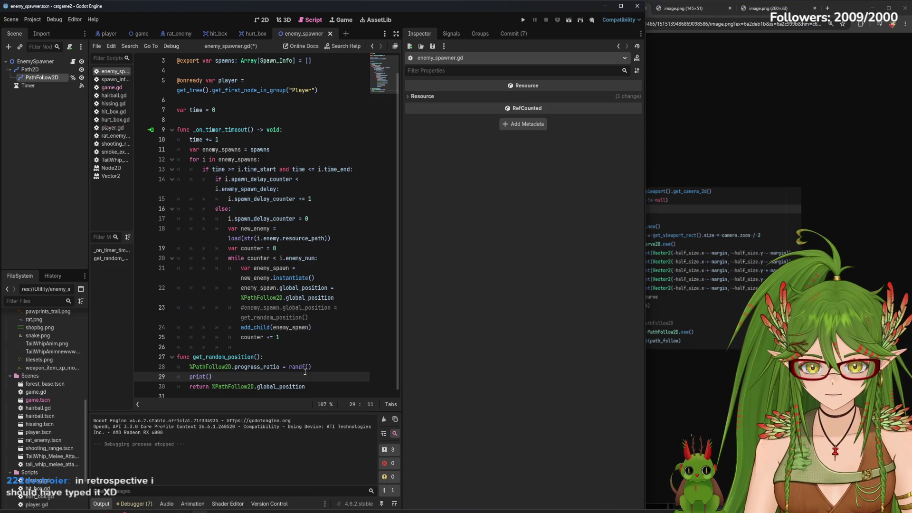
left_click(290, 368)
type("print(")
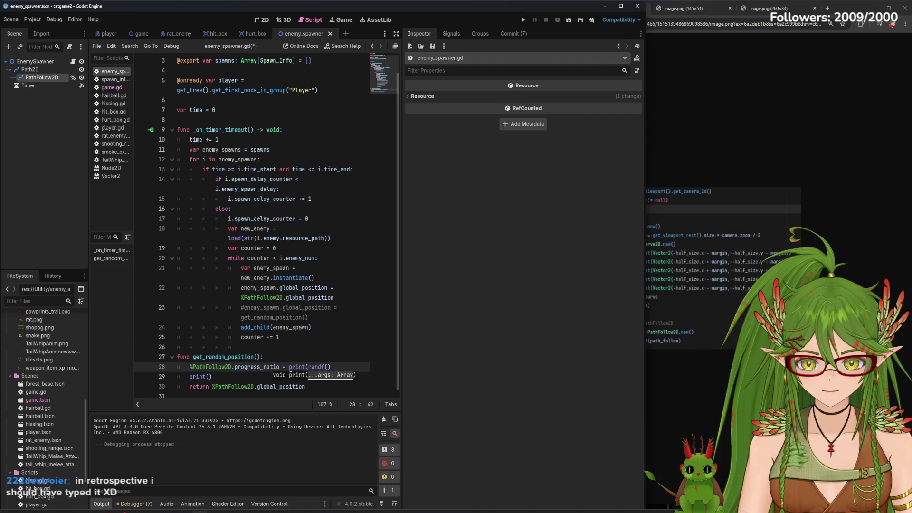
left_click(338, 367)
type(")")
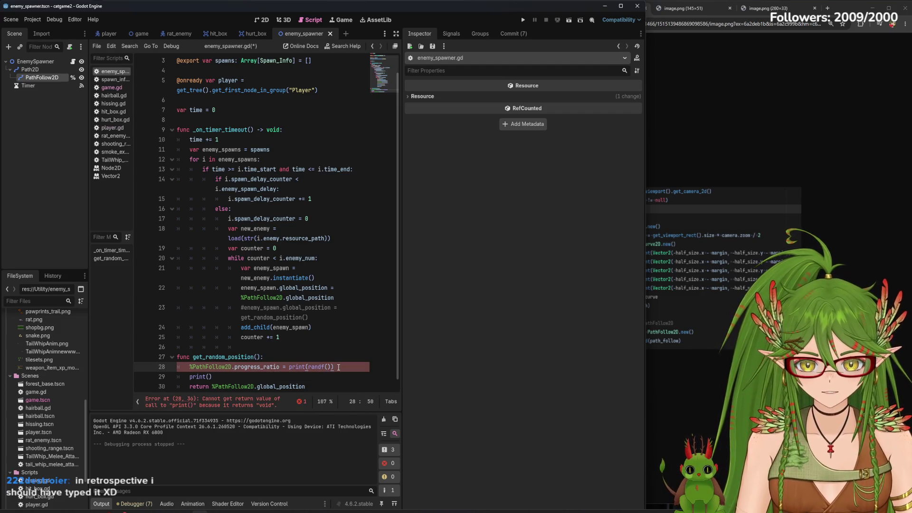
key("Left")
key("Left")
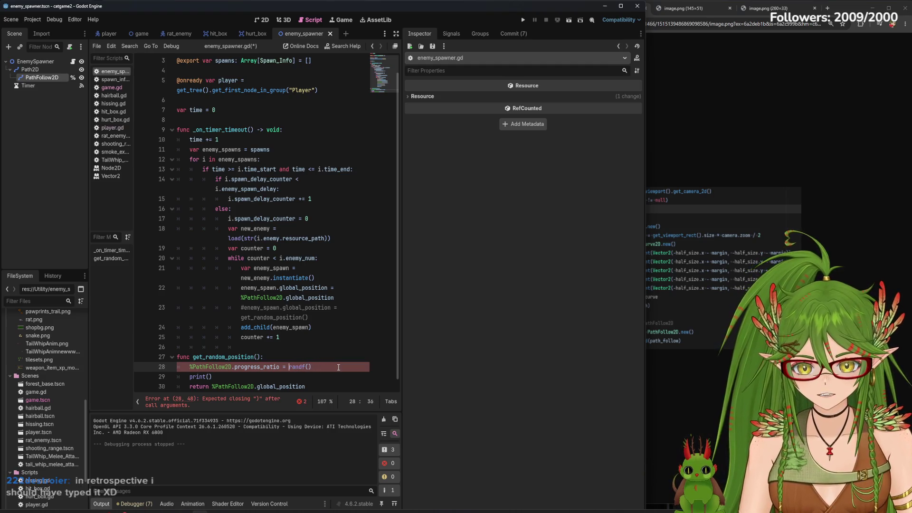
key("BackSpace")
key("BackSpace")
key("Down")
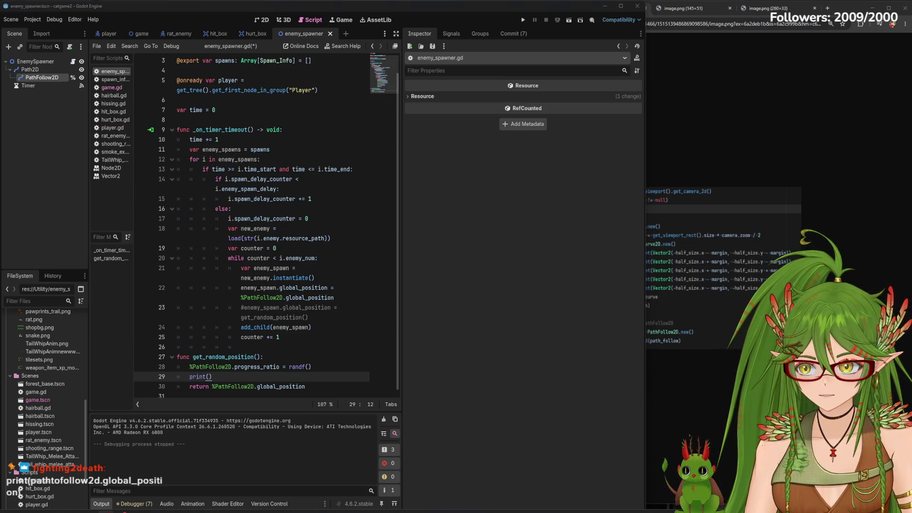
- Write print(pathtofollow2d.global_position) on line 29 and save the script
left_click(227, 373)
type("rint(pathtofollow2d.global_position)")
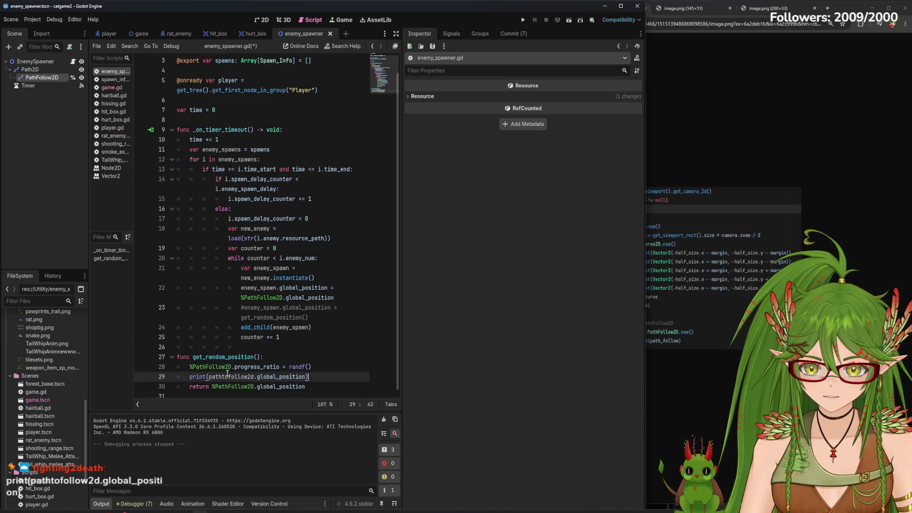
left_click(352, 371)
key("ctrl+s")
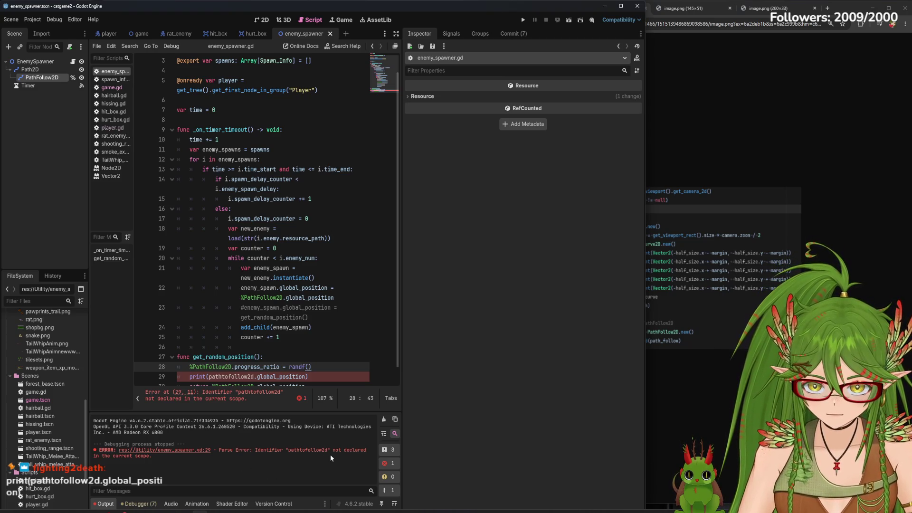
- Edit the identifier inside line 29's print call and save again
left_click(222, 376)
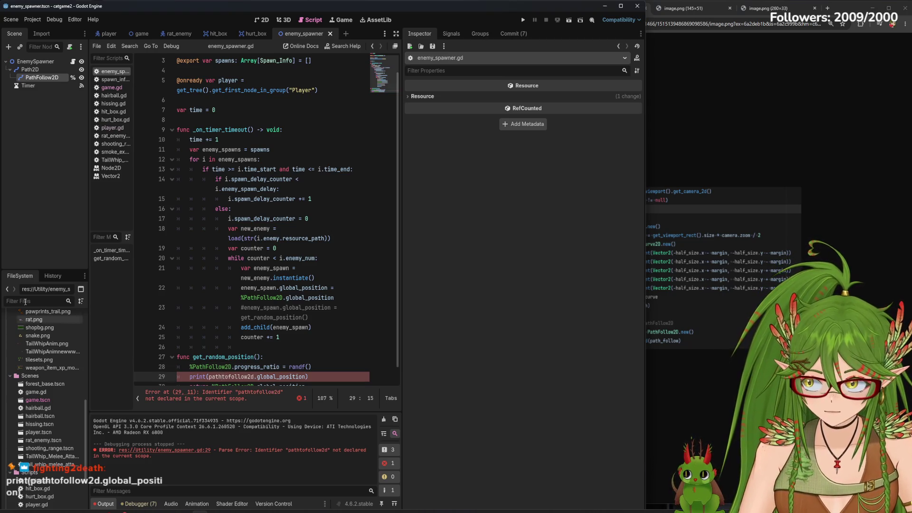
left_click(221, 377)
type(".to")
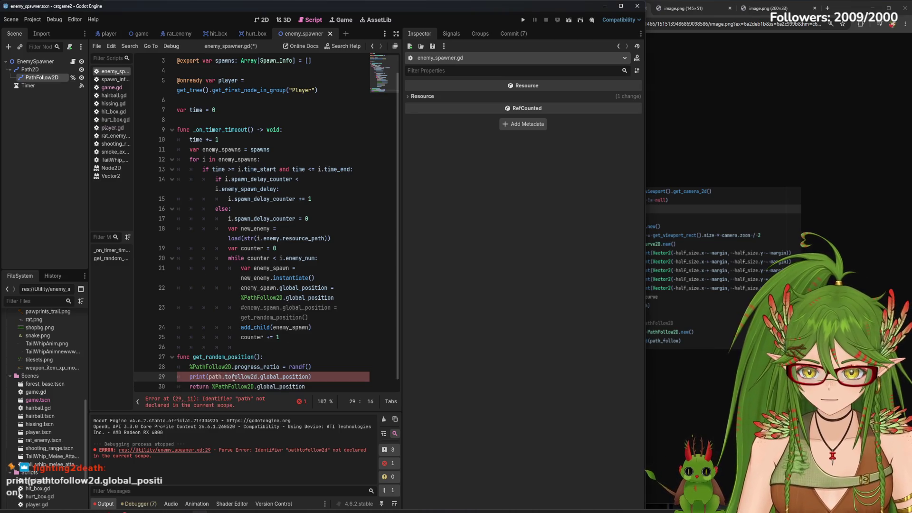
type(".")
mouse_move(245, 385)
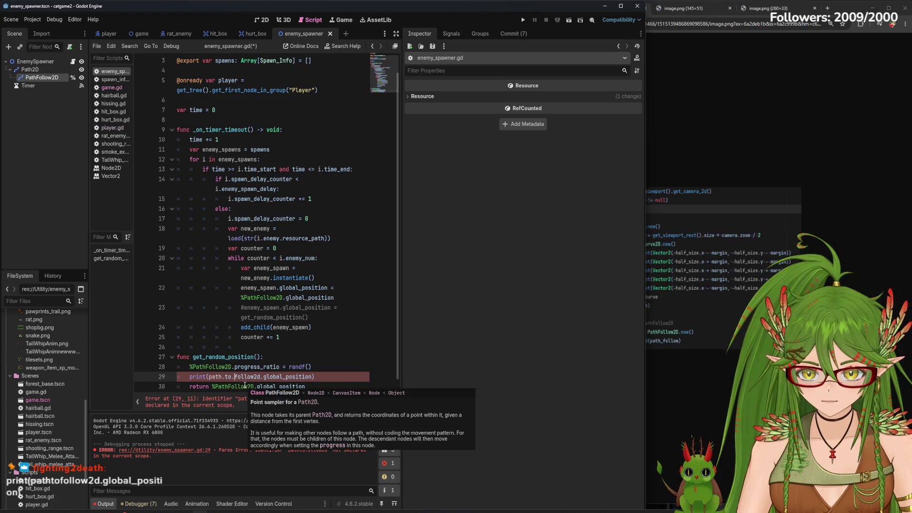
key("BackSpace")
type("D")
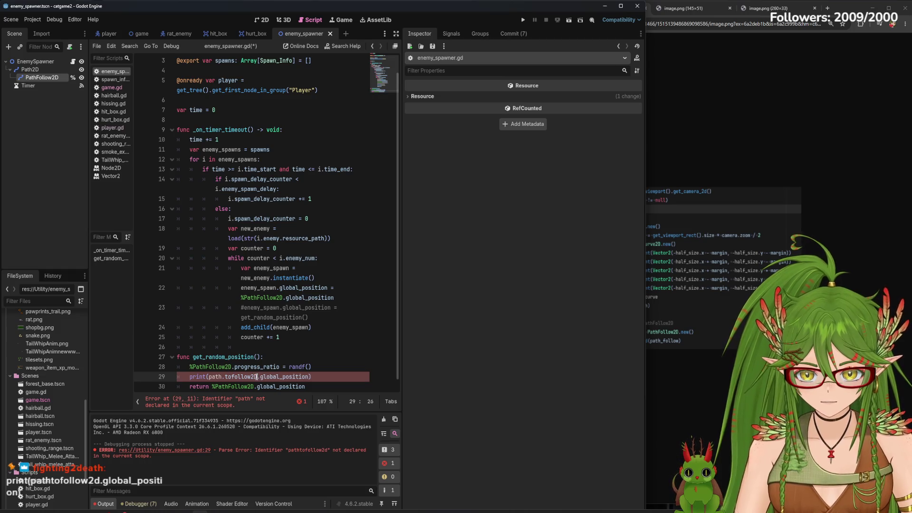
key("BackSpace")
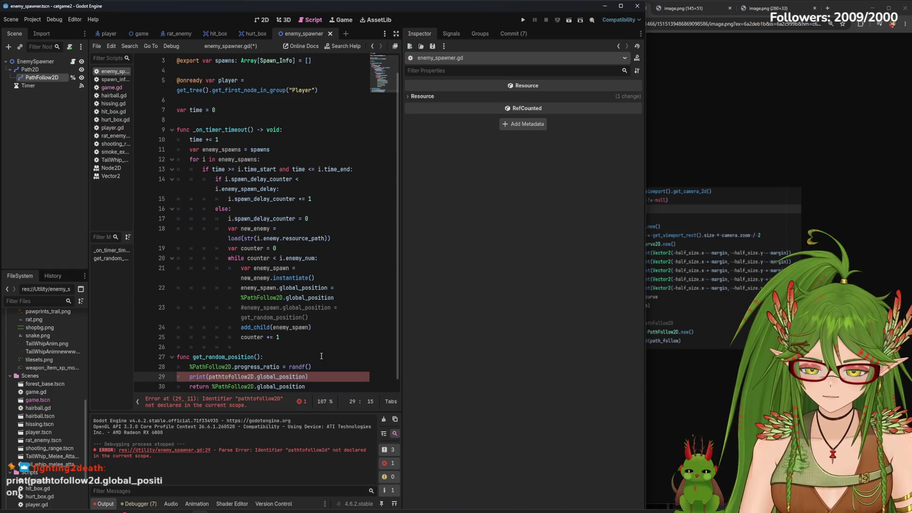
left_click(339, 354)
key("ctrl+s")
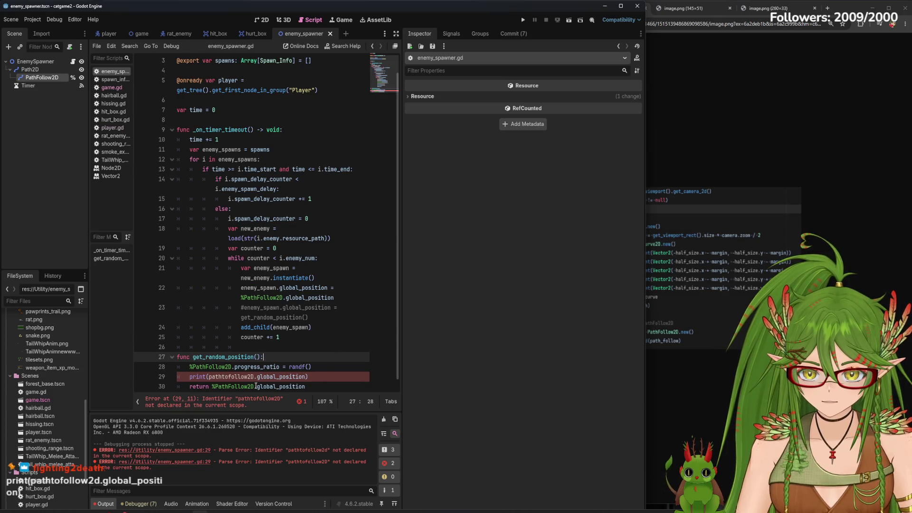
- Replace the identifier with %PathFollow2D via autocomplete so line 29 prints %PathFollow2D.global_position, and save
left_click(217, 377)
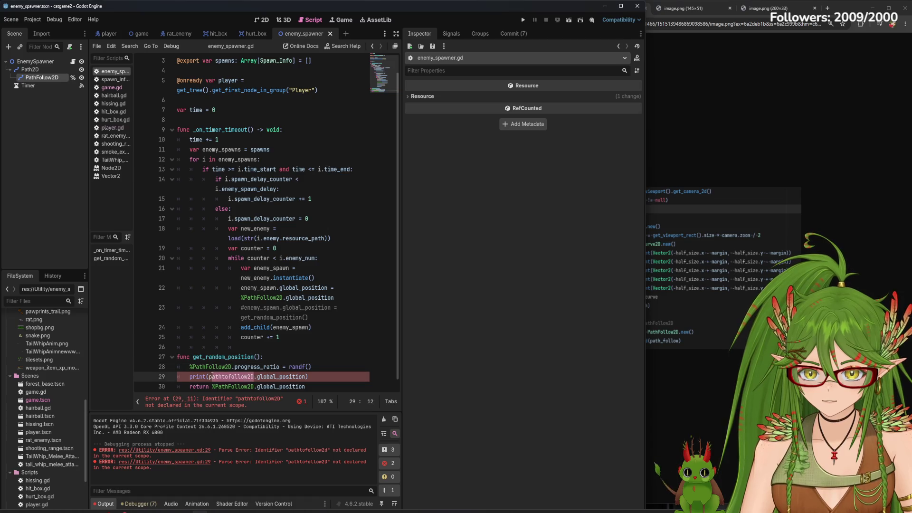
key("BackSpace")
key("BackSpace")
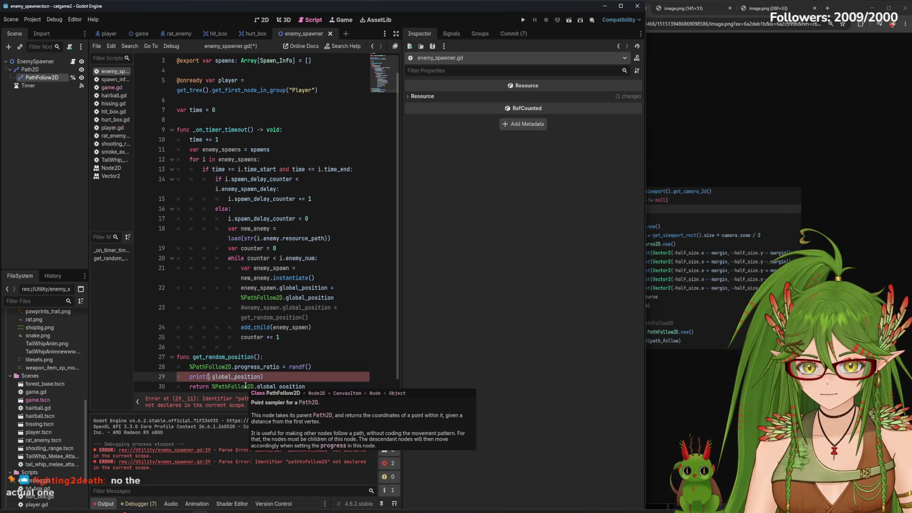
type("%Pa")
key("Return")
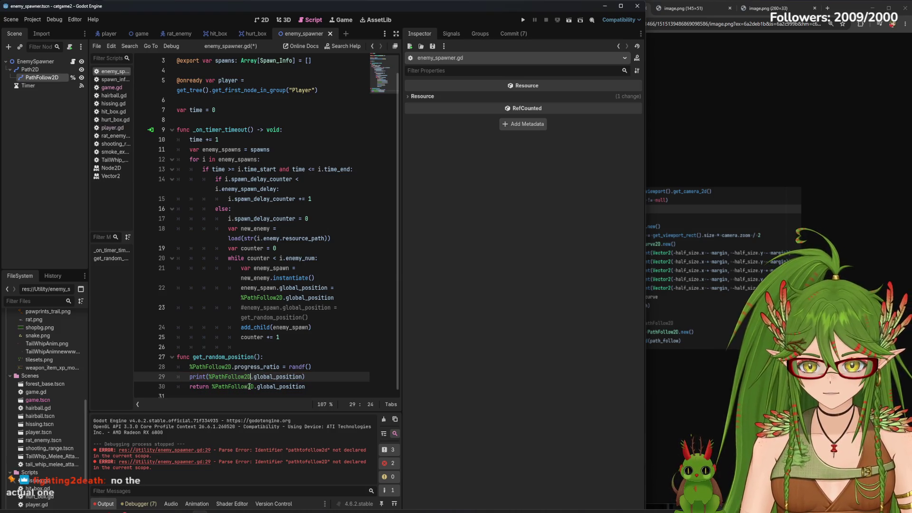
left_click(350, 368)
key("ctrl+s")
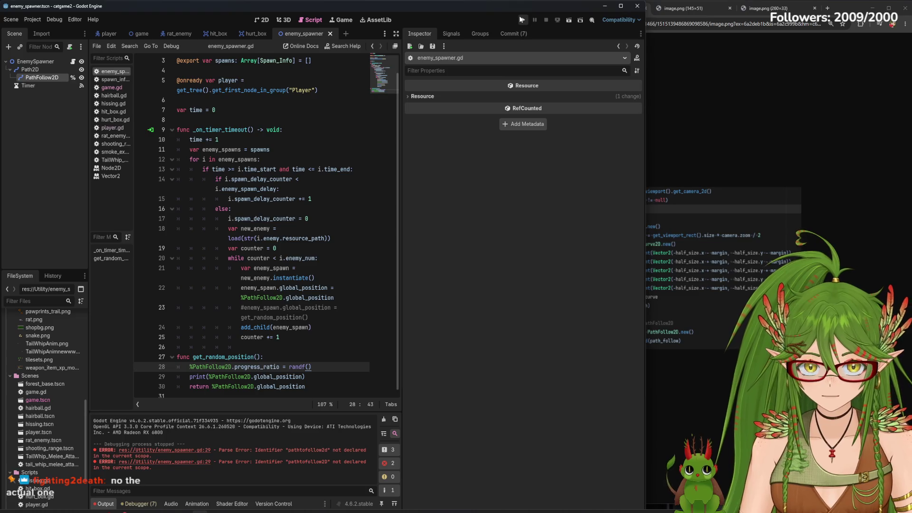
- Test-run the game, change line 29 to print %Path2D.global_position, save, and run again
left_click(522, 19)
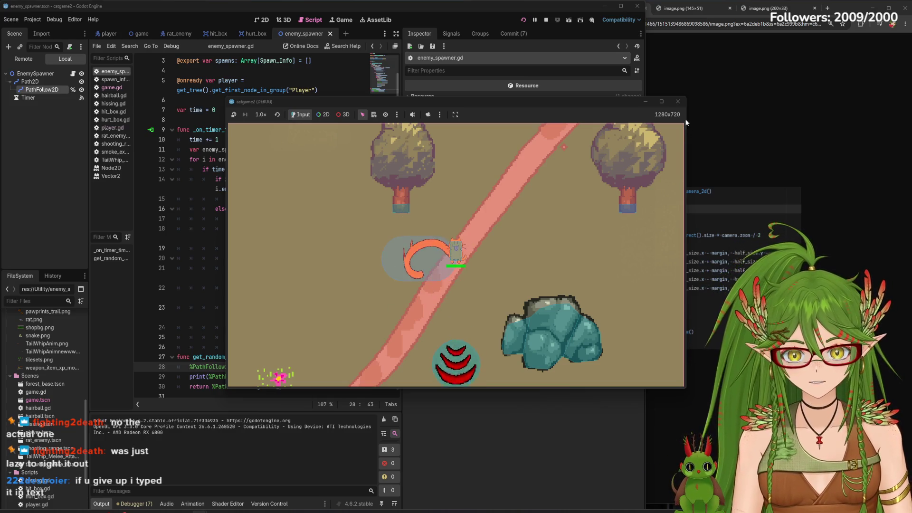
left_click(679, 102)
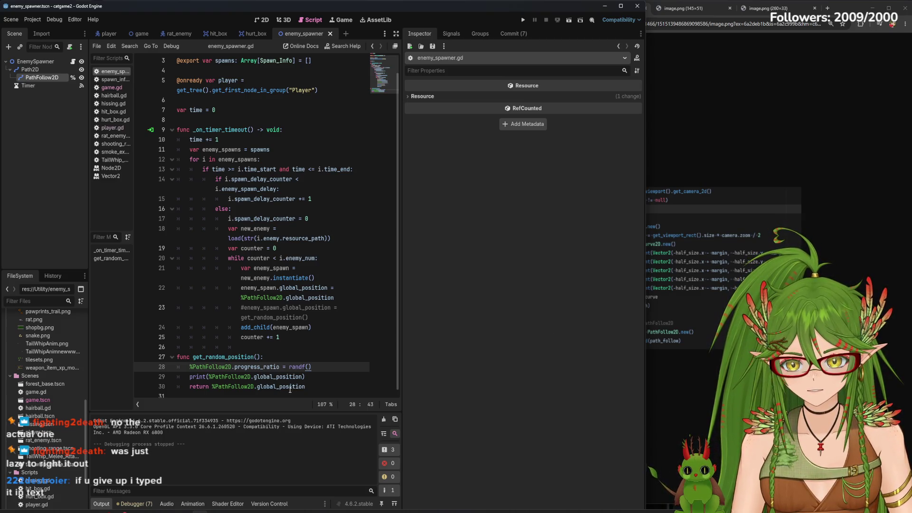
left_click(252, 377)
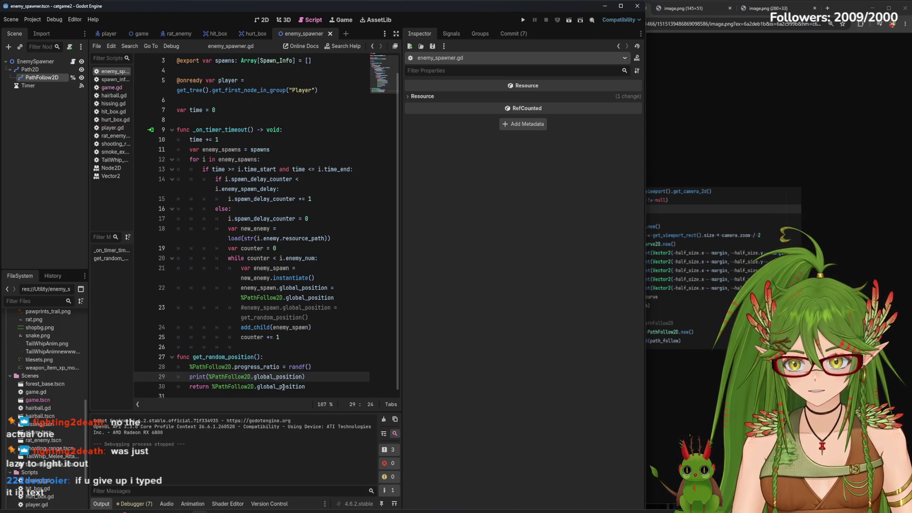
key("Left")
key("Left")
key("BackSpace")
key("BackSpace")
key("BackSpace")
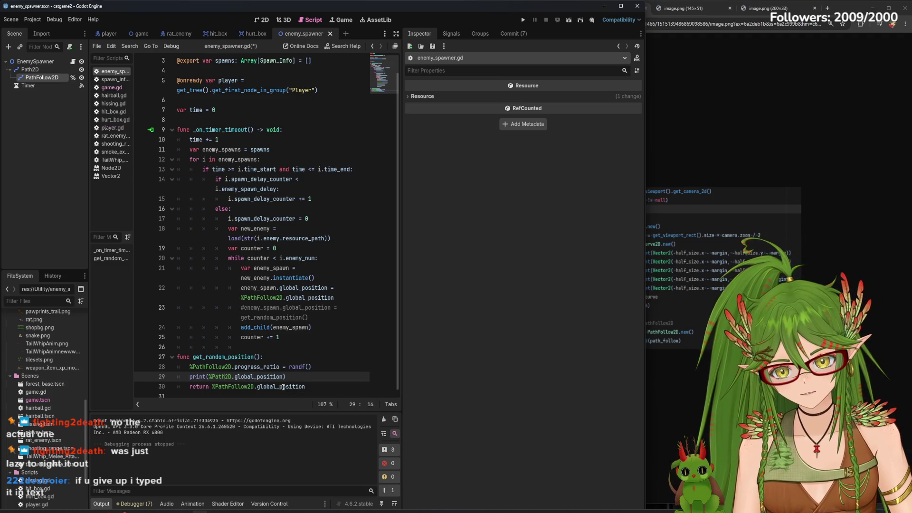
key("ctrl+s")
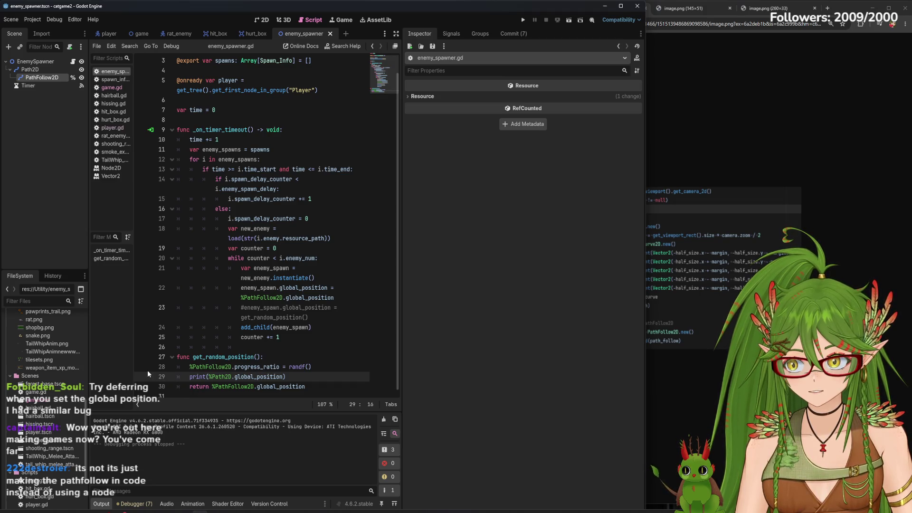
mouse_move(277, 366)
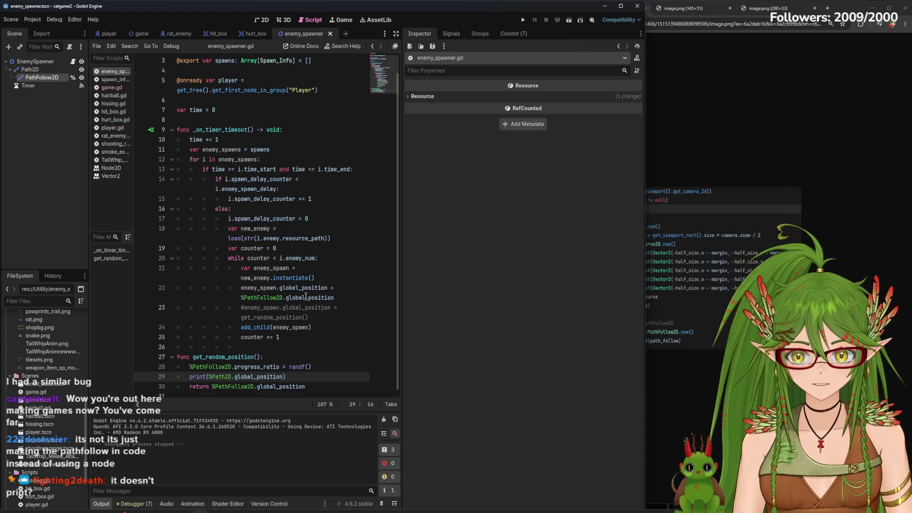
left_click(523, 20)
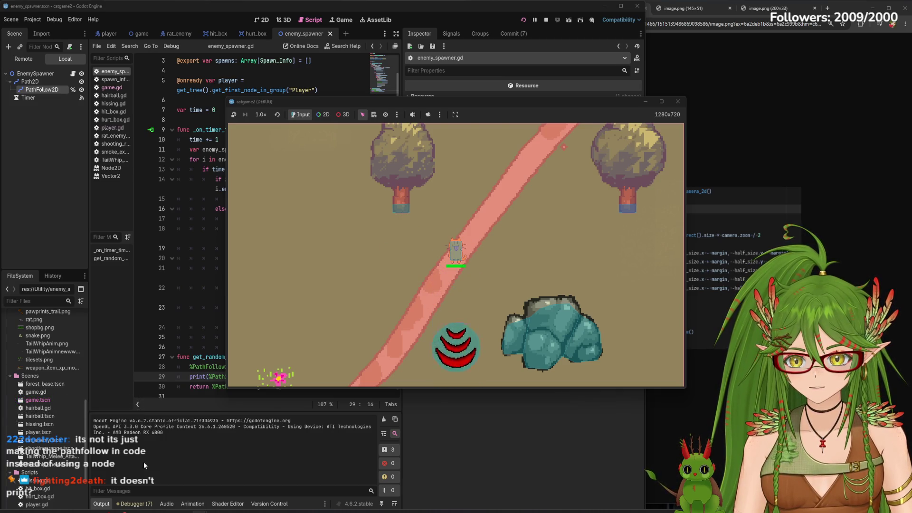
- Stop the running game and select line 22's %PathFollow2D global_position assignment in enemy_spawner.gd
left_click(675, 102)
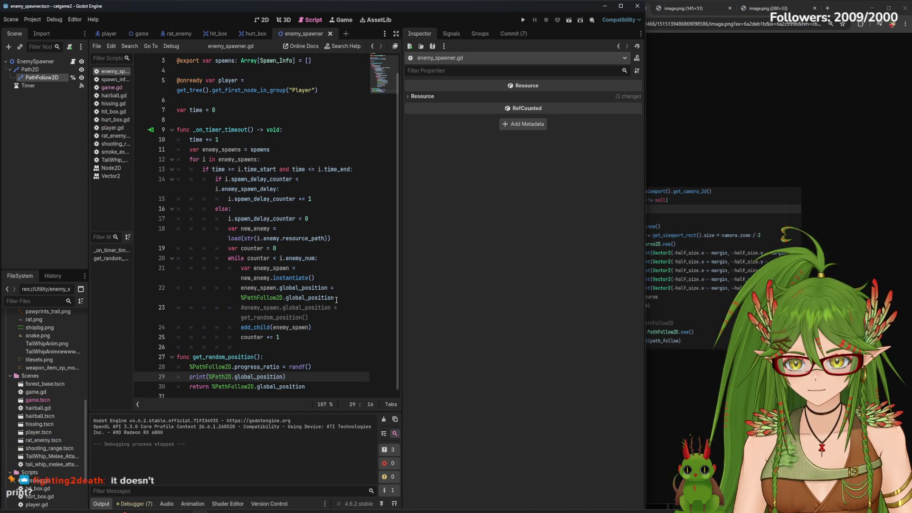
mouse_move(333, 300)
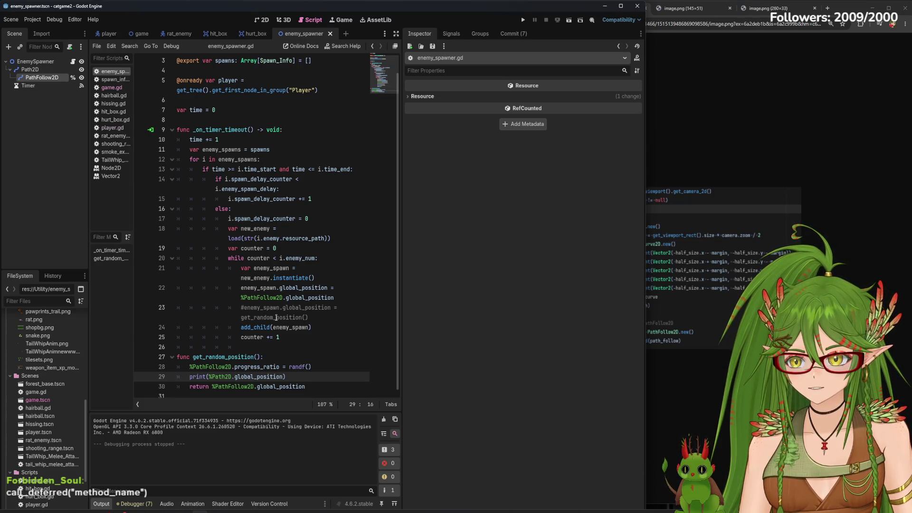
mouse_move(279, 370)
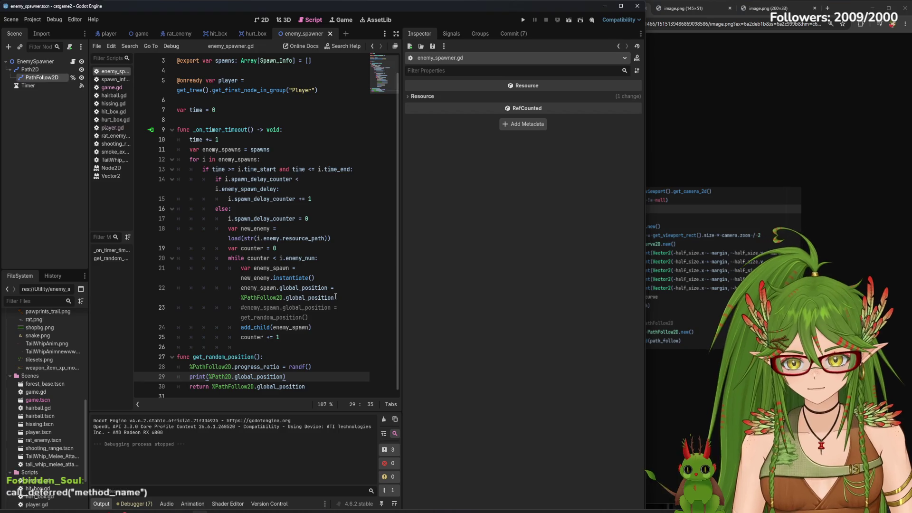
left_click_drag(340, 299, 242, 288)
- Delete line 22's PathFollow2D position assignment and its blank line, then run the game
key("BackSpace")
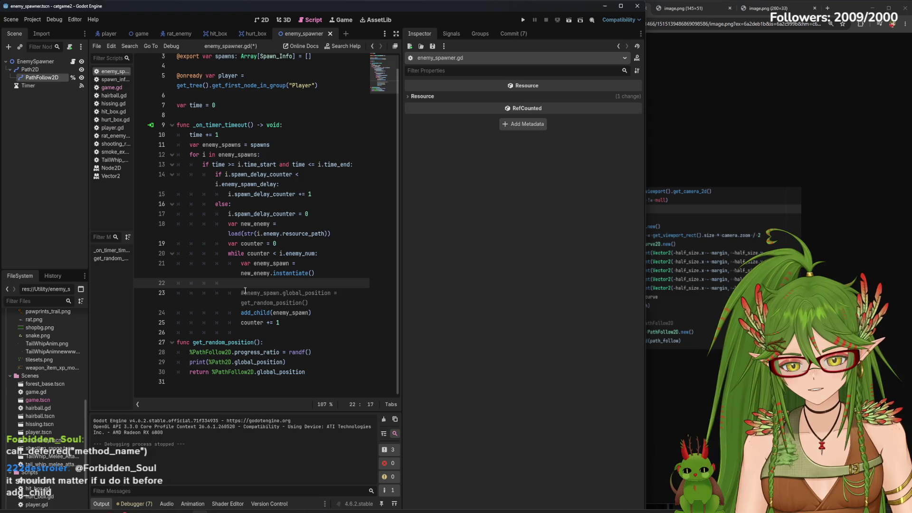
key("BackSpace")
key("BackSpace")
key("F5")
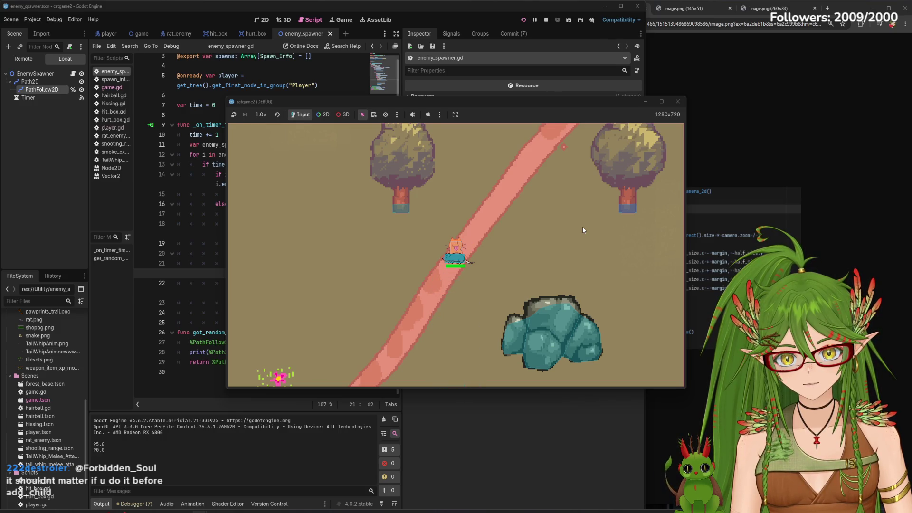
- Walk the cat in every direction to watch rats spawn, stop the game, and open the player scene
key("d")
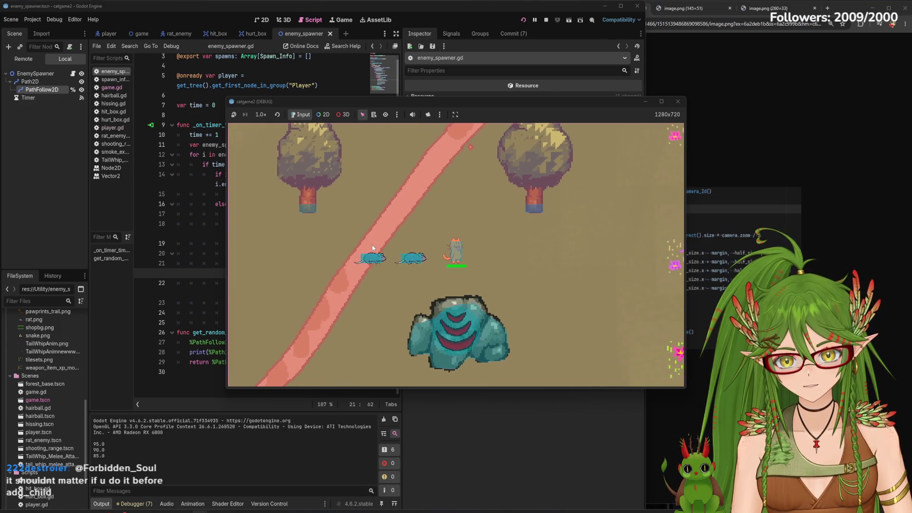
key("w")
key("a")
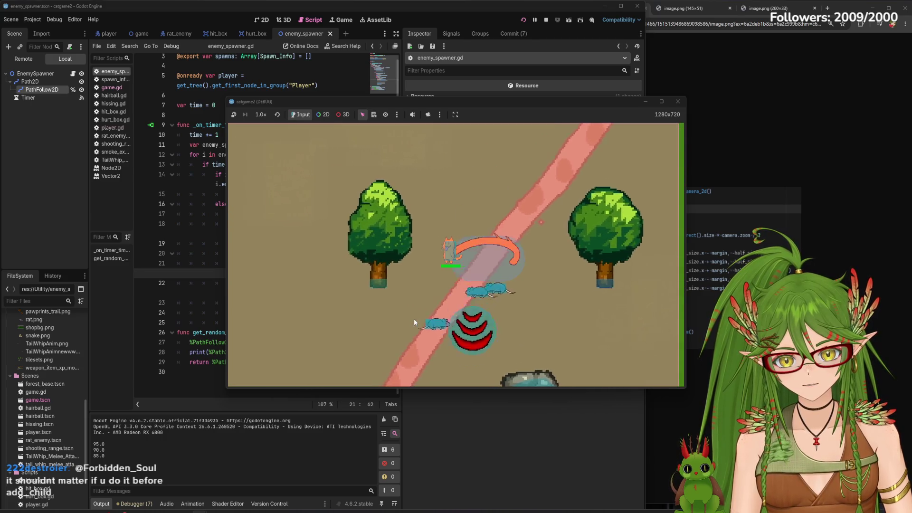
key("s")
key("a")
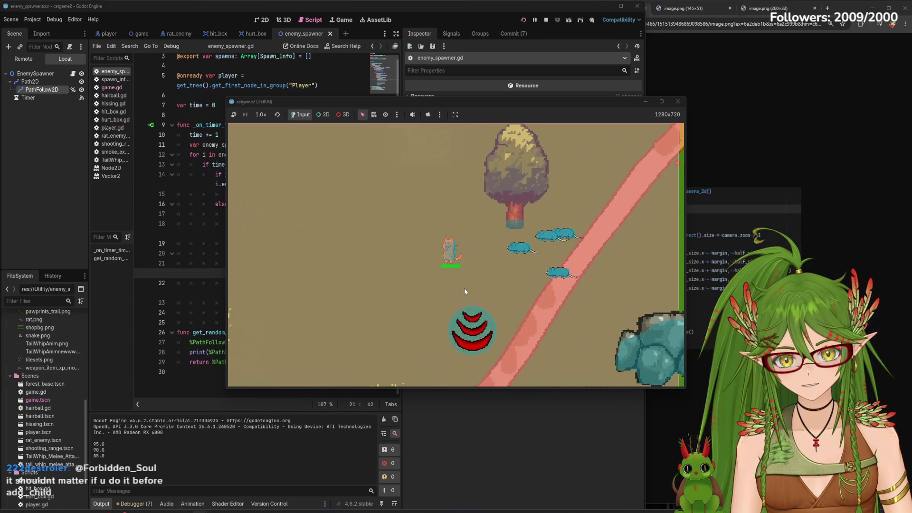
key("a")
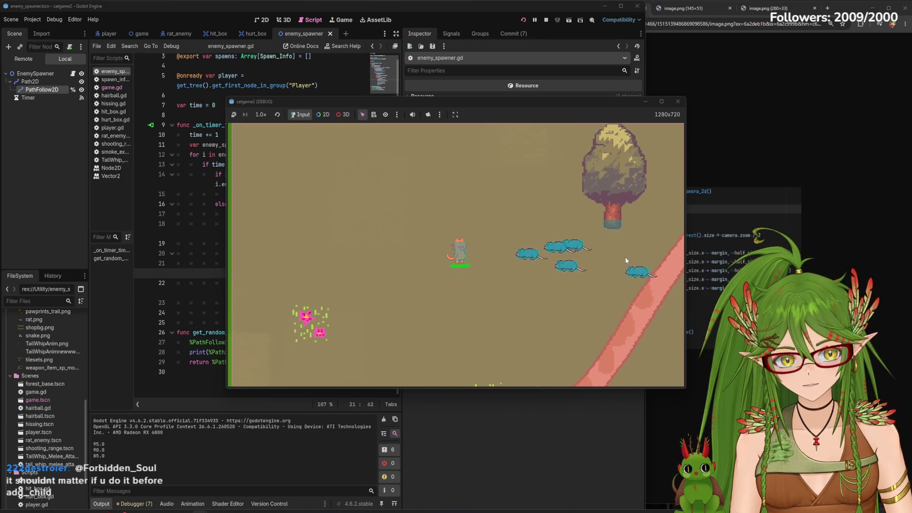
key("w")
key("d")
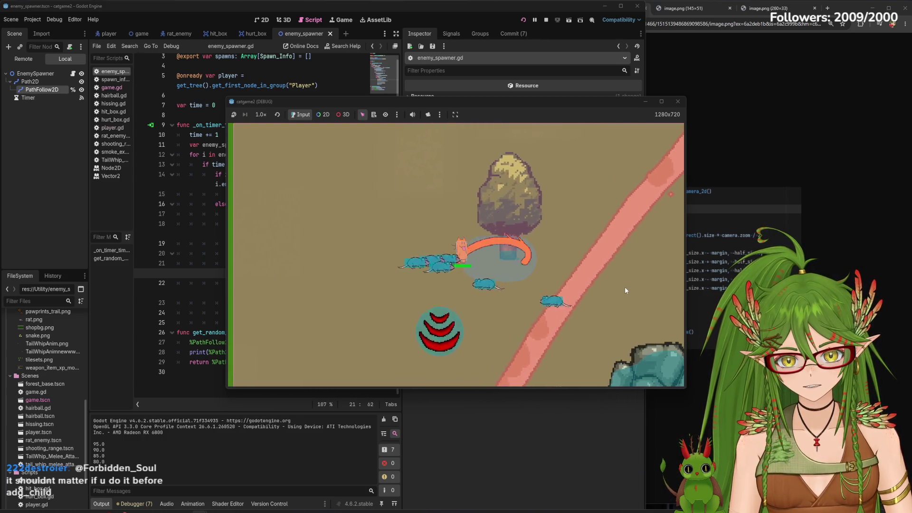
key("s")
key("d")
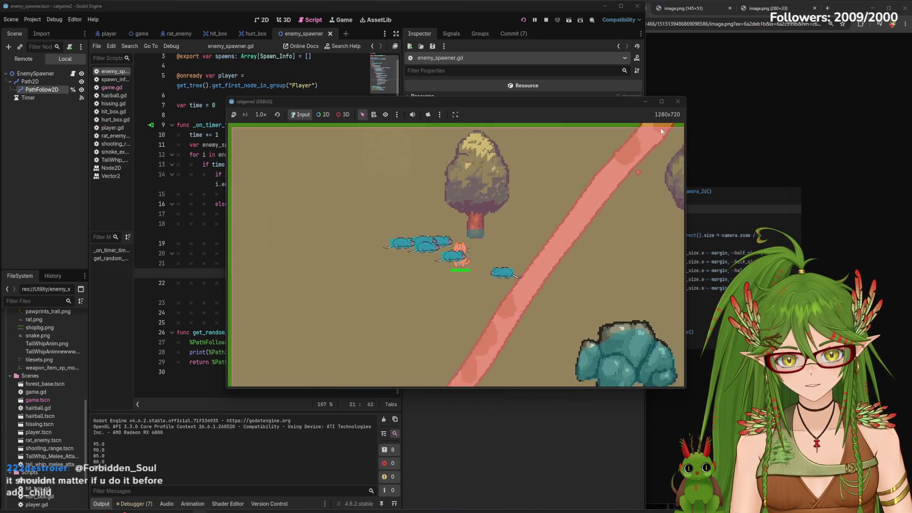
key("F8")
left_click(109, 34)
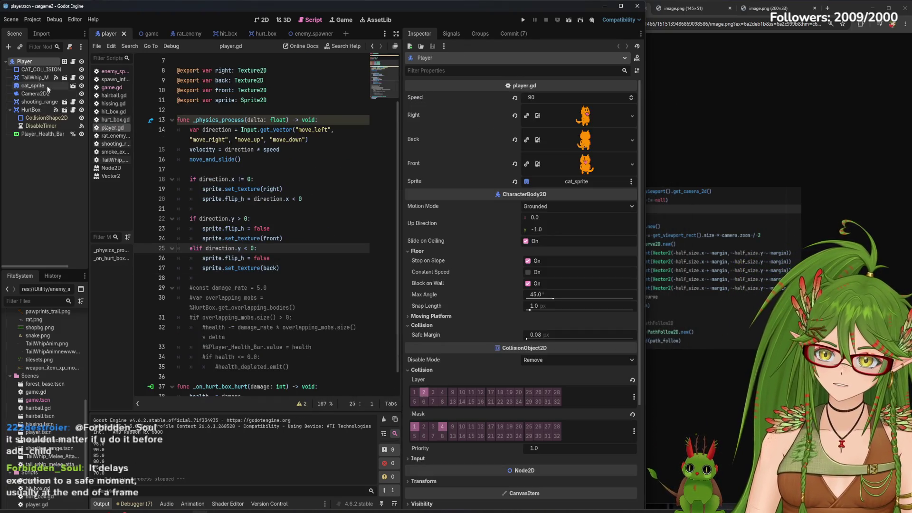
- In game.tscn, make EnemySpawner a child of Player and test-run the game
left_click(142, 33)
left_click_drag(34, 199, 33, 87)
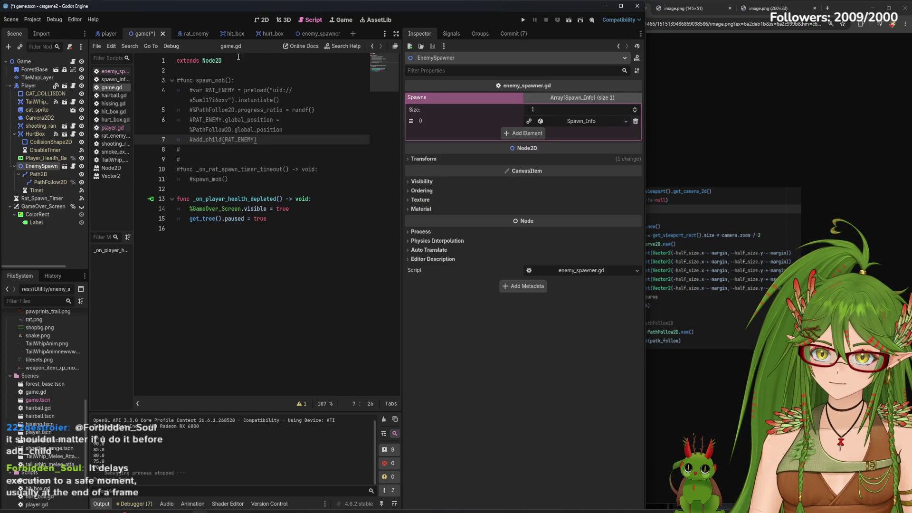
left_click(310, 33)
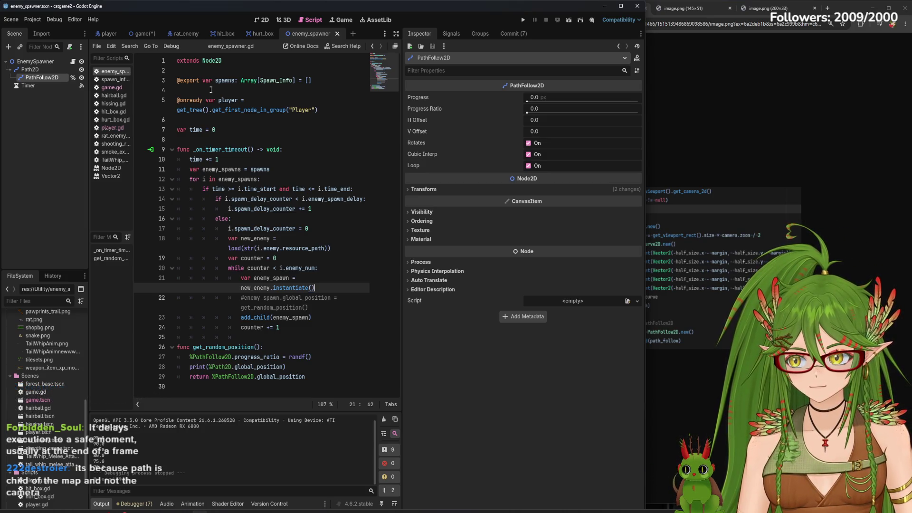
left_click(523, 20)
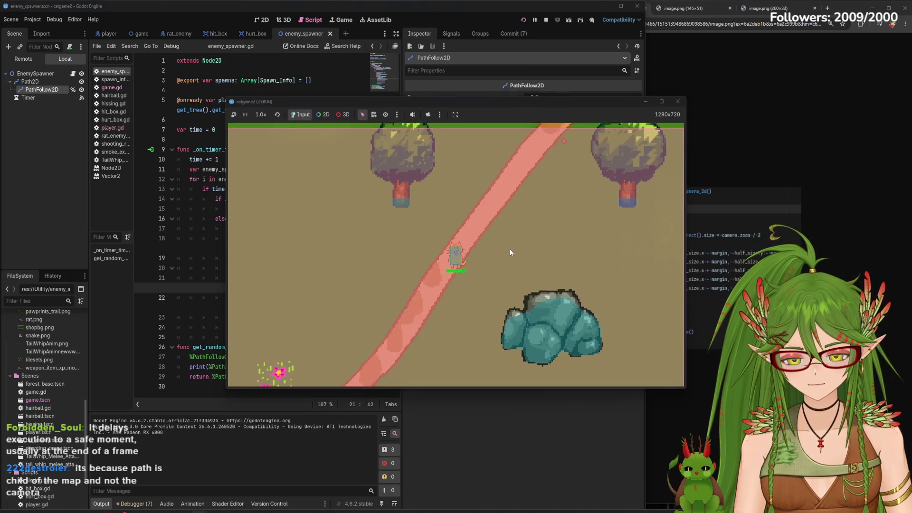
key("a")
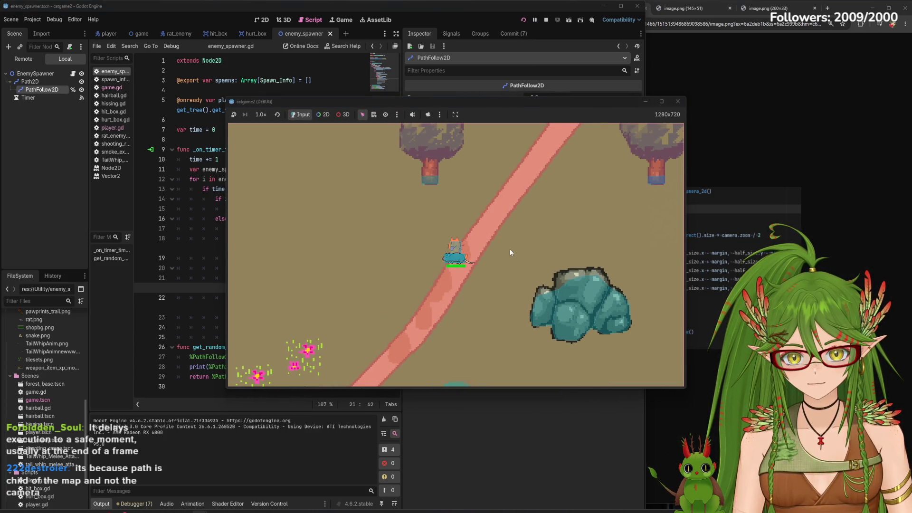
key("space")
left_click(546, 20)
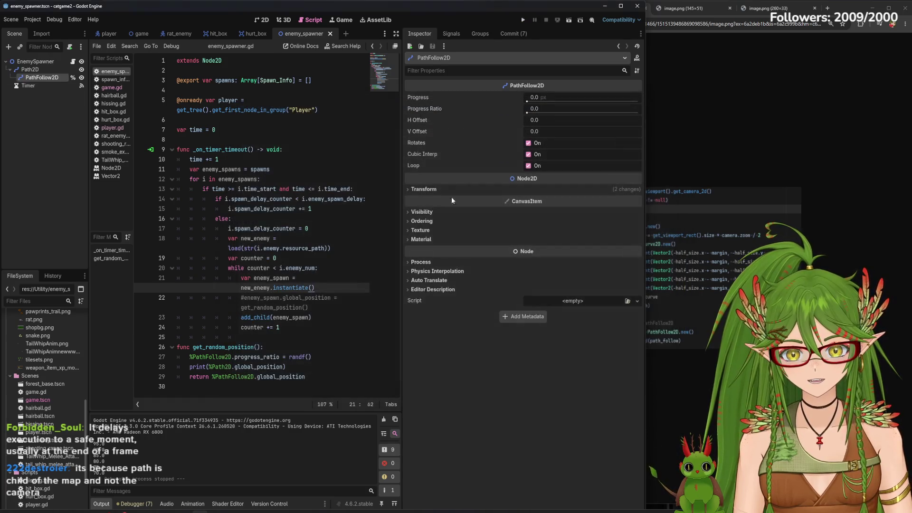
- Move EnemySpawner under Camera2D2, save game.tscn, and test-run the game again
left_click(142, 33)
left_click_drag(40, 168, 41, 118)
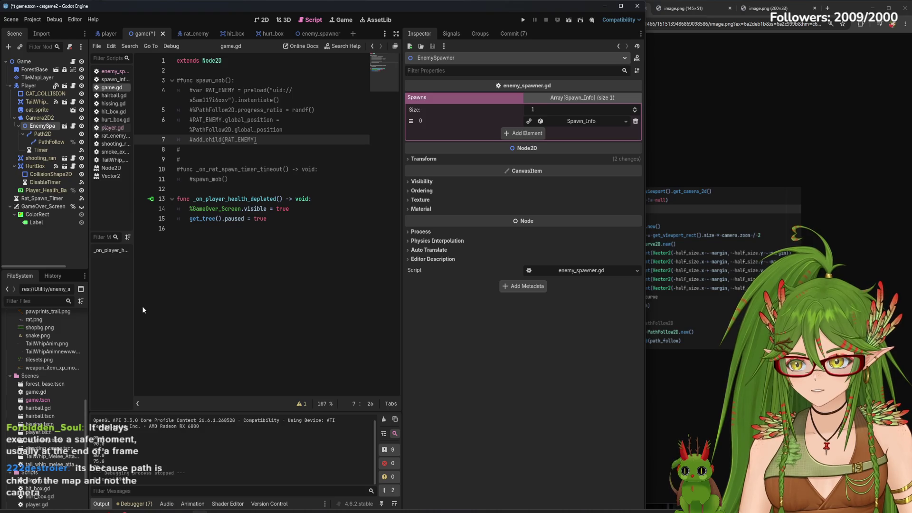
left_click(58, 249)
key("ctrl+s")
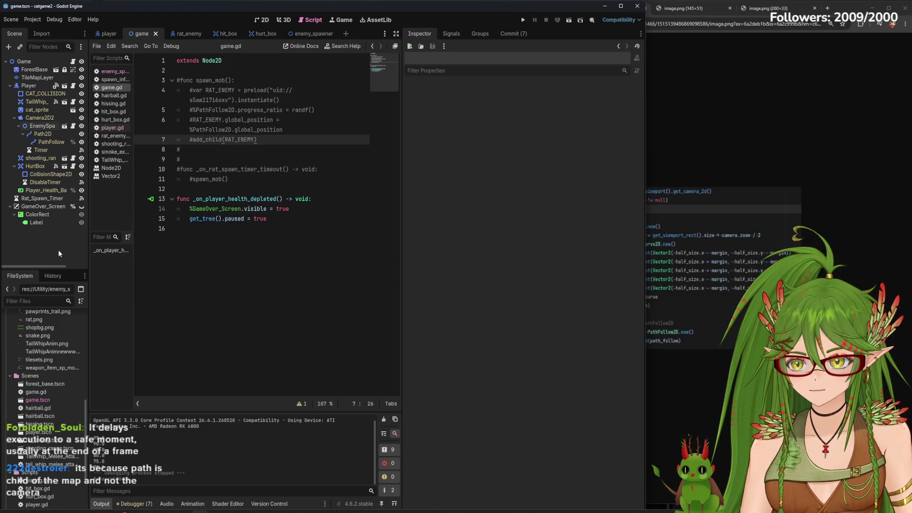
left_click(523, 20)
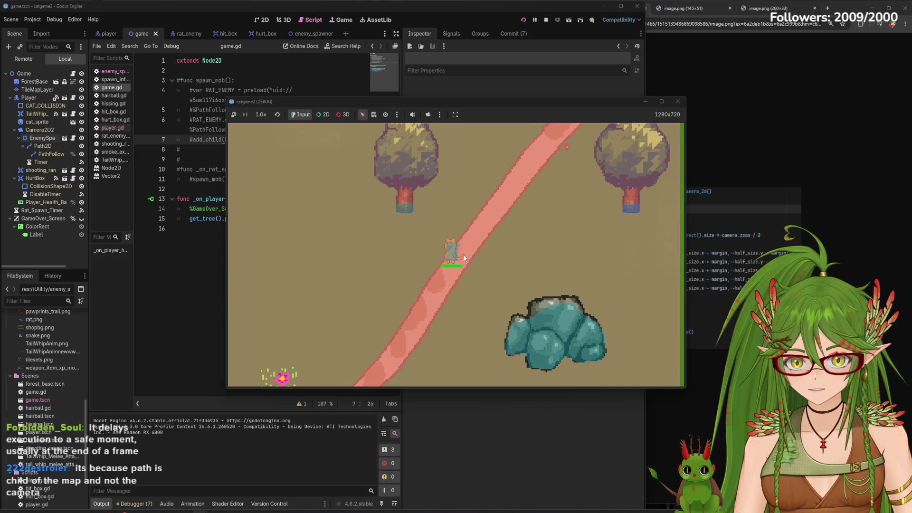
key("a")
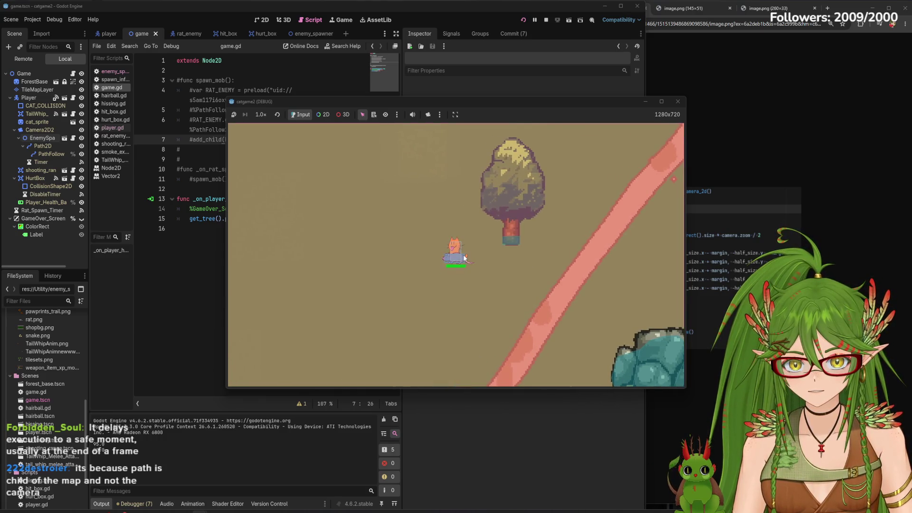
left_click(678, 101)
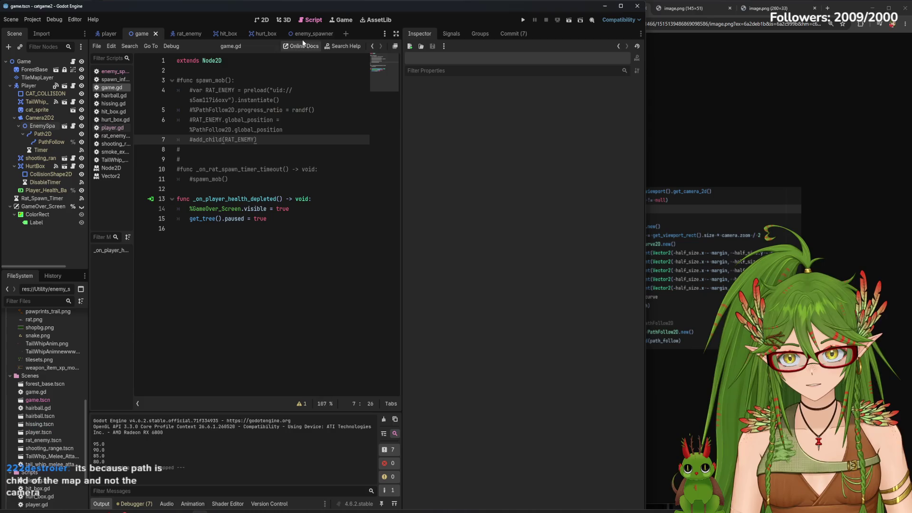
- Switch back and forth between the enemy spawner and game scenes to compare them
left_click(306, 34)
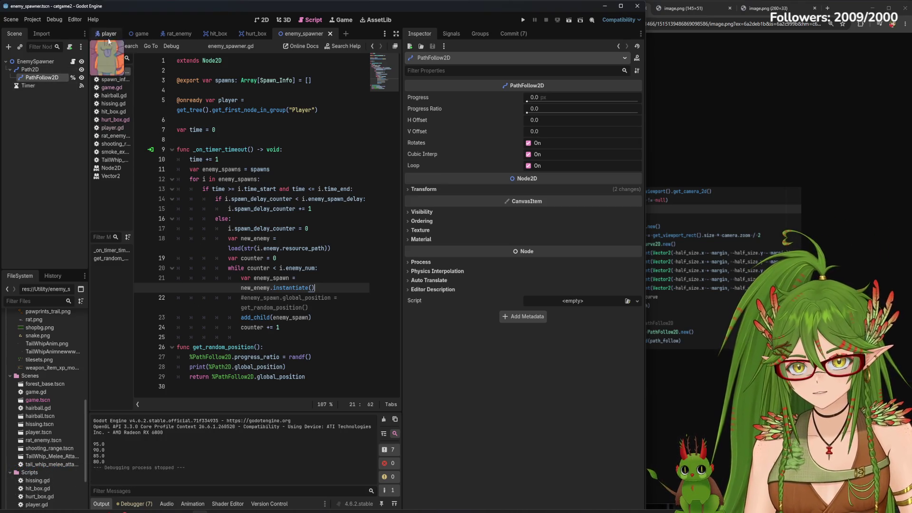
left_click(142, 33)
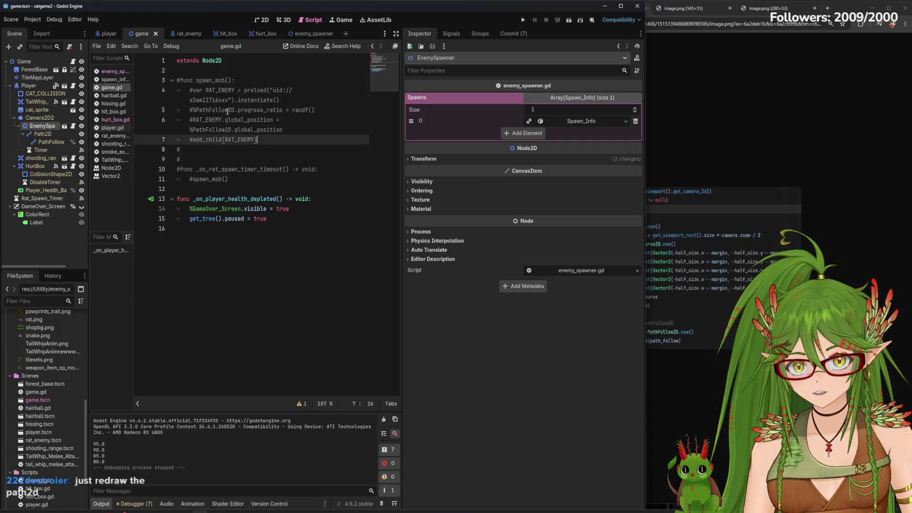
mouse_move(230, 130)
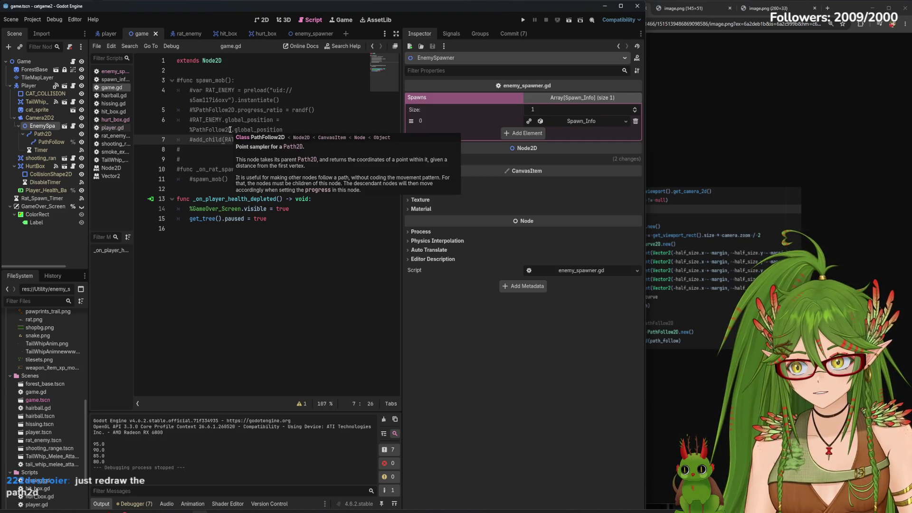
left_click(309, 34)
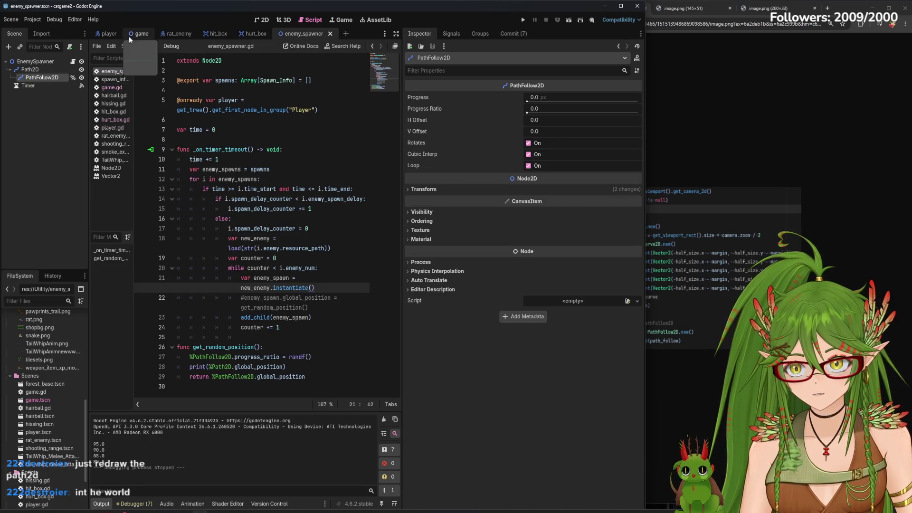
left_click(142, 34)
- Show the game level in the 2D view, zoom out, and inspect the Path2D node
left_click(266, 21)
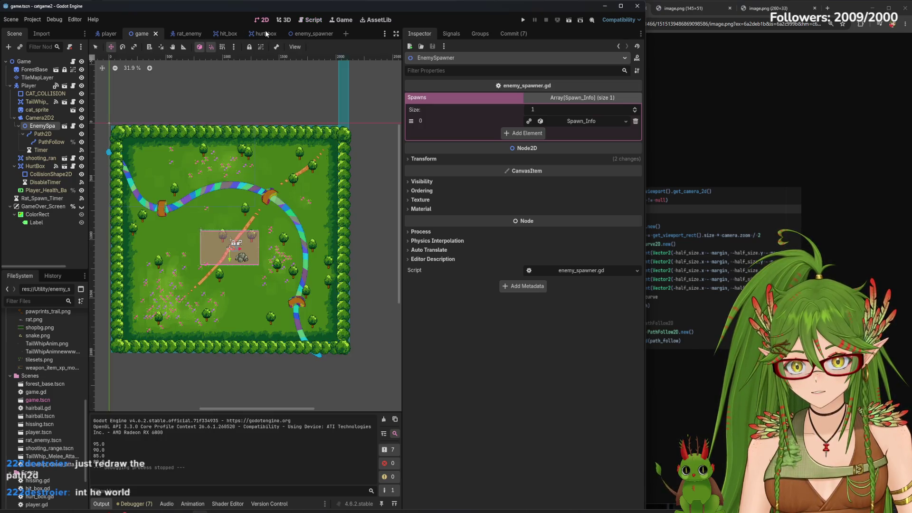
scroll(220, 277, "up", 3)
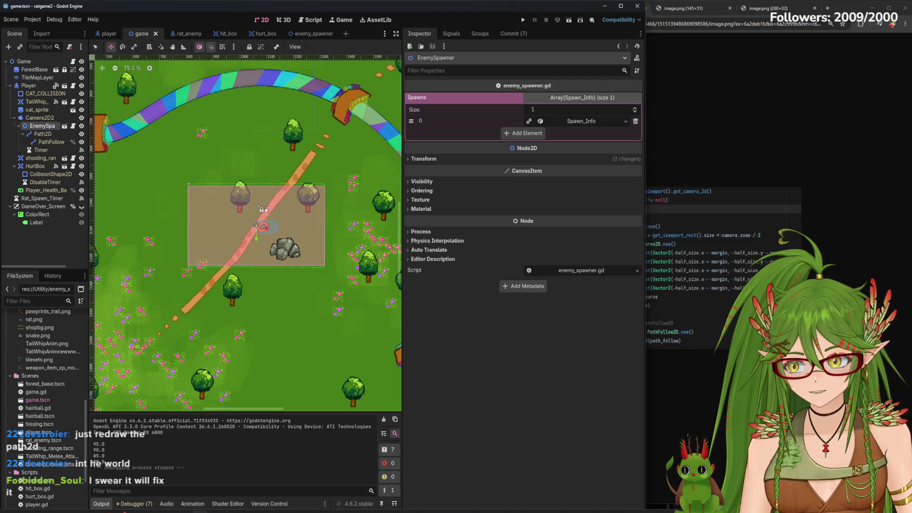
scroll(233, 190, "up", 3)
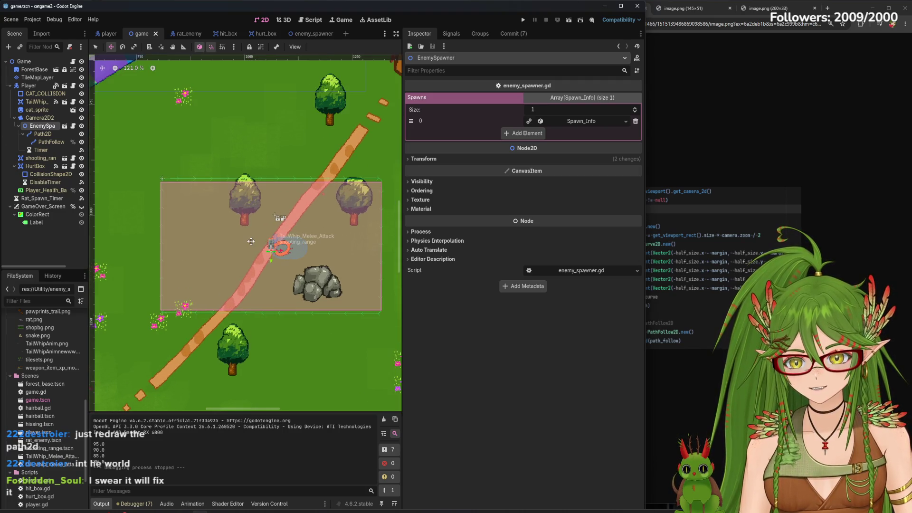
scroll(273, 279, "up", 2)
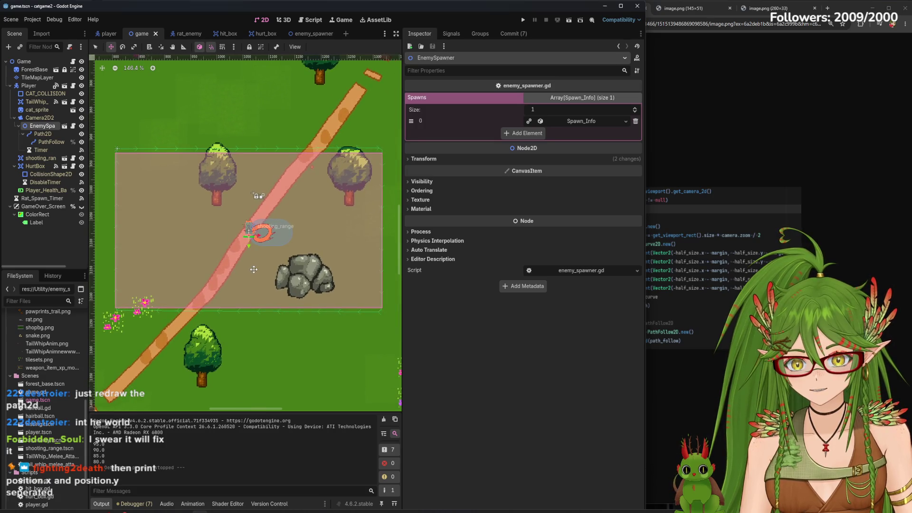
left_click(43, 134)
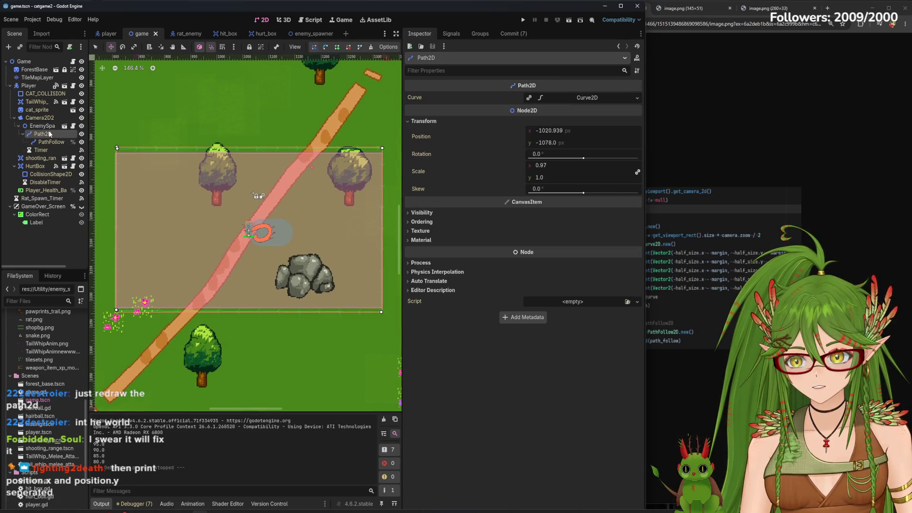
left_click(55, 247)
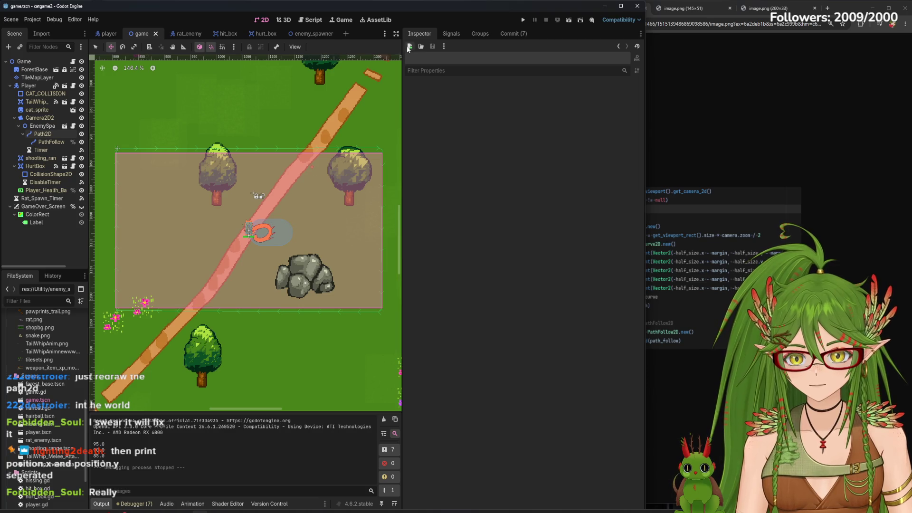
- Run the game, walk the cat left to check printed positions, then stop it
left_click(523, 20)
key("a")
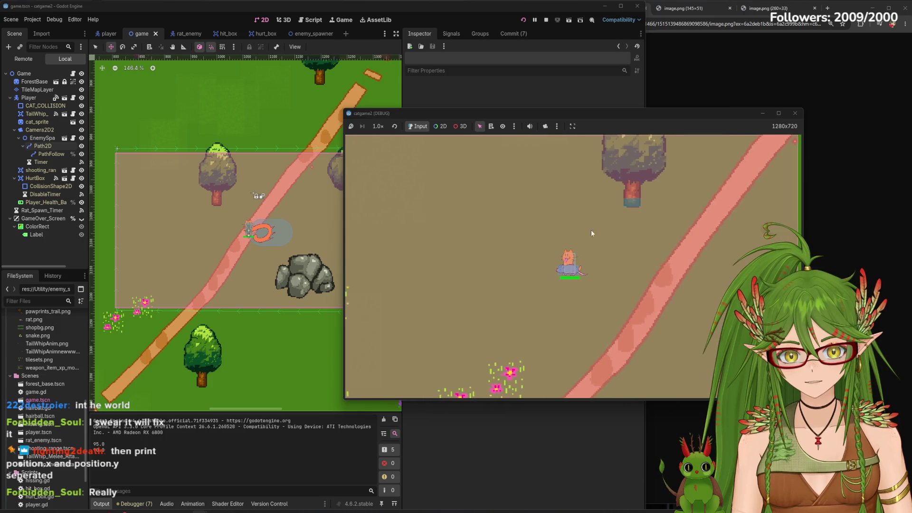
left_click(795, 113)
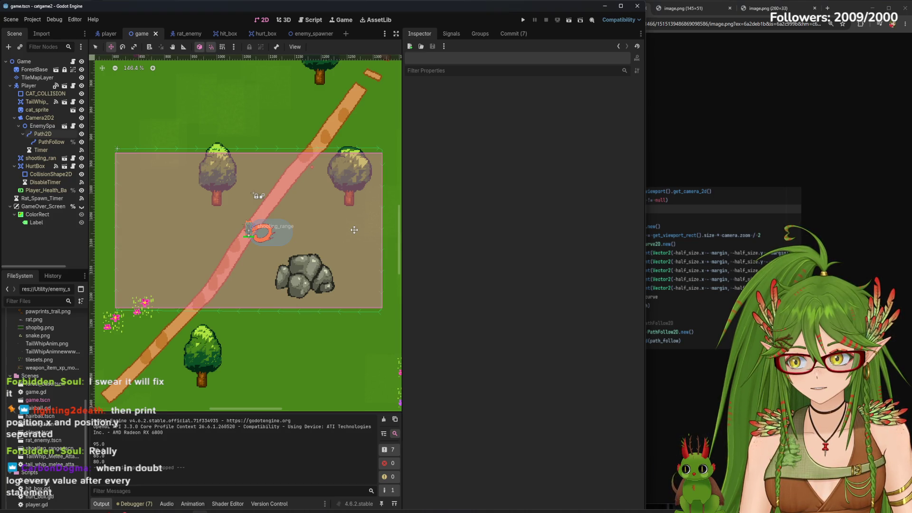
- Go through the hurt_box and game tabs to the enemy_spawner scene and show enemy_spawner.gd
left_click(264, 34)
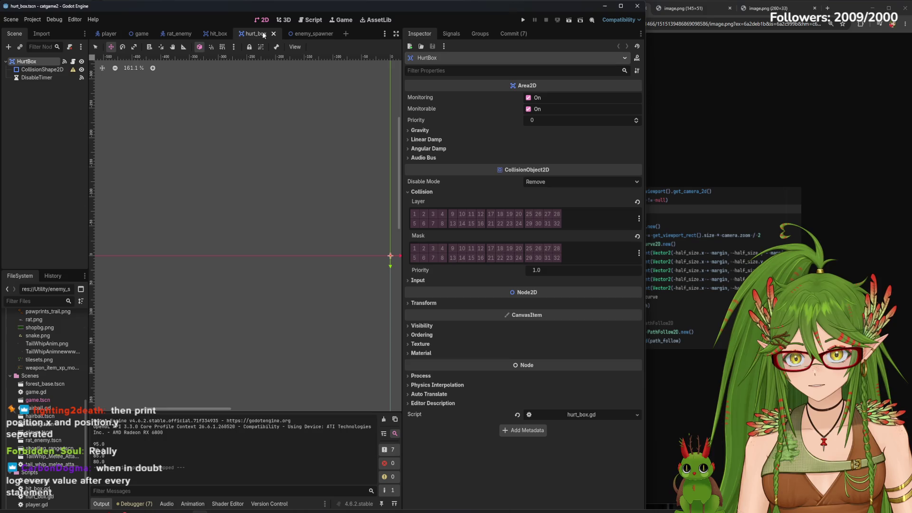
left_click(141, 29)
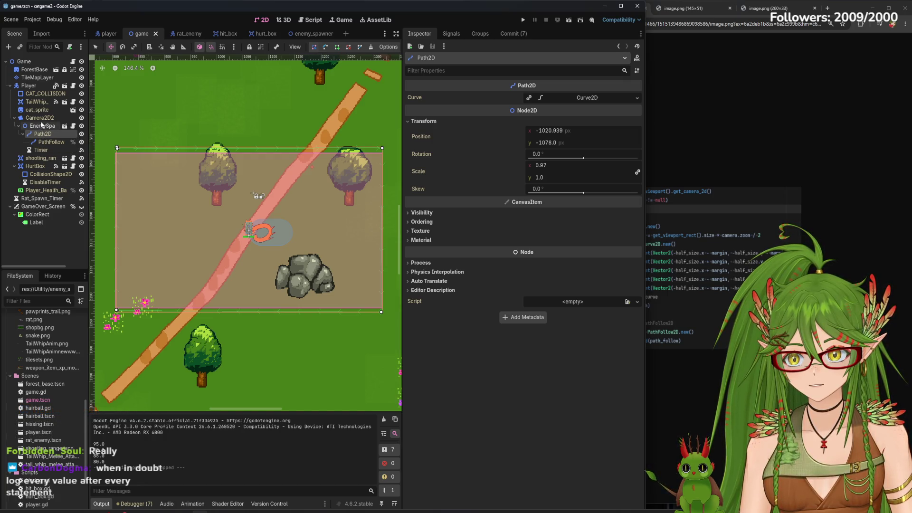
left_click(312, 31)
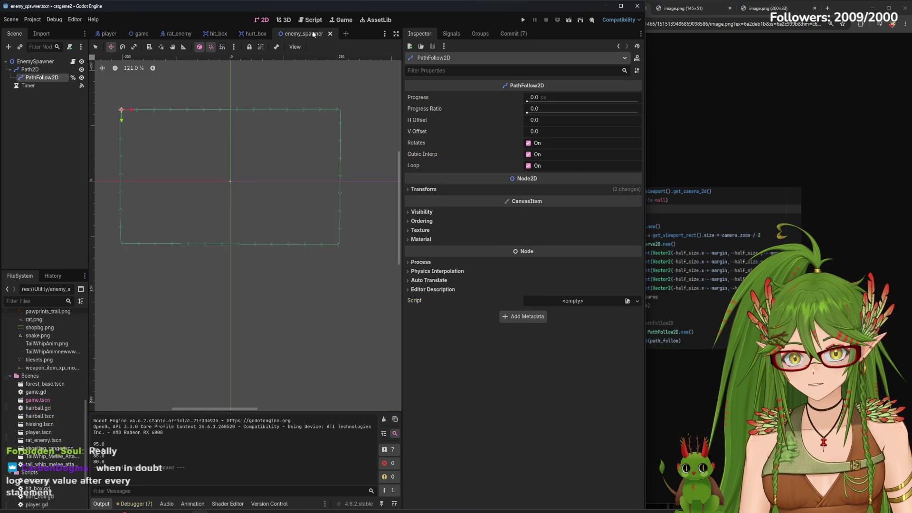
left_click(342, 19)
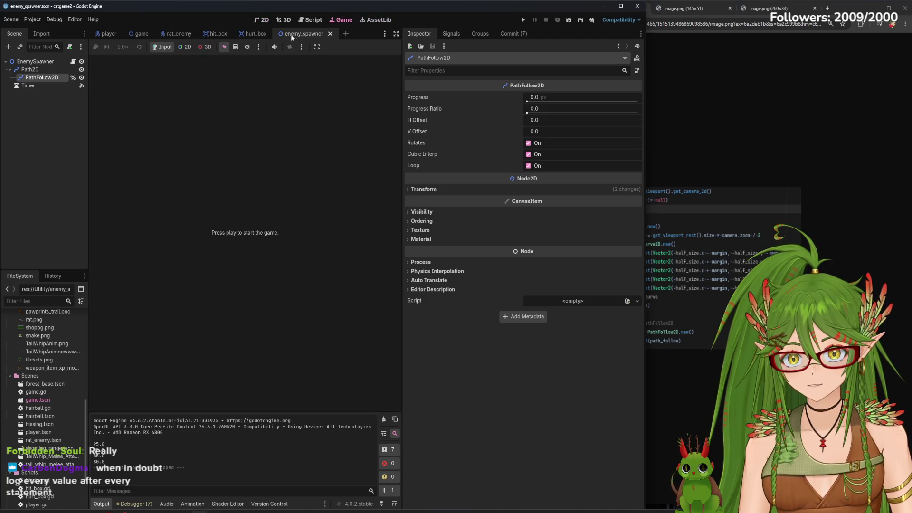
left_click(311, 20)
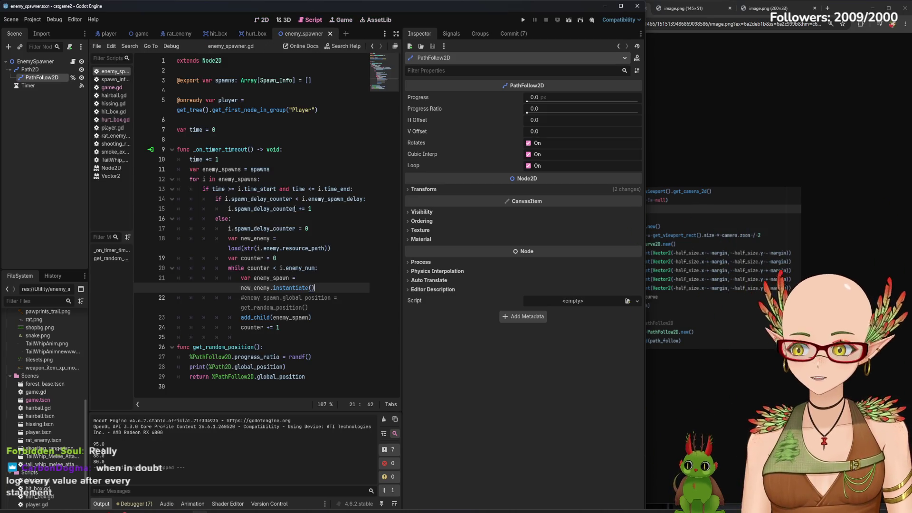
left_click(306, 358)
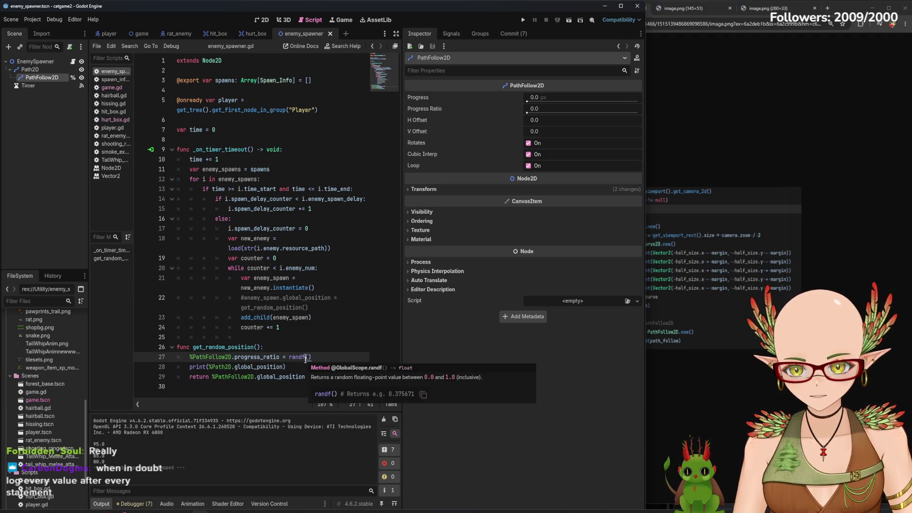
left_click(292, 371)
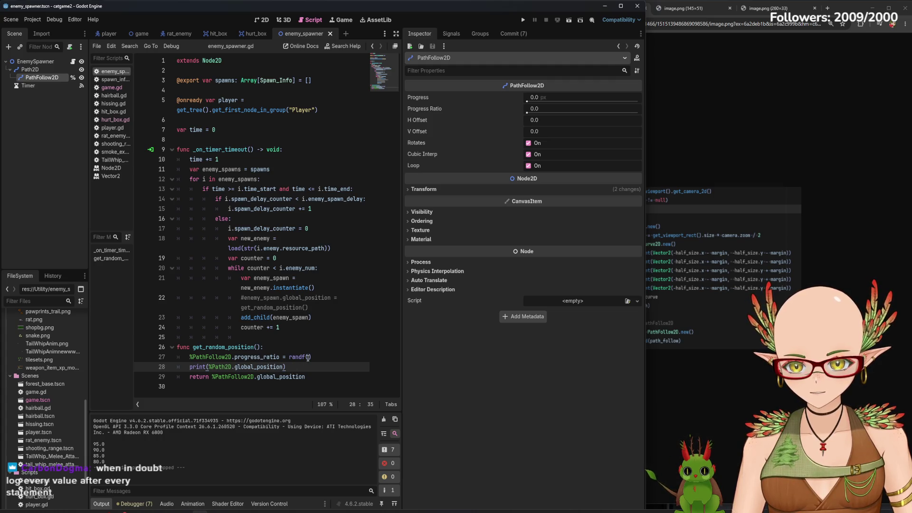
left_click(308, 358)
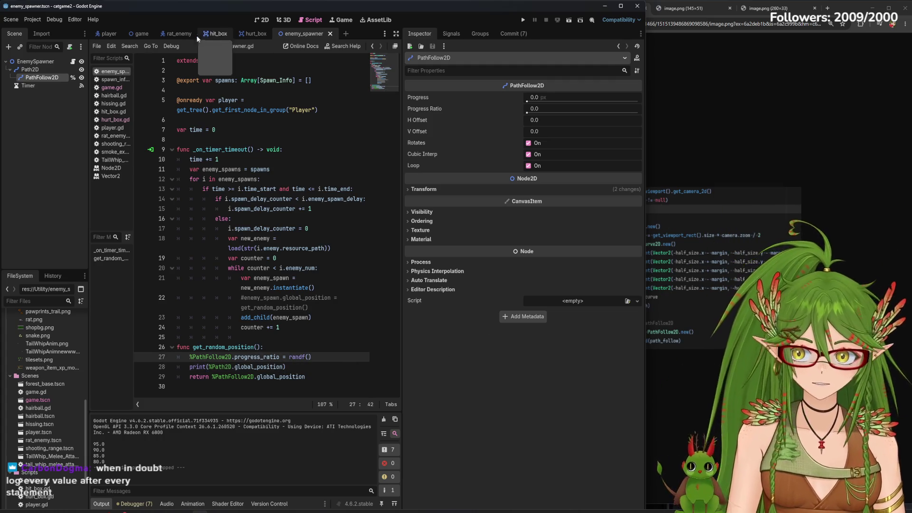
left_click(133, 37)
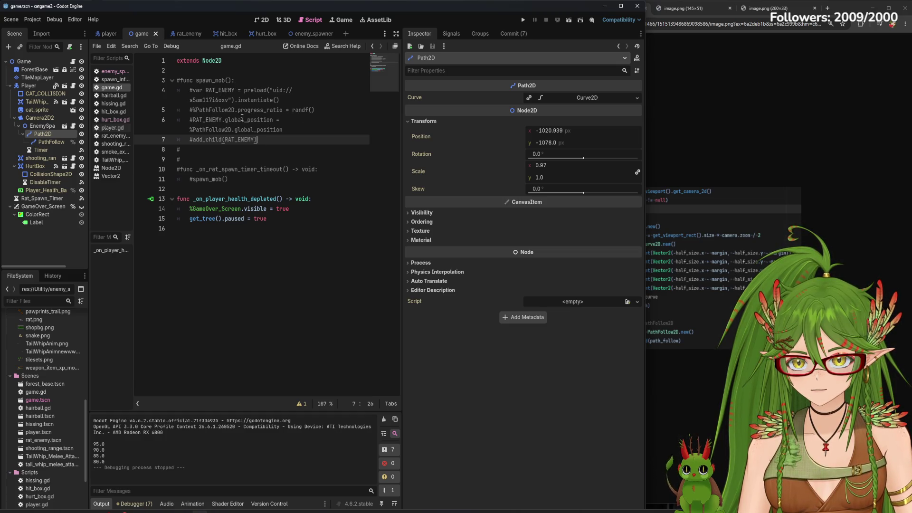
mouse_move(246, 90)
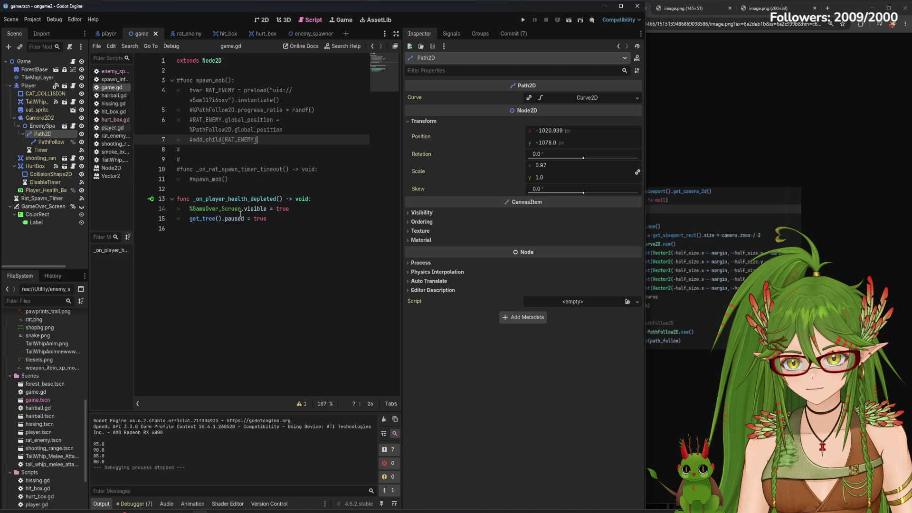
left_click(304, 33)
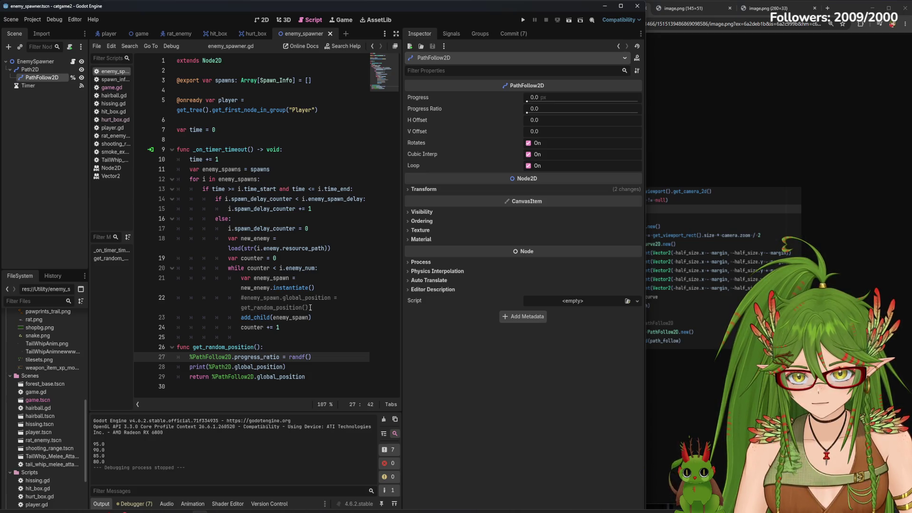
left_click_drag(310, 307, 241, 297)
- Uncomment line 22's spawn-position assignment and insert %PathFollow2D via autocomplete
right_click(255, 301)
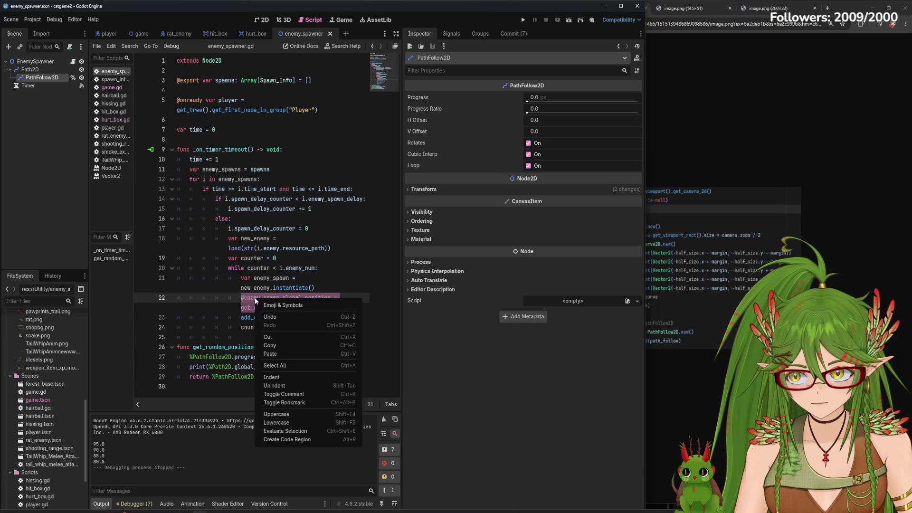
left_click(293, 394)
left_click(306, 308)
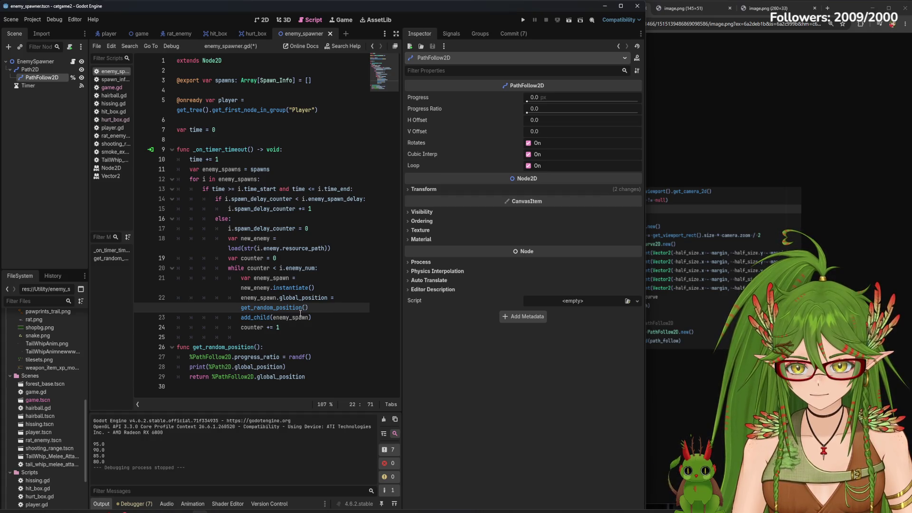
type("%Path")
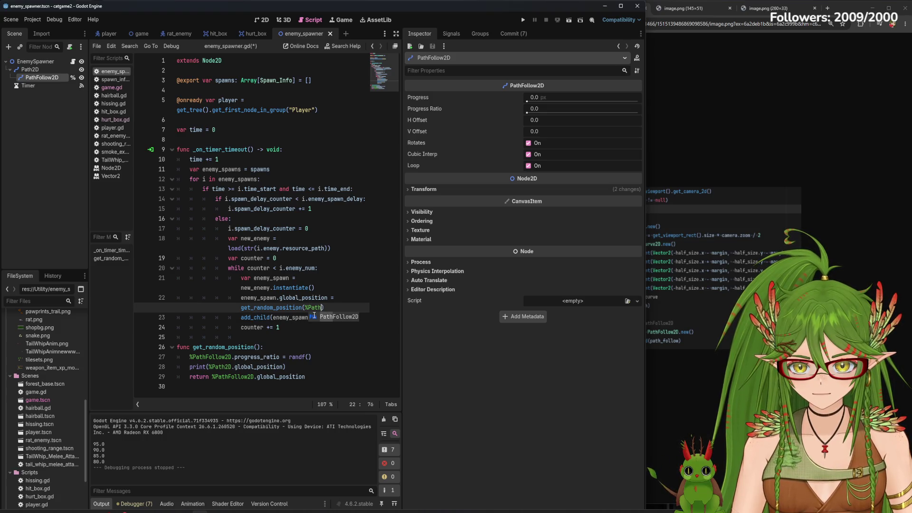
key("Return")
key("Home")
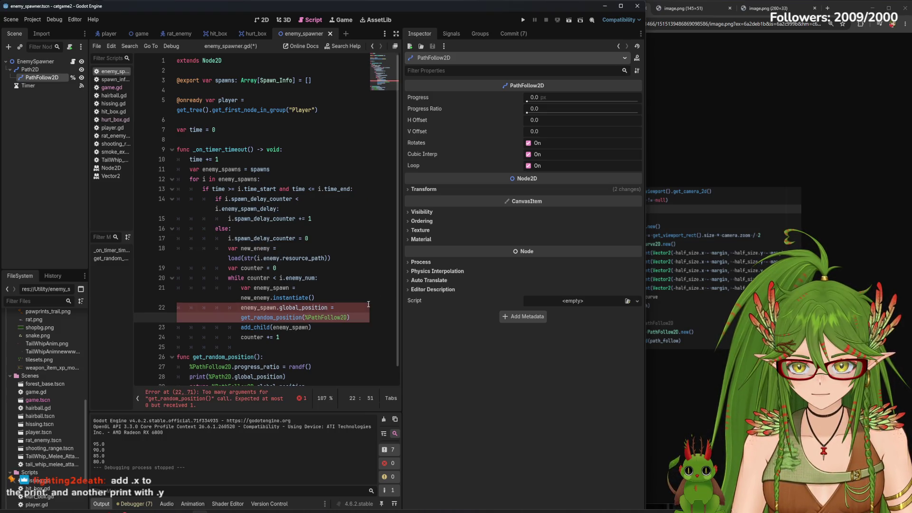
- Move %PathFollow2D before the call so line 22 reads %PathFollow2D.get_random_position()
left_click(348, 318)
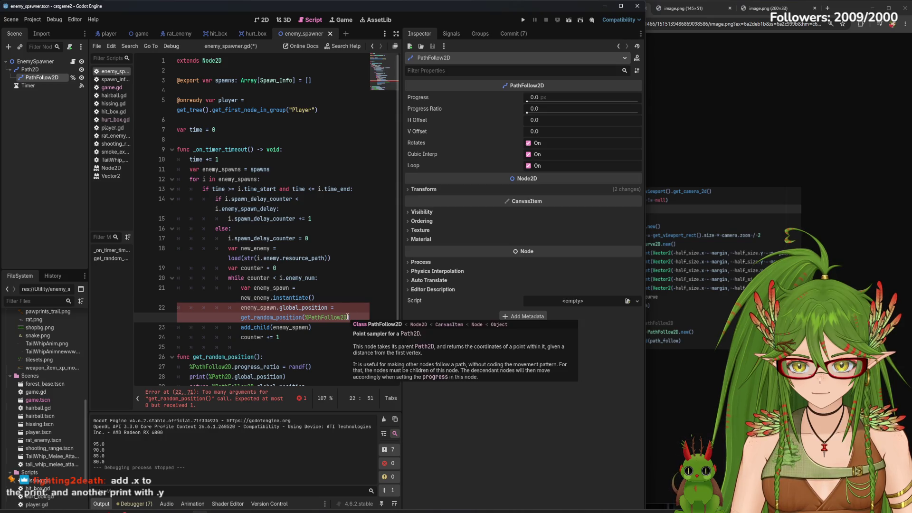
left_click_drag(348, 318, 306, 317)
key("ctrl+c")
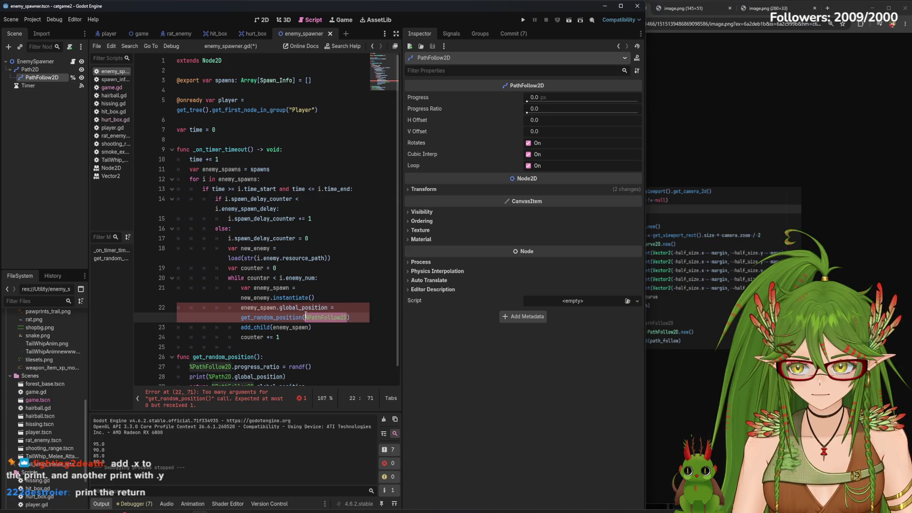
key("BackSpace")
left_click(240, 317)
key("ctrl+v")
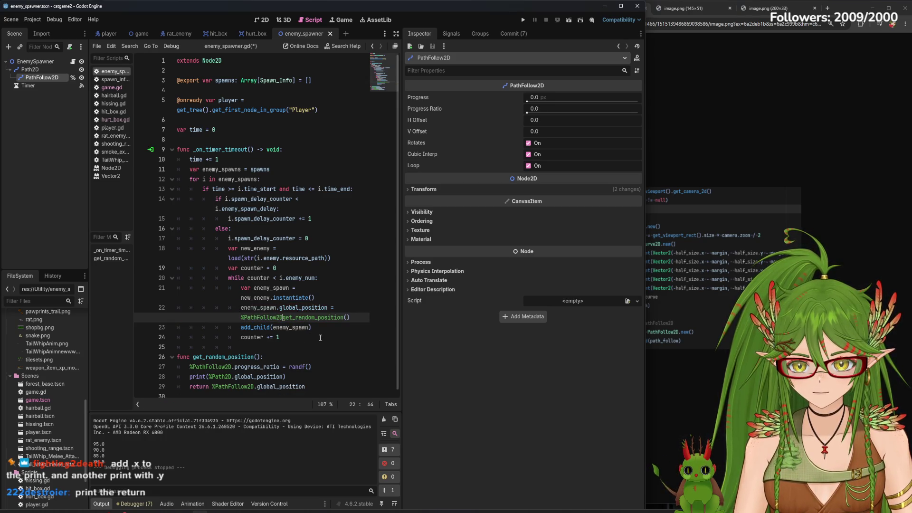
type(".")
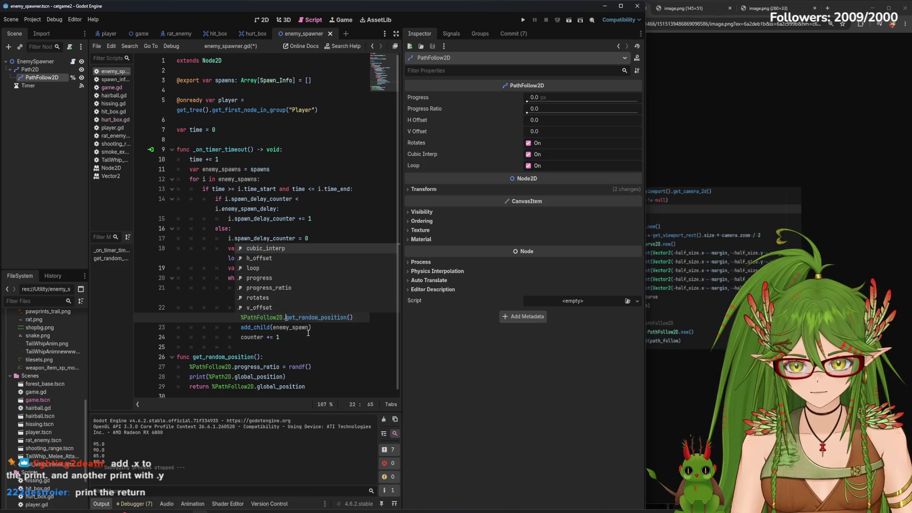
left_click(320, 335)
left_click_drag(299, 379, 185, 376)
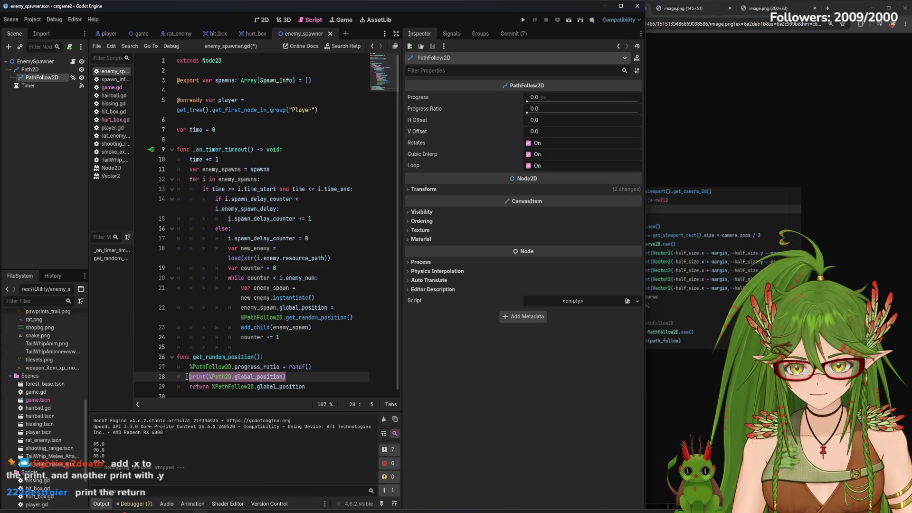
- Replace the old debug print with a print(return) line below the return statement
key("BackSpace")
key("Delete")
left_click(190, 377)
type("print(")
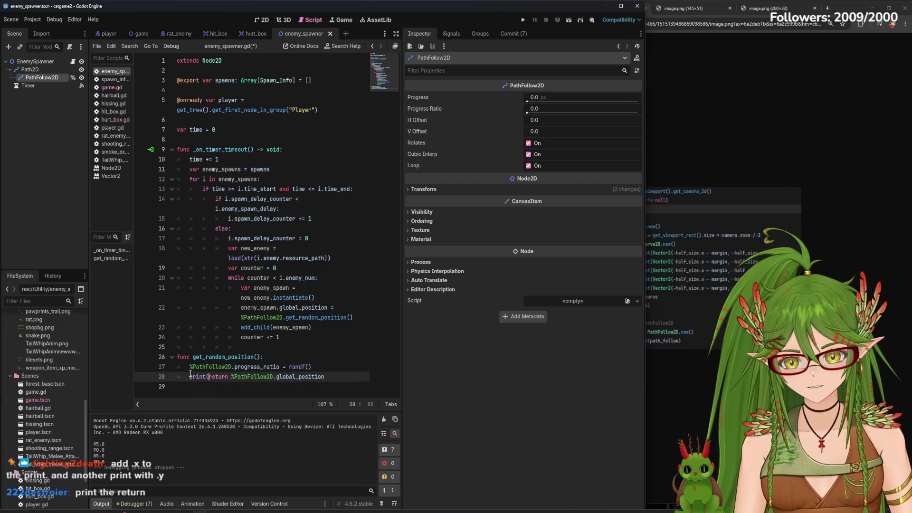
left_click(330, 376)
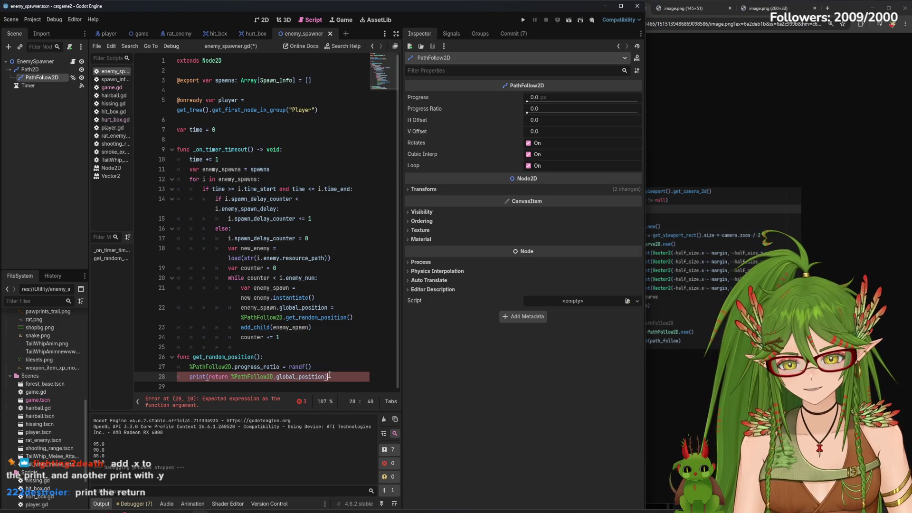
left_click(208, 377)
key("BackSpace")
key("BackSpace")
key("BackSpace")
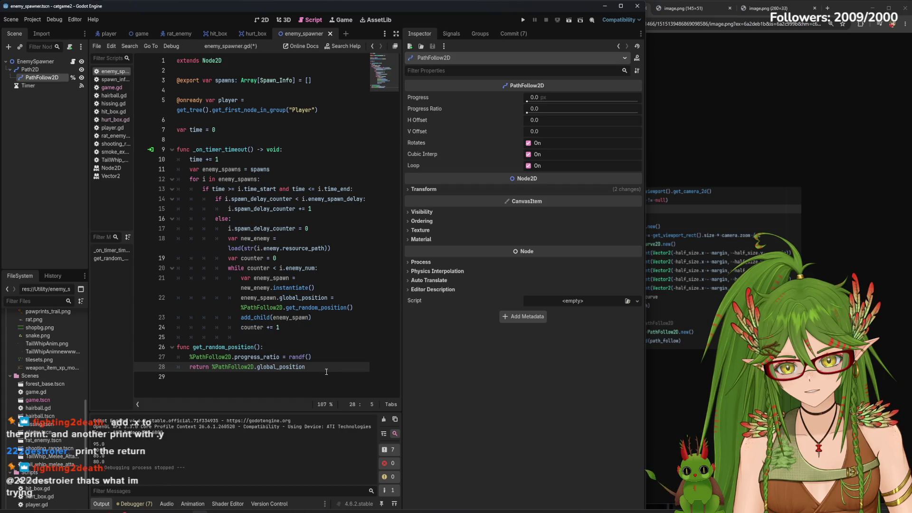
key("Return")
type("print(ret")
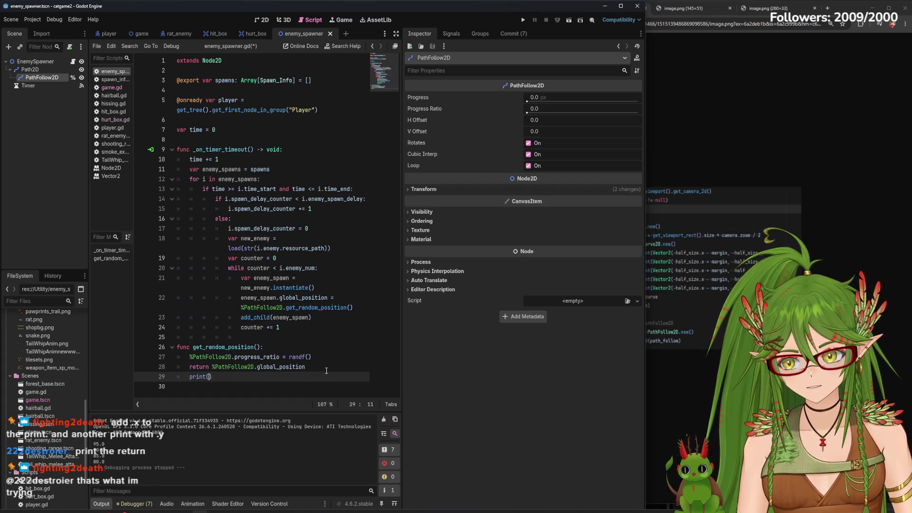
type("urn")
left_click(327, 371)
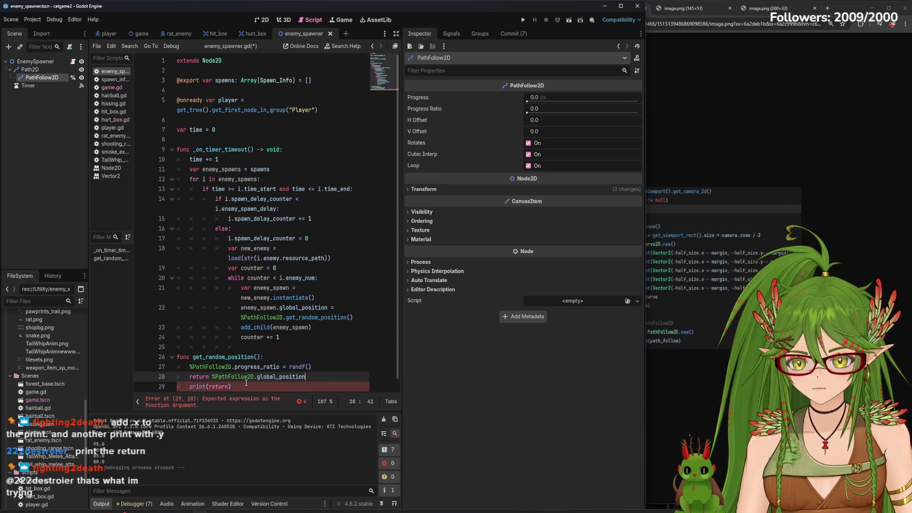
- Make that print output %PathFollow2D.global_position, then cut the print line
left_click(229, 386)
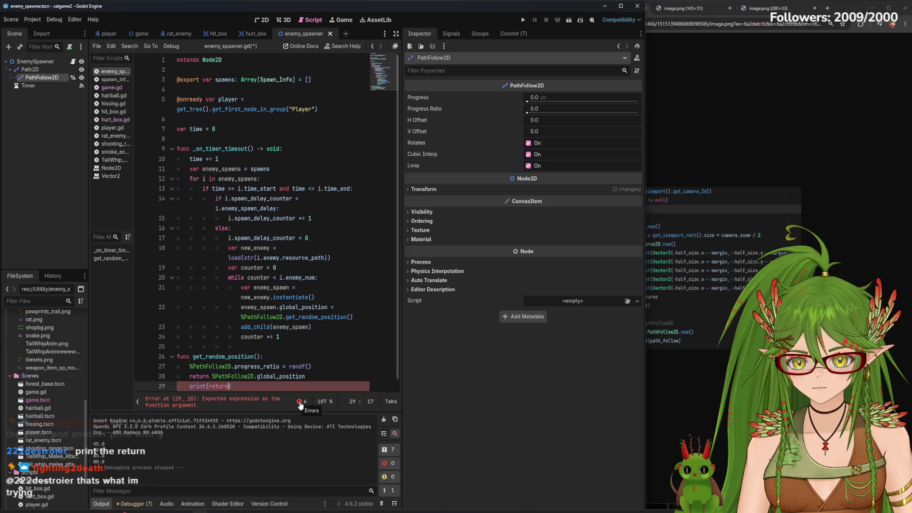
left_click(310, 377)
left_click_drag(311, 377, 212, 376)
key("ctrl+c")
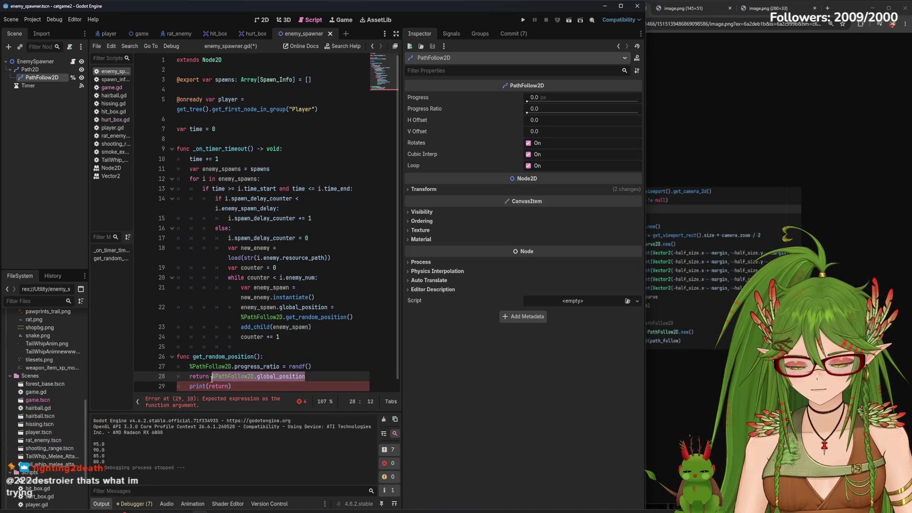
left_click(229, 387)
key("BackSpace")
key("BackSpace")
key("BackSpace")
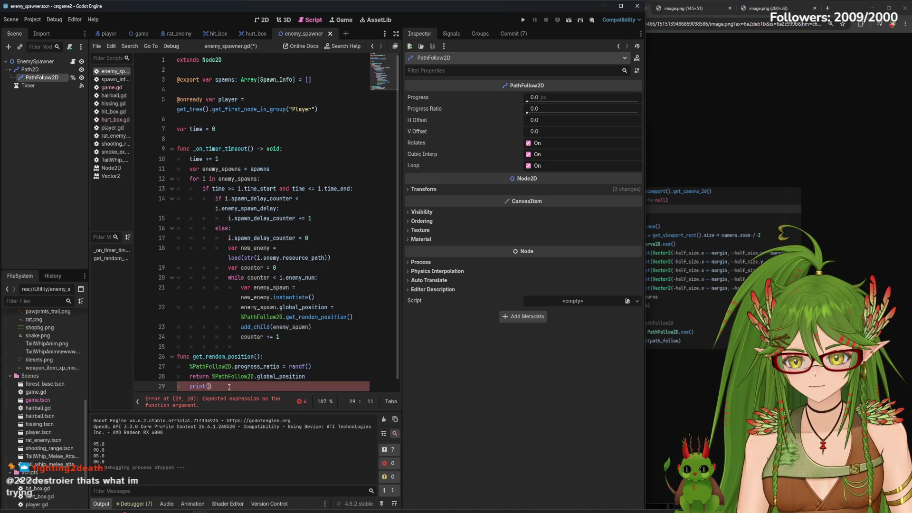
key("ctrl+v")
left_click(329, 384)
left_click_drag(328, 384, 189, 386)
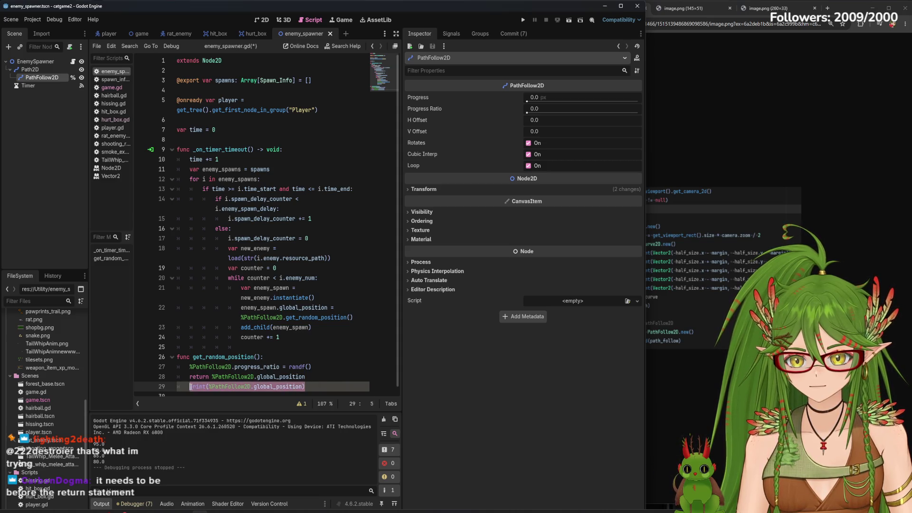
key("ctrl+x")
- Paste the print line above the return statement, then save and run the game
left_click(319, 365)
key("Return")
key("ctrl+v")
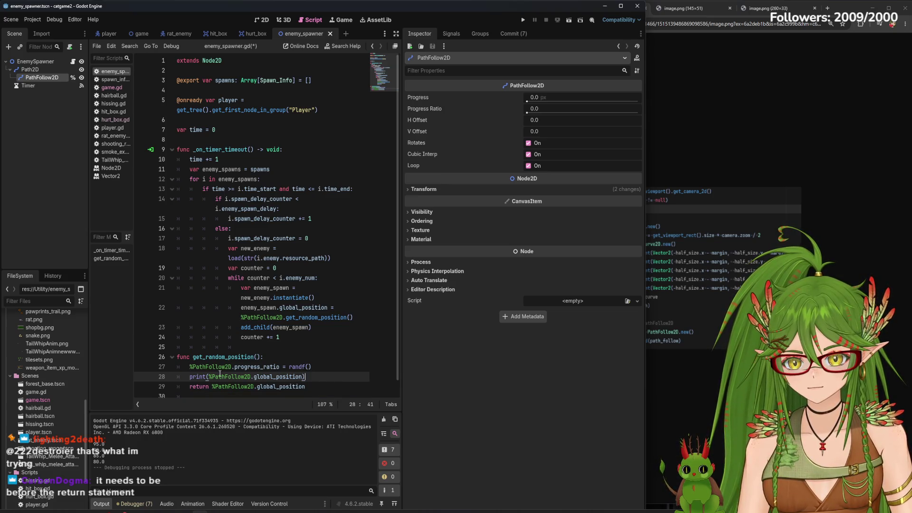
left_click(523, 20)
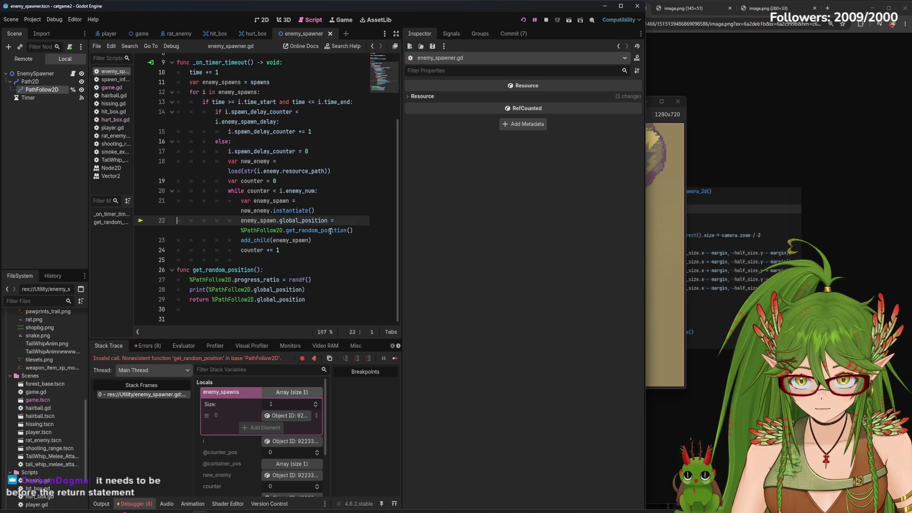
- Change line 28's debug print to print(return.x) and save the script
left_click_drag(347, 230, 287, 230)
key("Right")
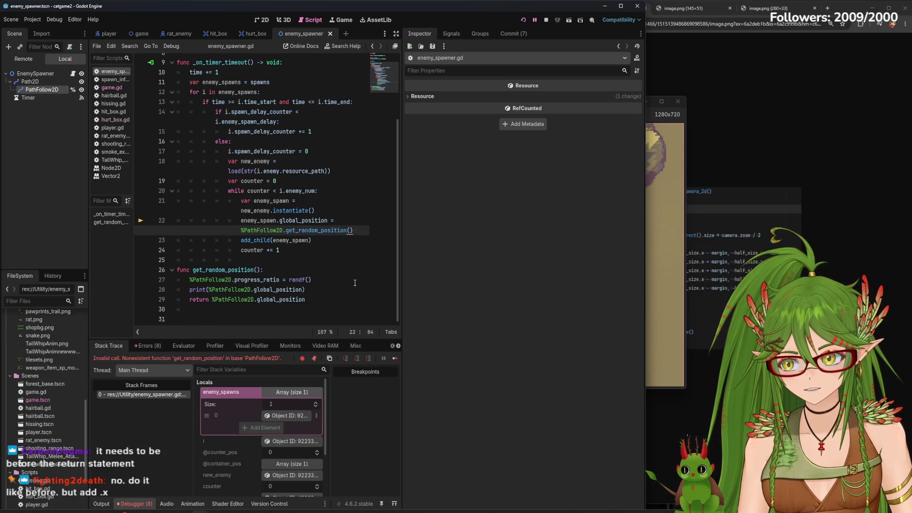
left_click_drag(306, 289, 211, 289)
type("return")
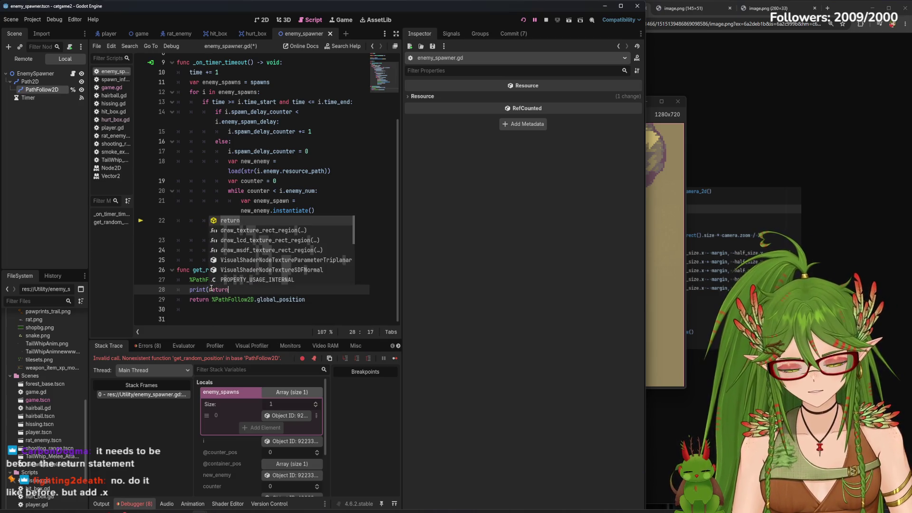
type(".x,")
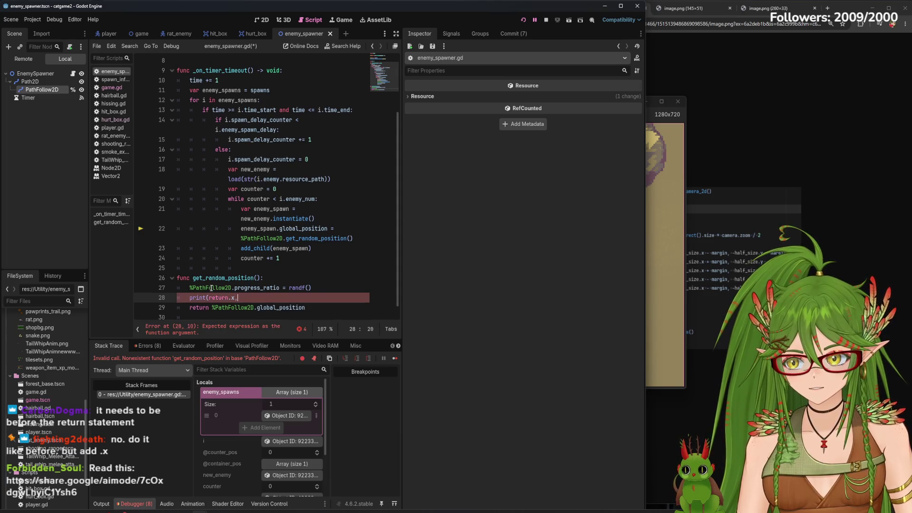
type(",")
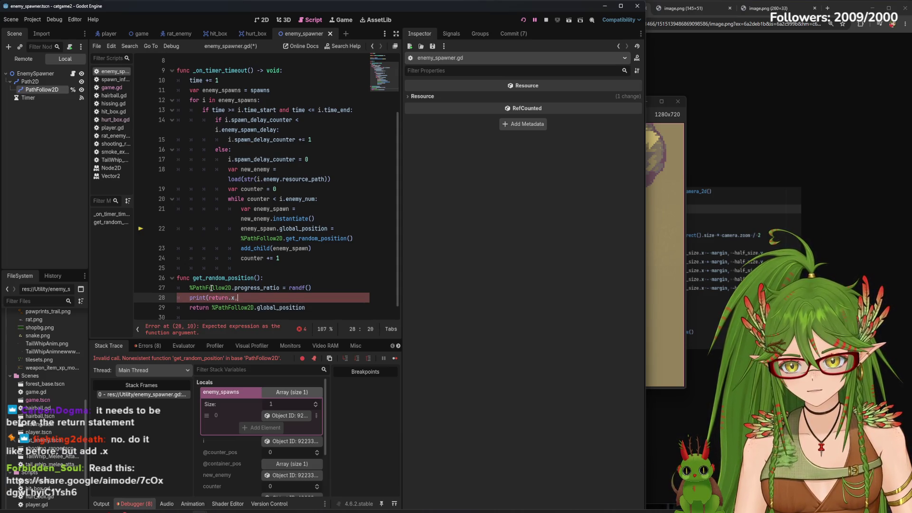
type(" return.y)")
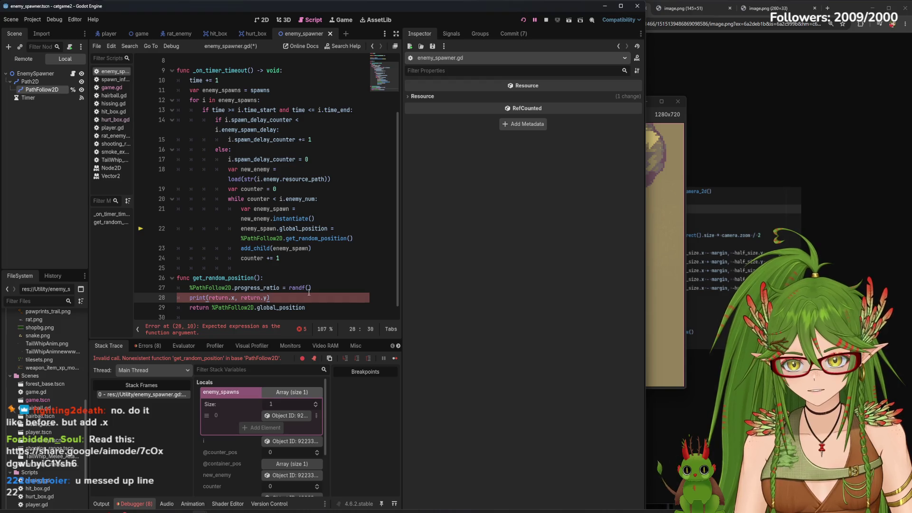
left_click(332, 238)
left_click_drag(270, 297, 234, 297)
type(")")
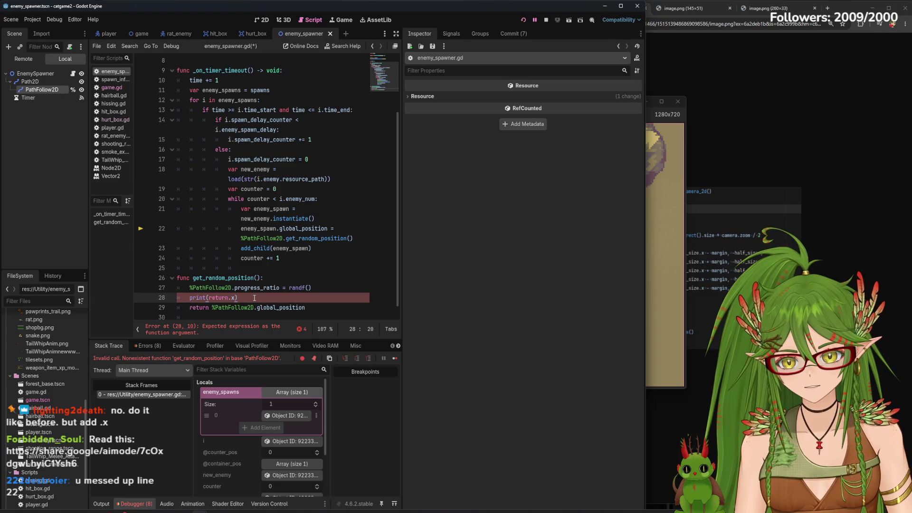
key("ctrl+s")
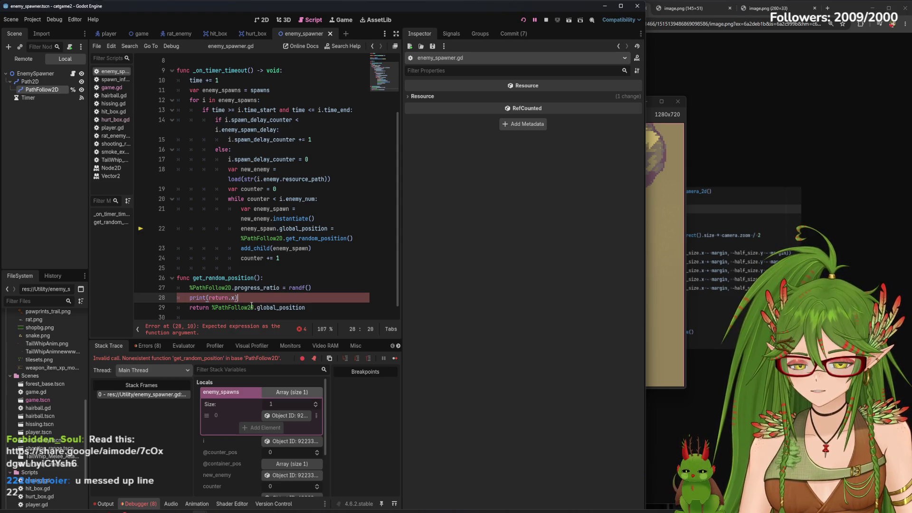
- Look up the PathFollow2D class reference from line 22, then return to enemy_spawner.gd
left_click(307, 228)
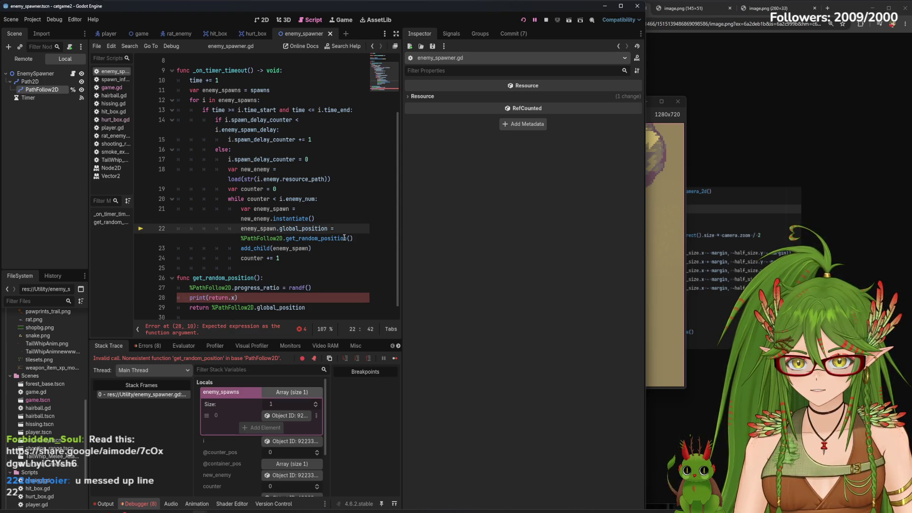
mouse_move(273, 238)
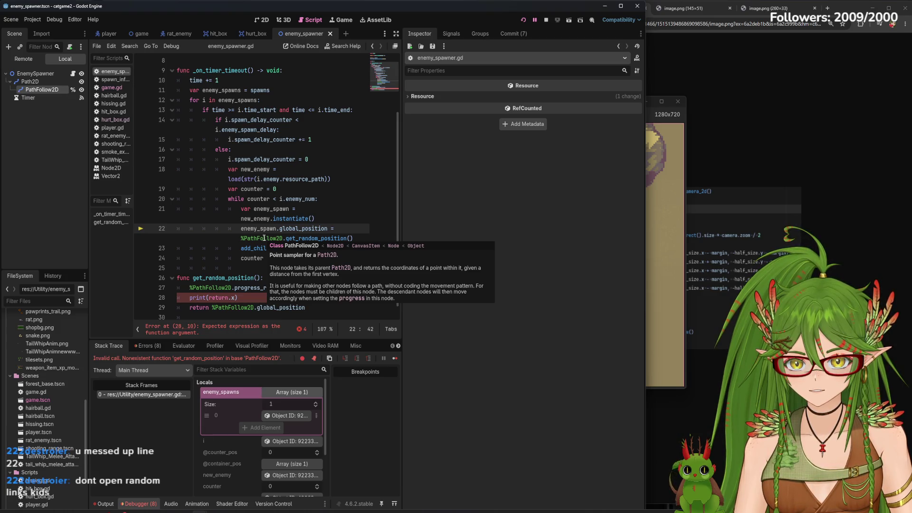
left_click(264, 238, "ctrl")
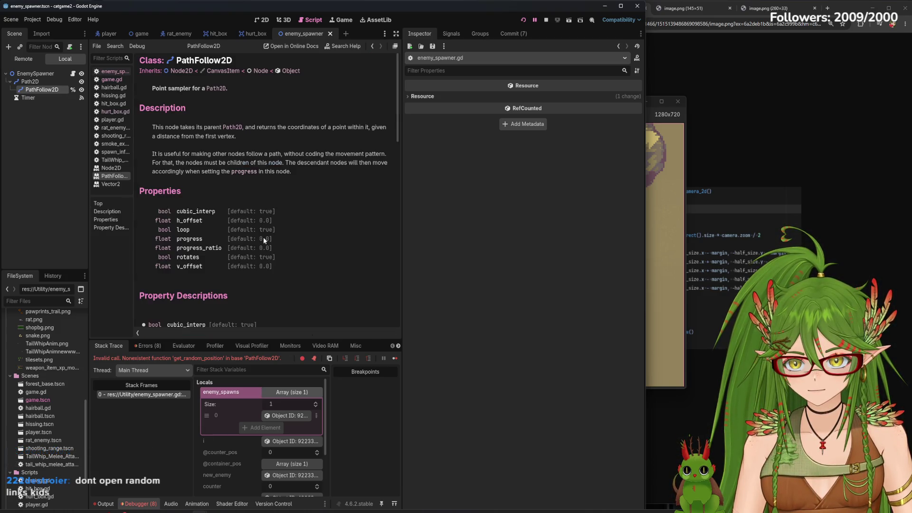
scroll(209, 286, "down", 1)
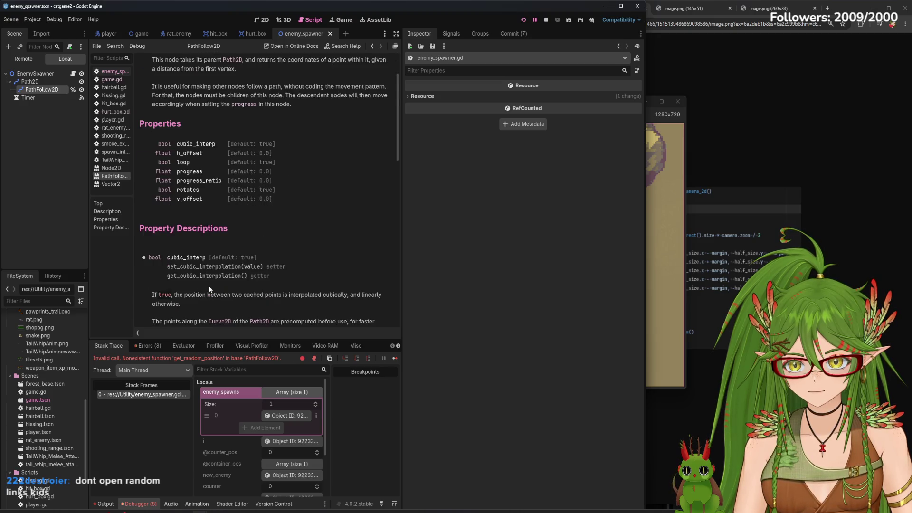
scroll(209, 286, "down", 3)
left_click(112, 71)
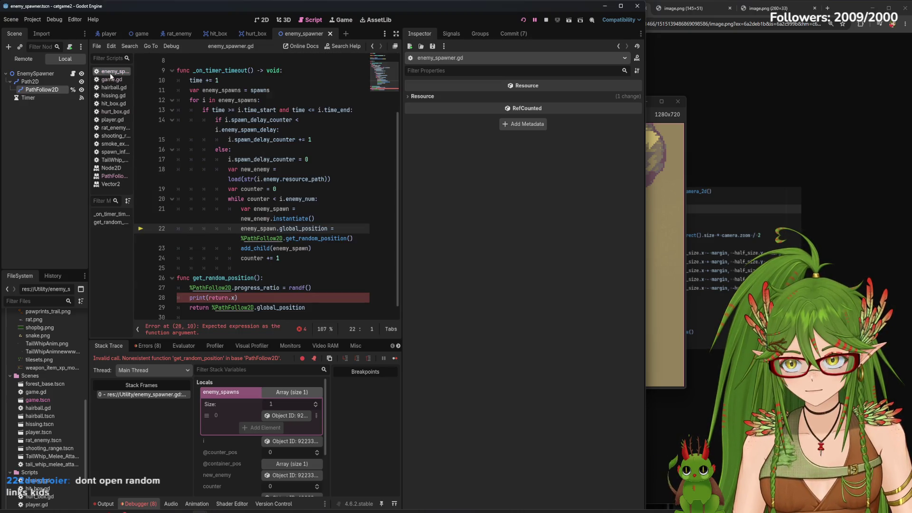
- Remove .get_random_position() from line 22 and clear line 28's print argument
left_click_drag(346, 238, 283, 233)
key("BackSpace")
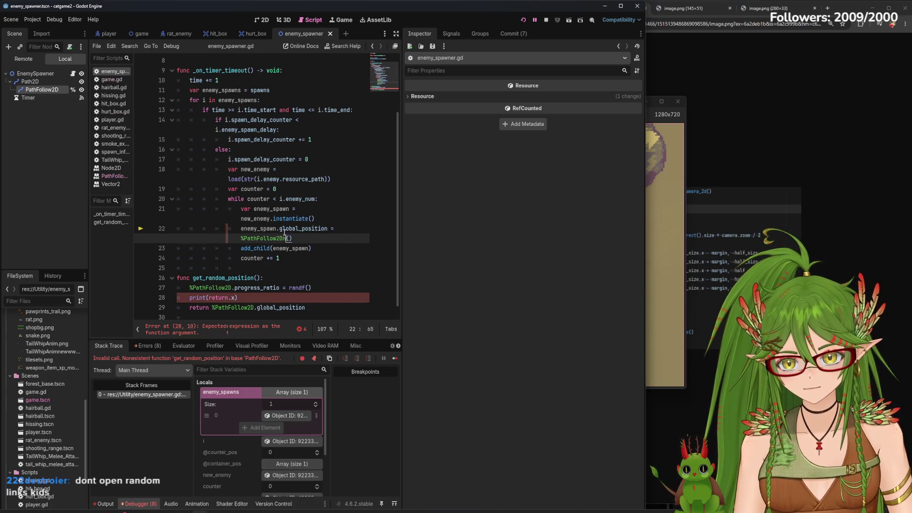
key("BackSpace")
key("BackSpace")
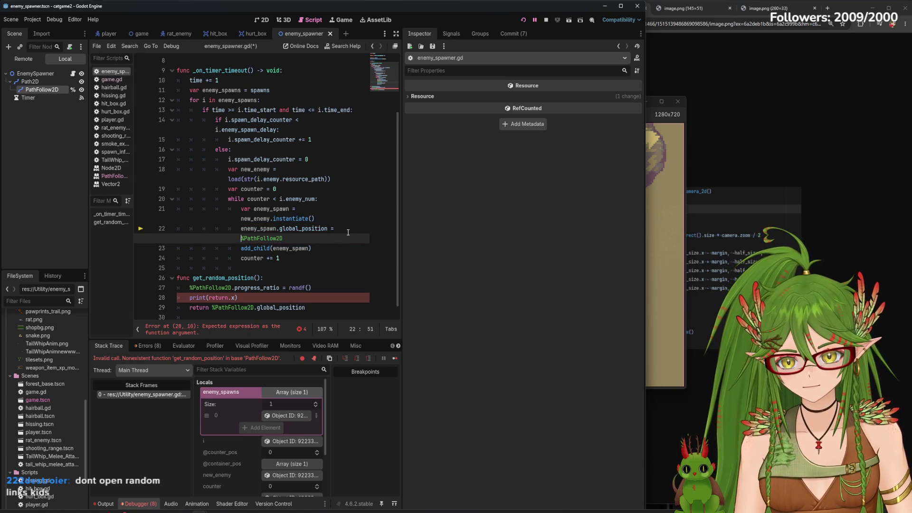
left_click(226, 298)
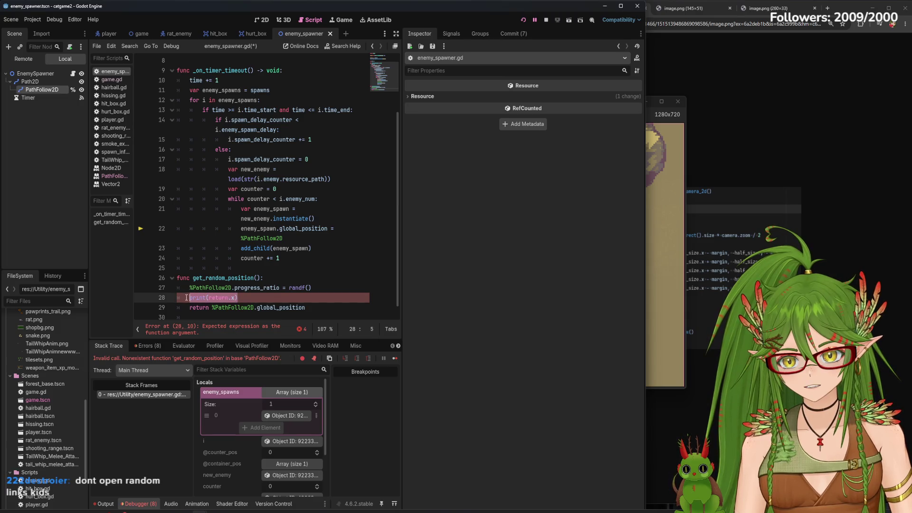
left_click(236, 297)
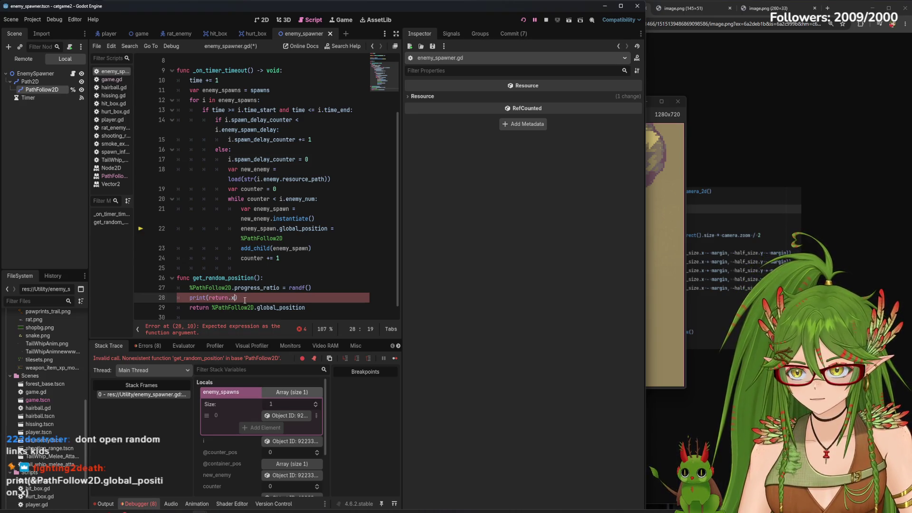
key("BackSpace")
key("BackSpace")
key("BackSpace")
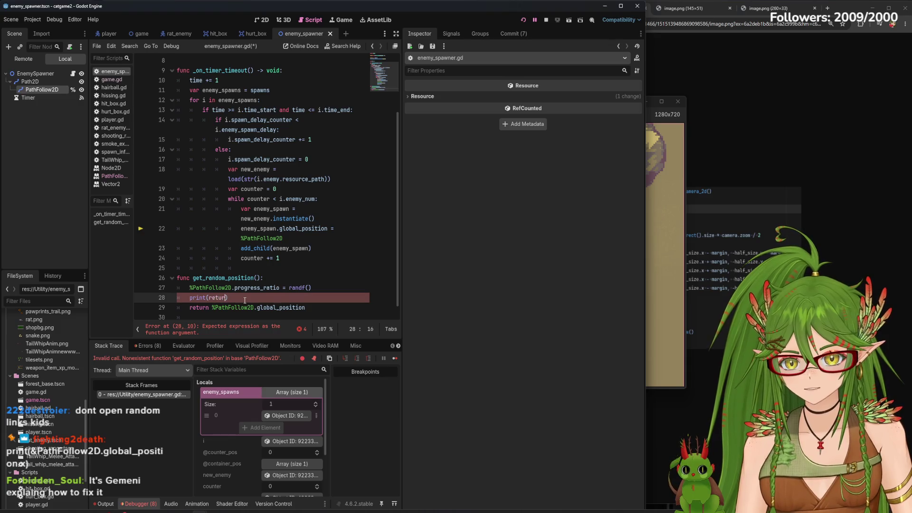
key("BackSpace")
key("BackSpace")
key("BackSpace")
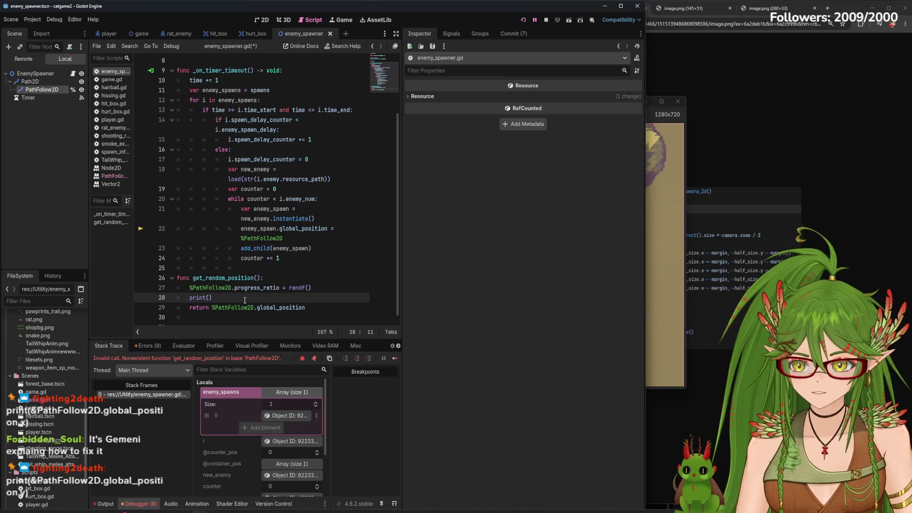
- Make line 28 print %PathFollow2D.global_position.x, save, and relaunch the game
type("Pat")
key("BackSpace")
key("BackSpace")
key("BackSpace")
type("%PathFollo")
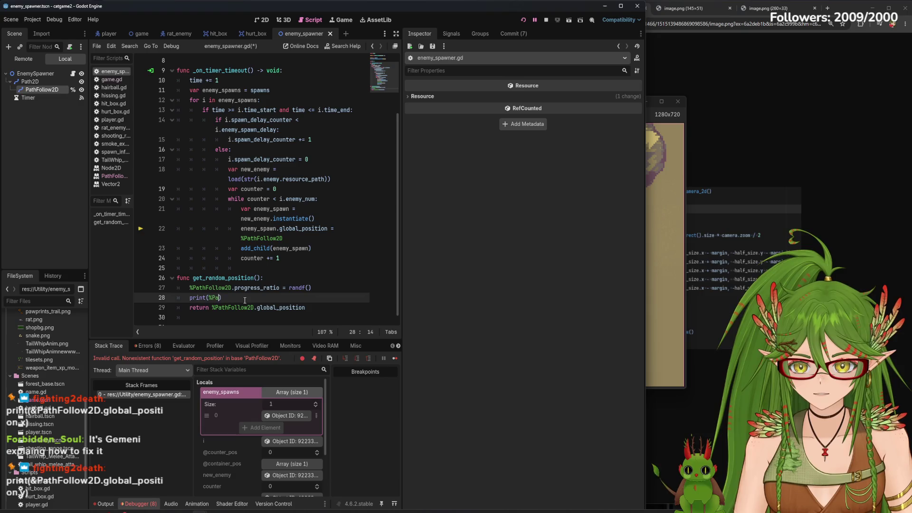
type("w2D")
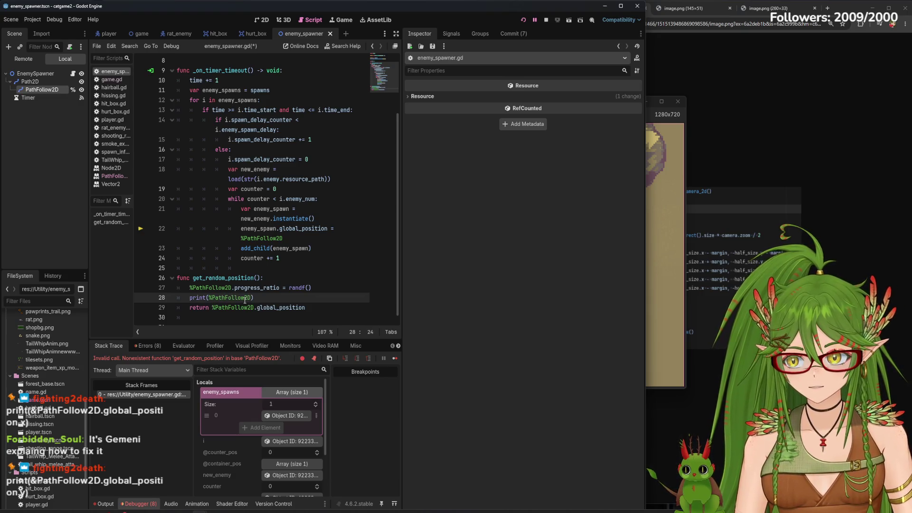
type(".global")
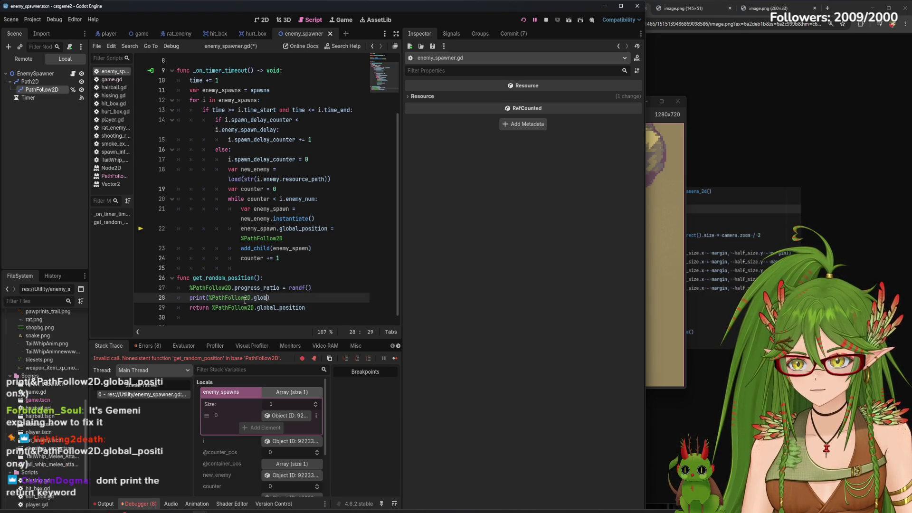
type("_")
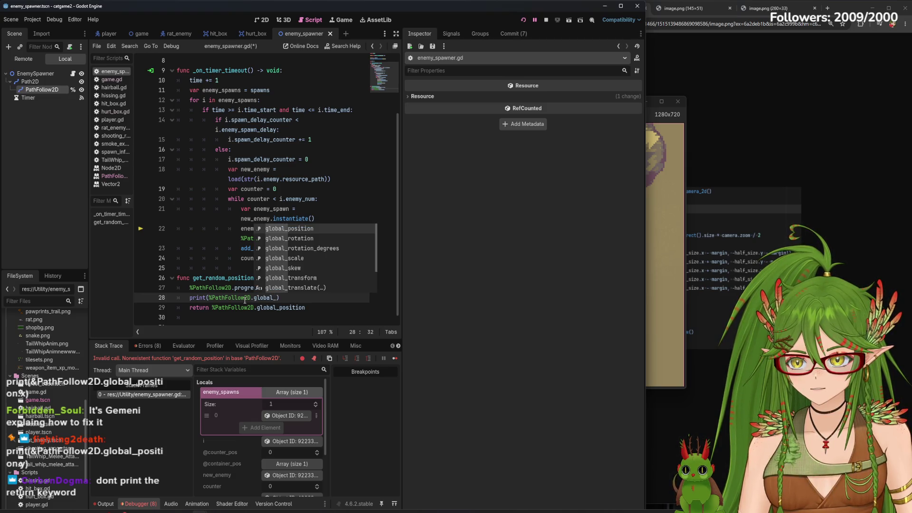
key("Return")
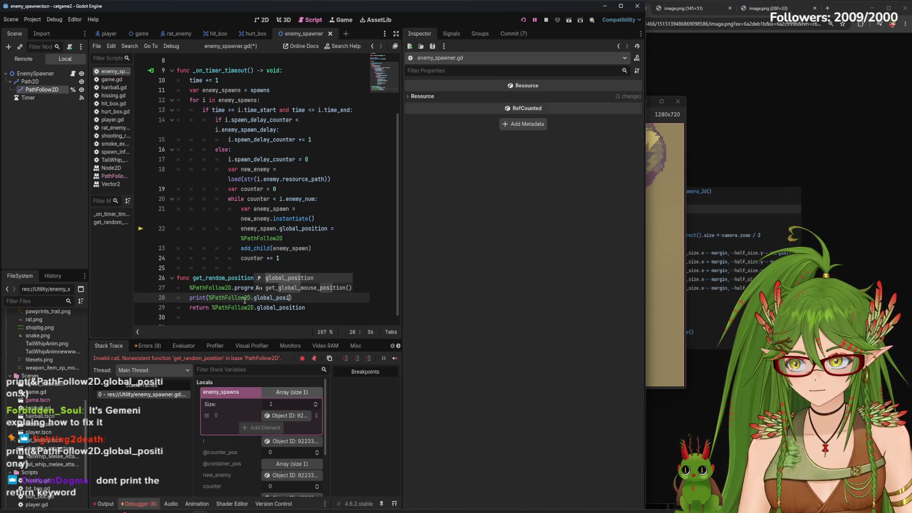
type(".x)")
key("ctrl+s")
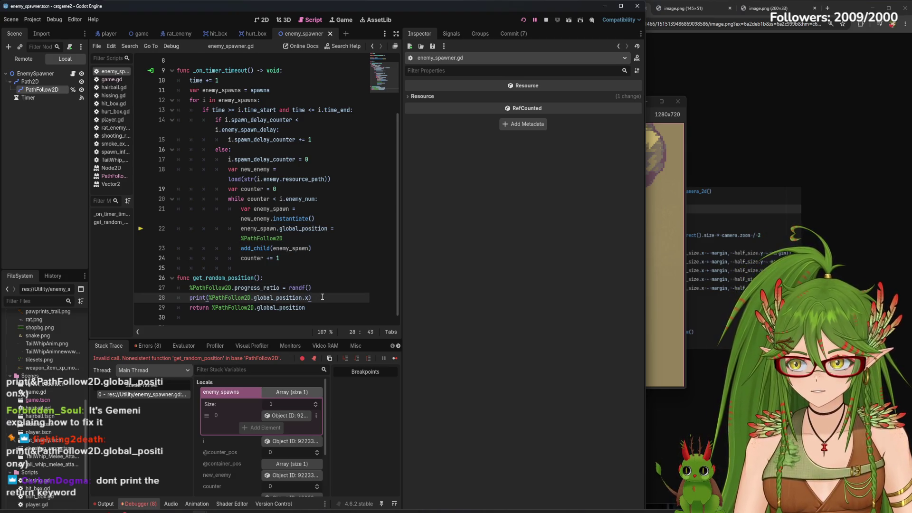
left_click(544, 20)
left_click(521, 19)
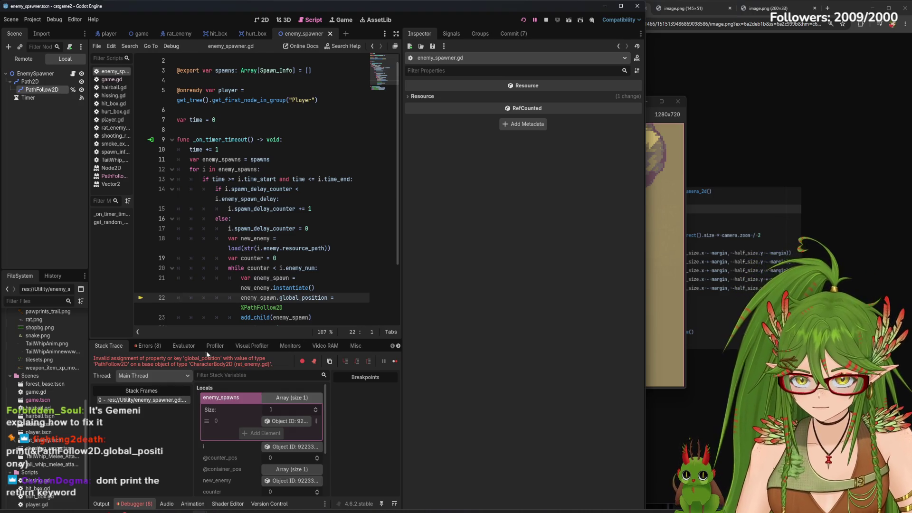
- Comment out the spawn-position assignment on line 22
scroll(248, 320, "down", 1)
left_click(167, 264)
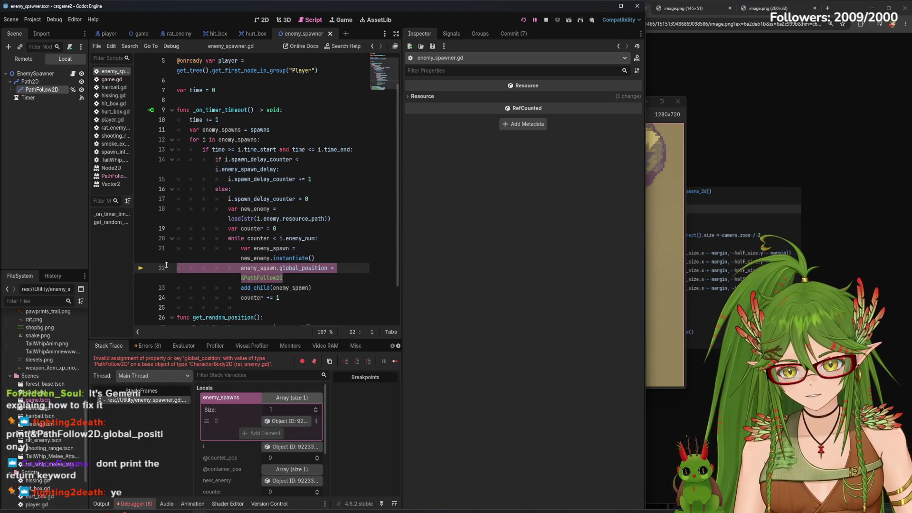
right_click(266, 270)
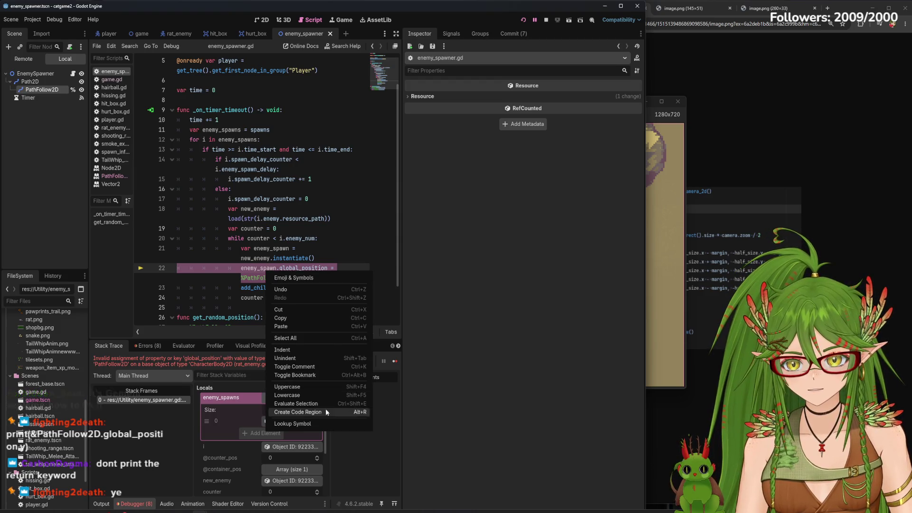
left_click(332, 367)
- Duplicate the x print line as a global_position.y print and save
scroll(317, 289, "down", 2)
left_click(317, 290)
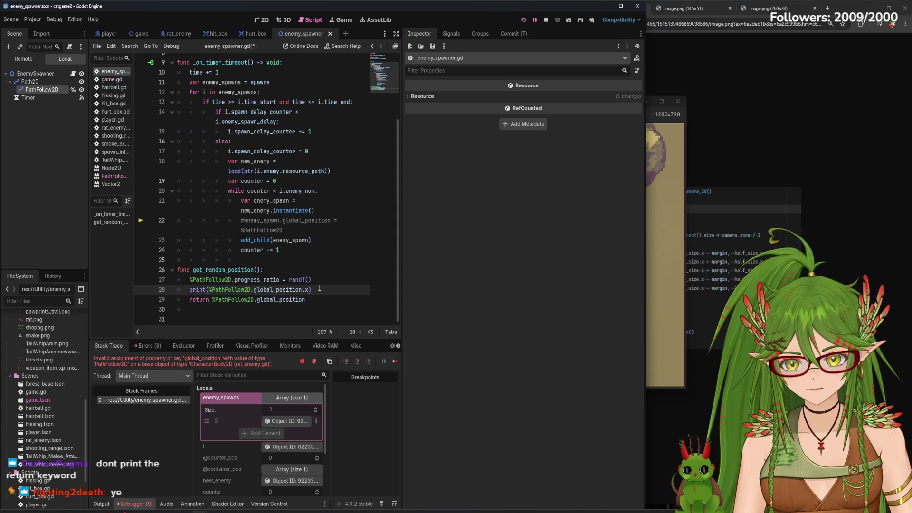
key("Left")
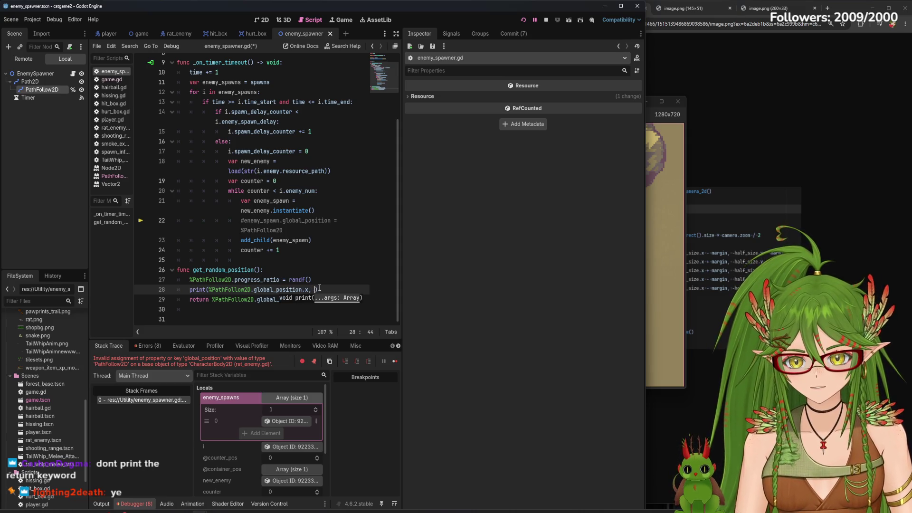
key("End")
key("ctrl+shift+d")
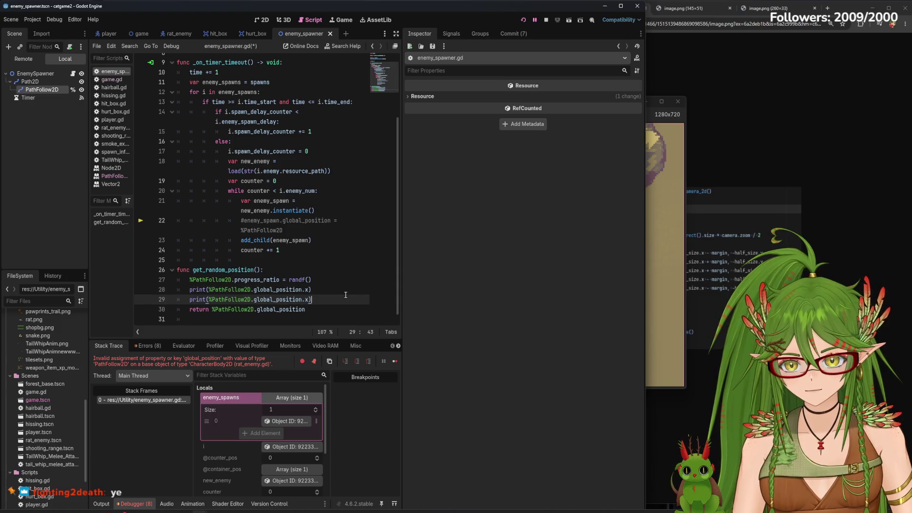
key("BackSpace")
type("y")
key("ctrl+s")
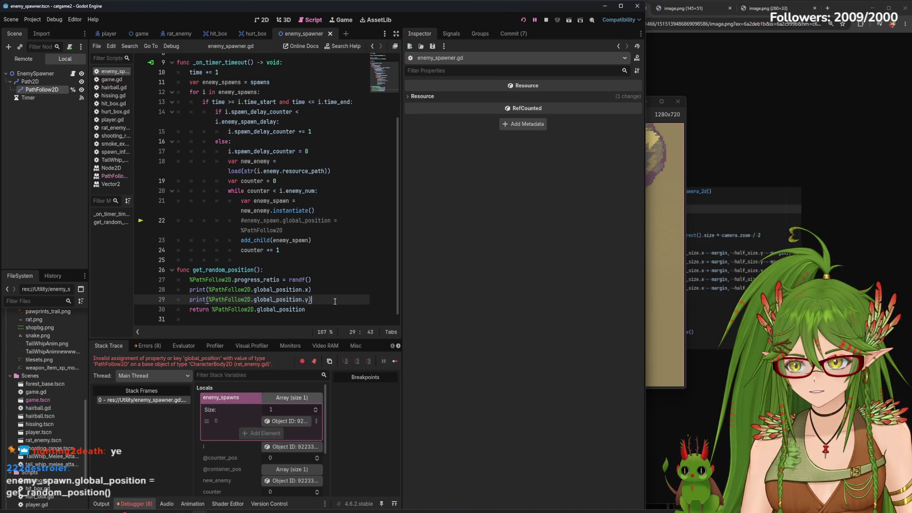
- Uncomment the line 22 assignment and select its %PathFollow2D value
left_click_drag(295, 231, 241, 221)
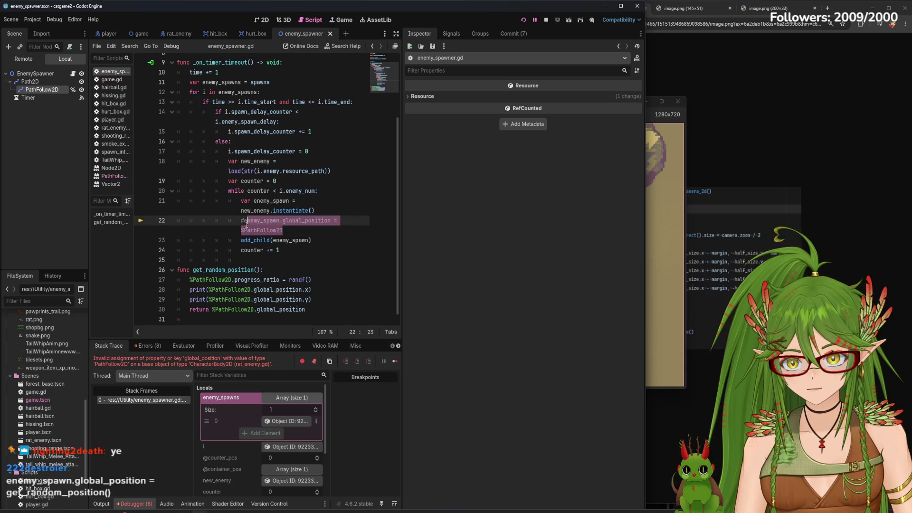
key("ctrl+k")
key("ctrl+k")
key("ctrl+k")
key("ctrl+k")
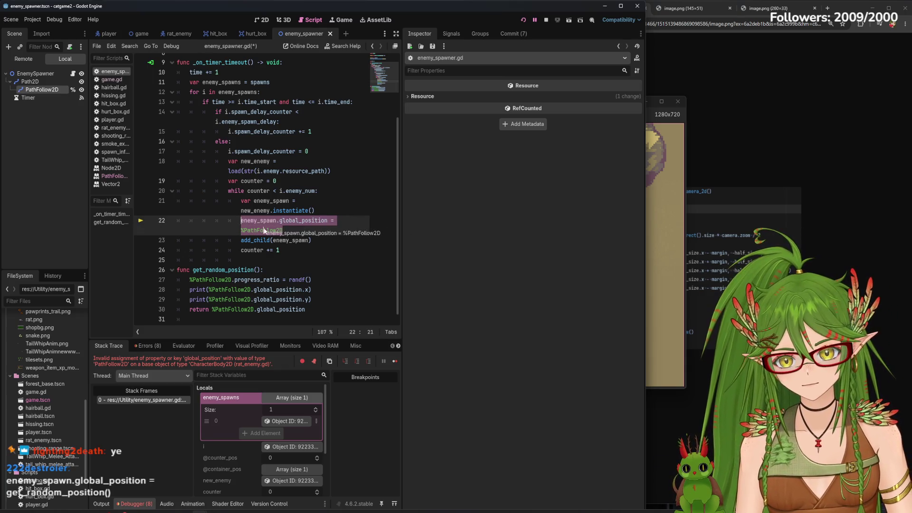
left_click_drag(293, 232, 242, 230)
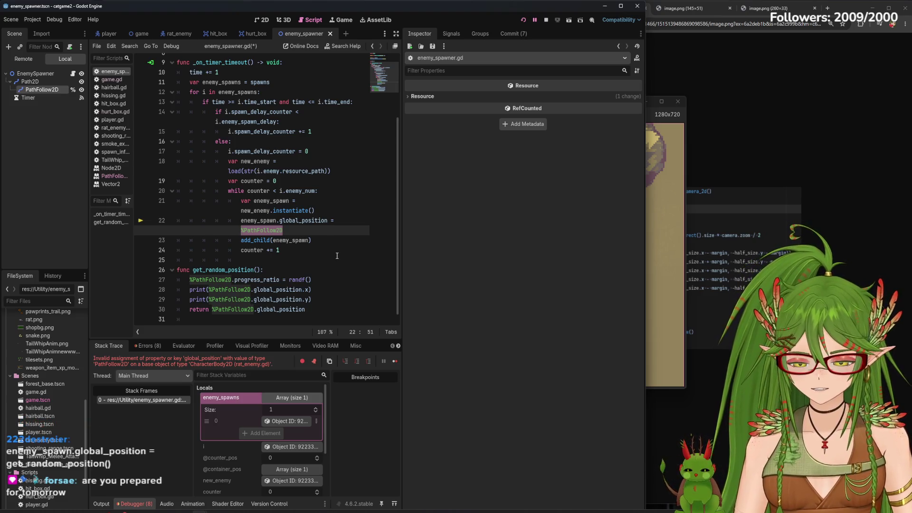
- Assign get_random_position() to the spawn position on line 22, save, and stop the game
type("get_random")
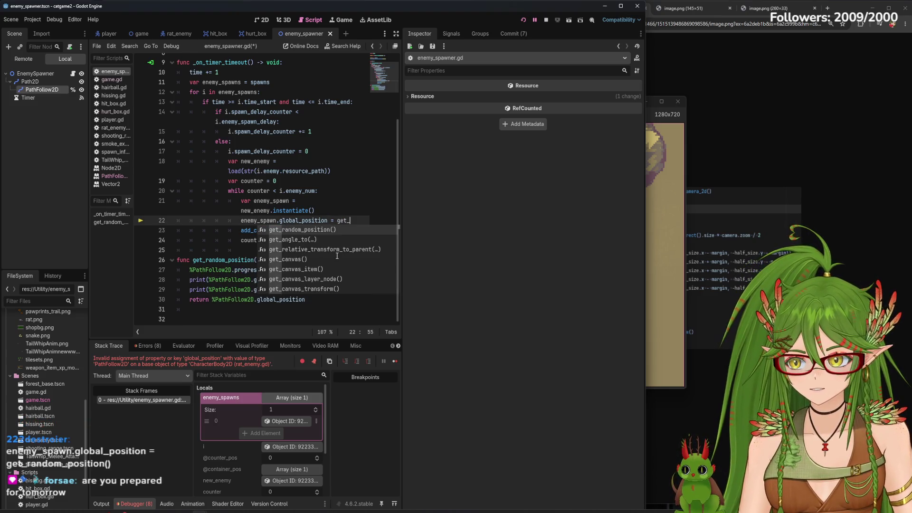
type("_")
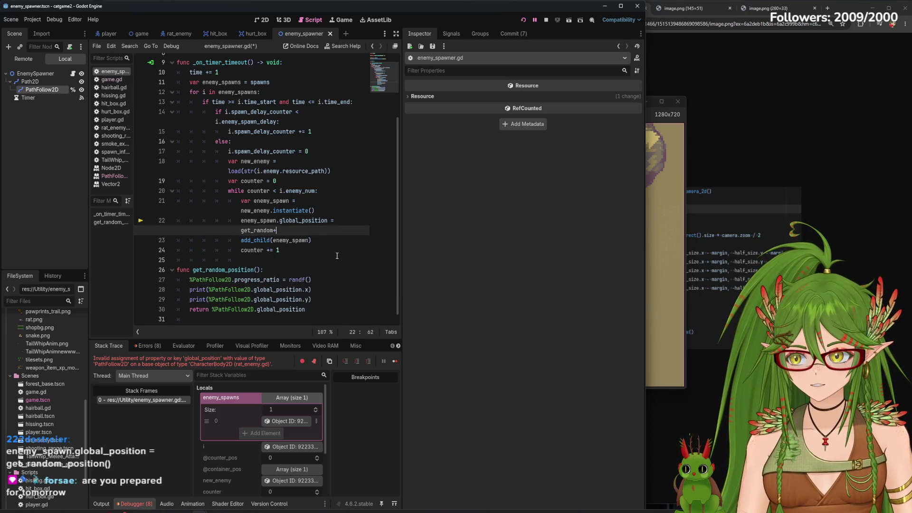
type("position")
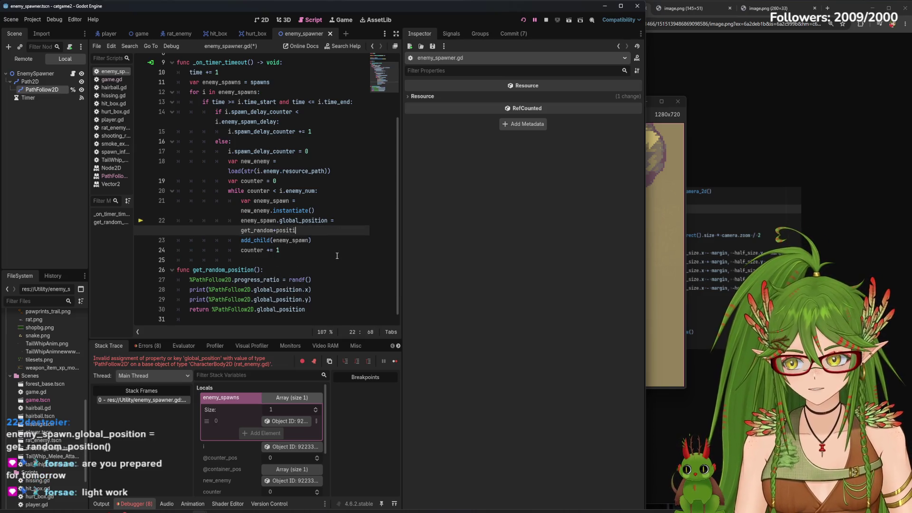
key("Return")
left_click(276, 230)
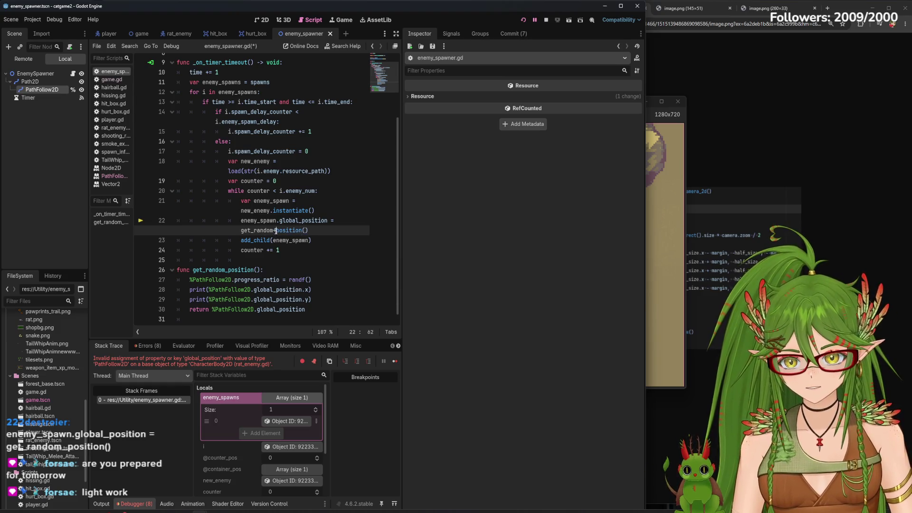
key("BackSpace")
type("_")
key("End")
key("ctrl+s")
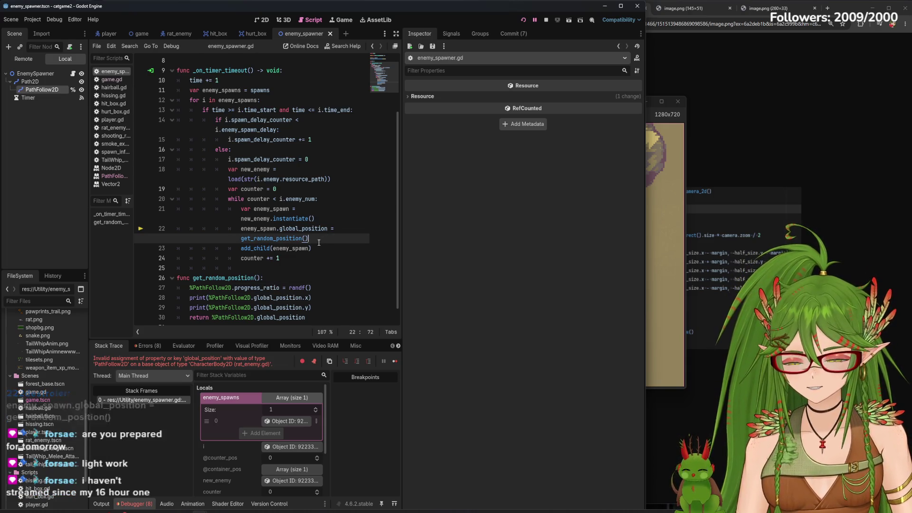
left_click(545, 19)
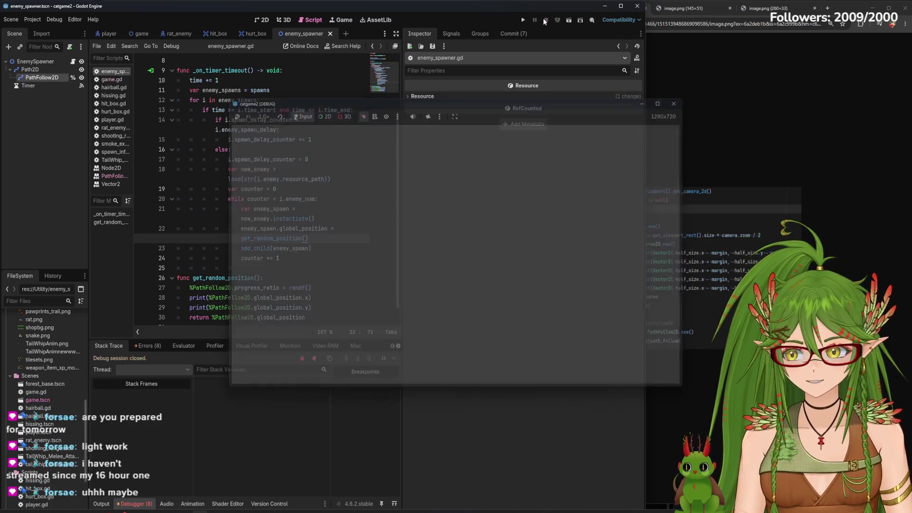
- Launch the game and walk the cat right and down while path coordinates print
left_click(523, 20)
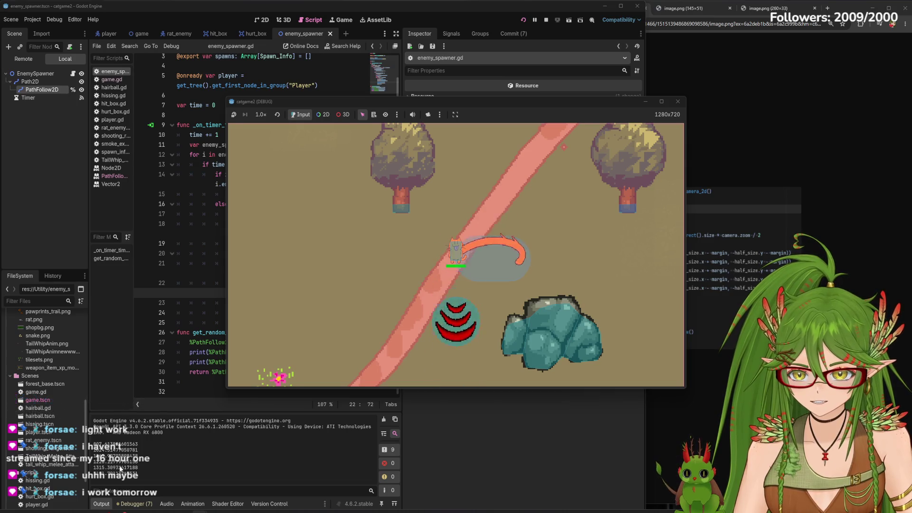
key("d")
key("s")
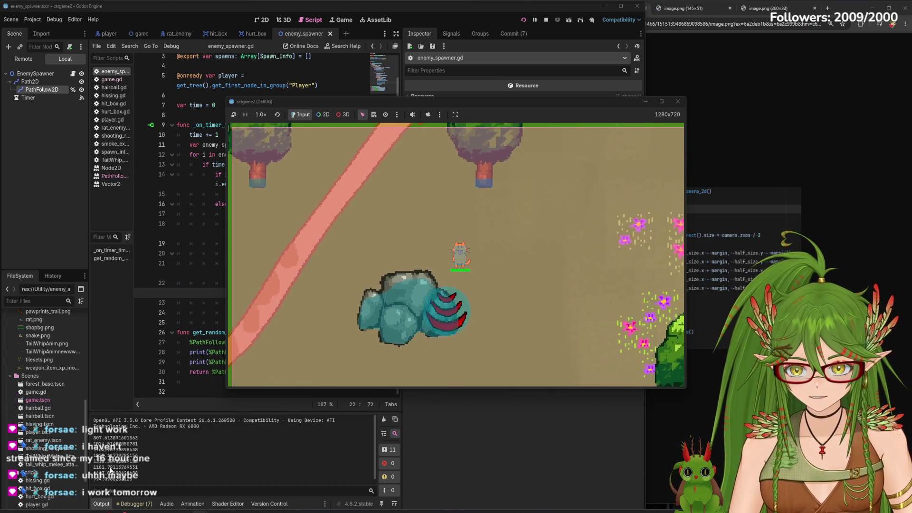
key("s")
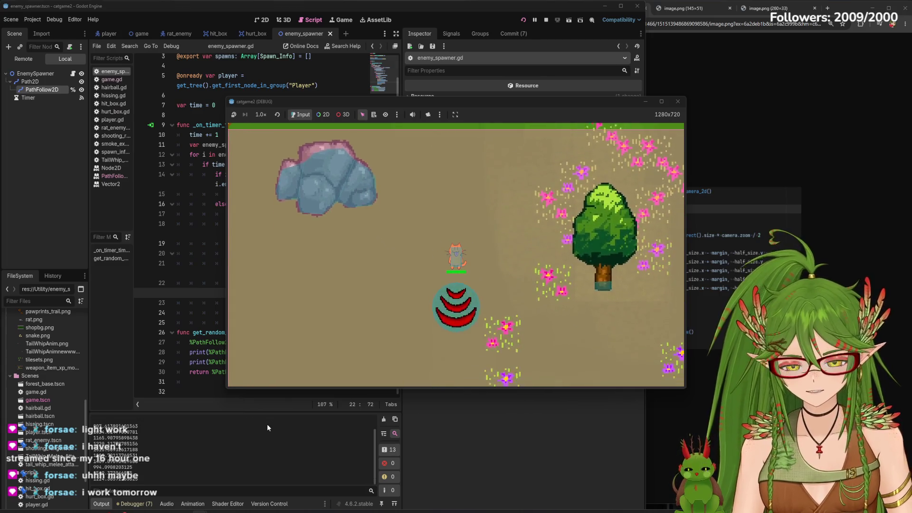
key("s")
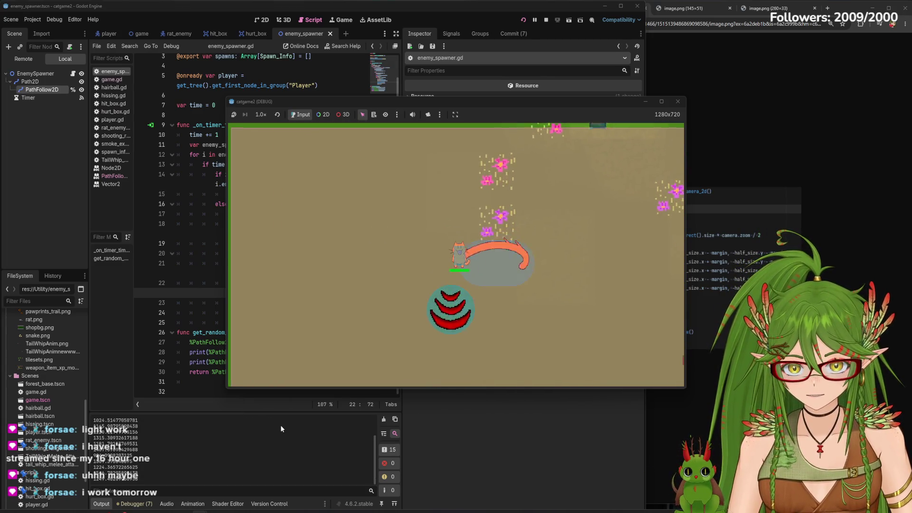
key("s")
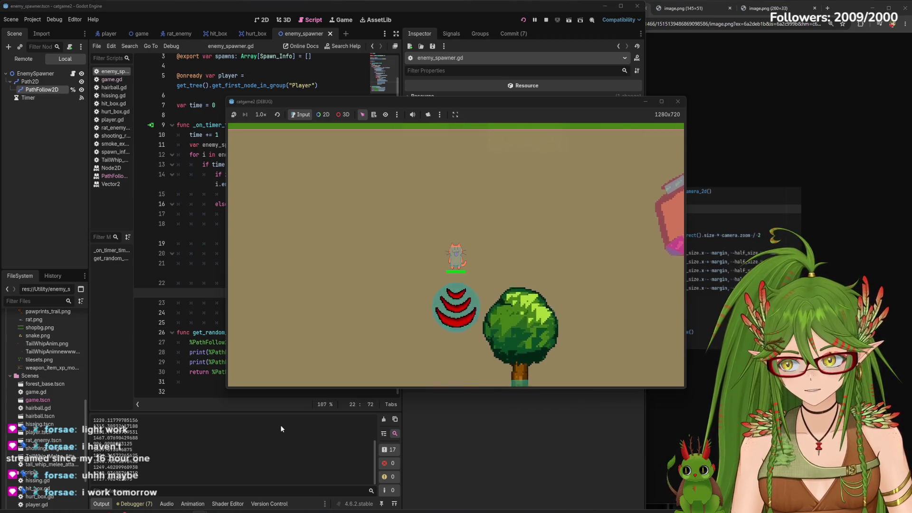
key("s")
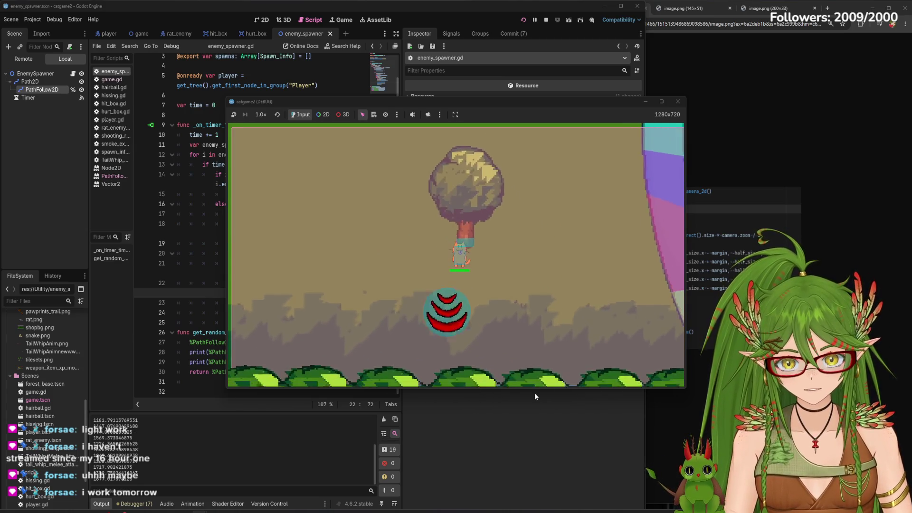
key("s")
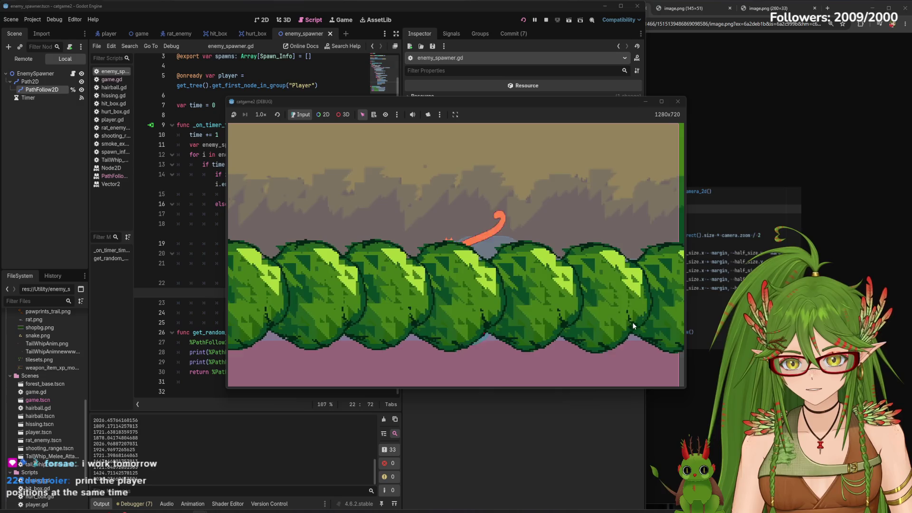
- Stop the game and combine the PathFollow2D x and y prints into one line
left_click(678, 101)
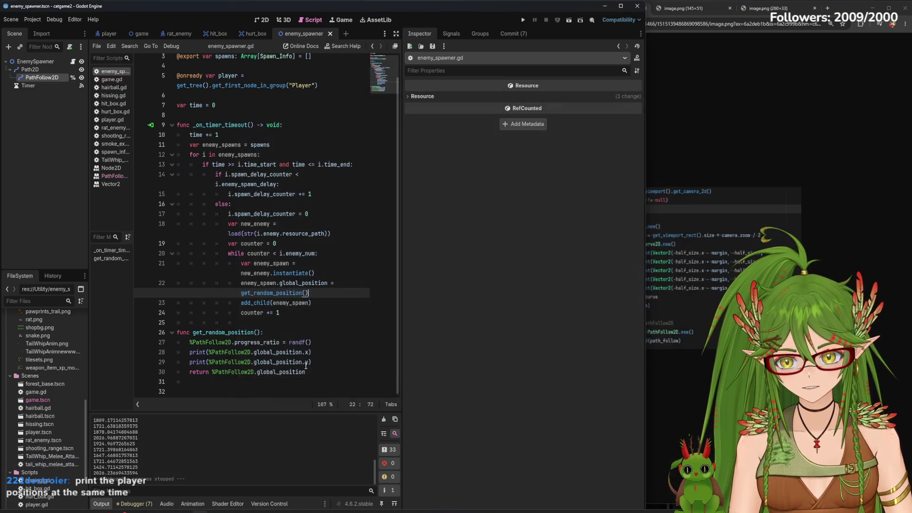
left_click(315, 363)
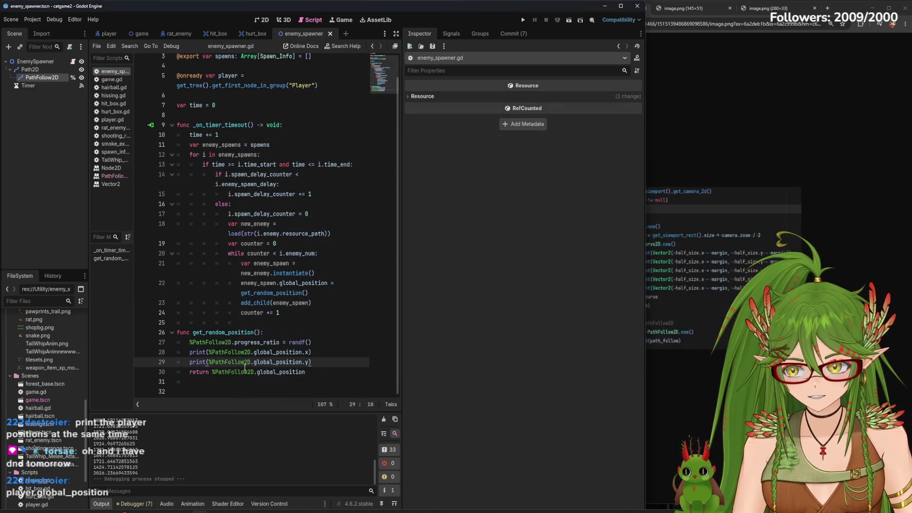
key("BackSpace")
key("BackSpace")
key("BackSpace")
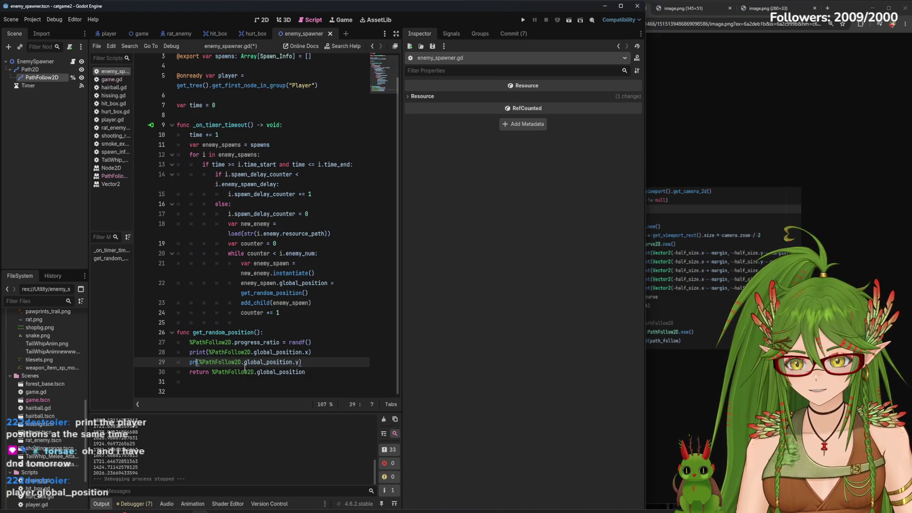
key("BackSpace")
key("BackSpace")
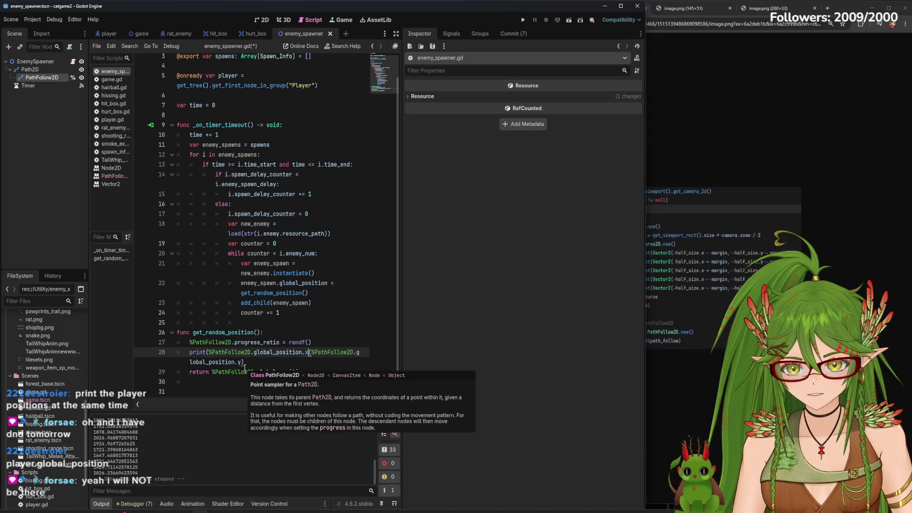
type(")")
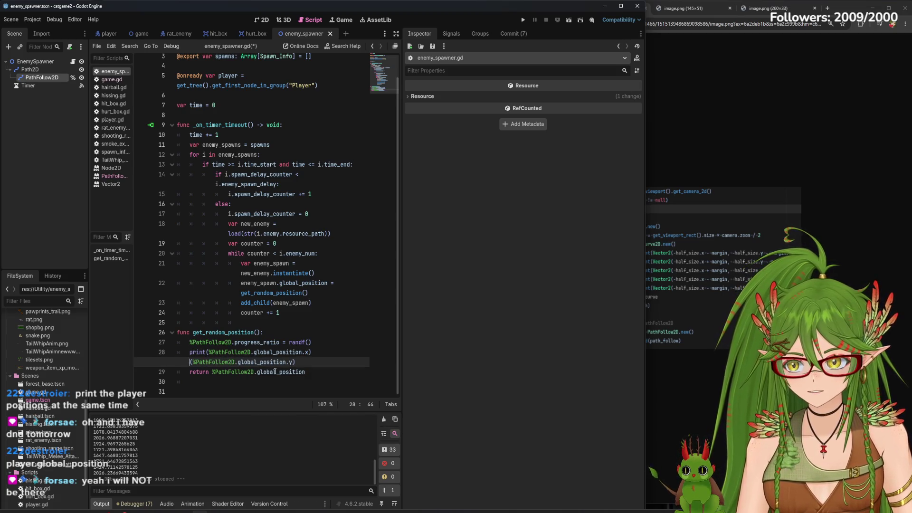
left_click(313, 360)
type(",")
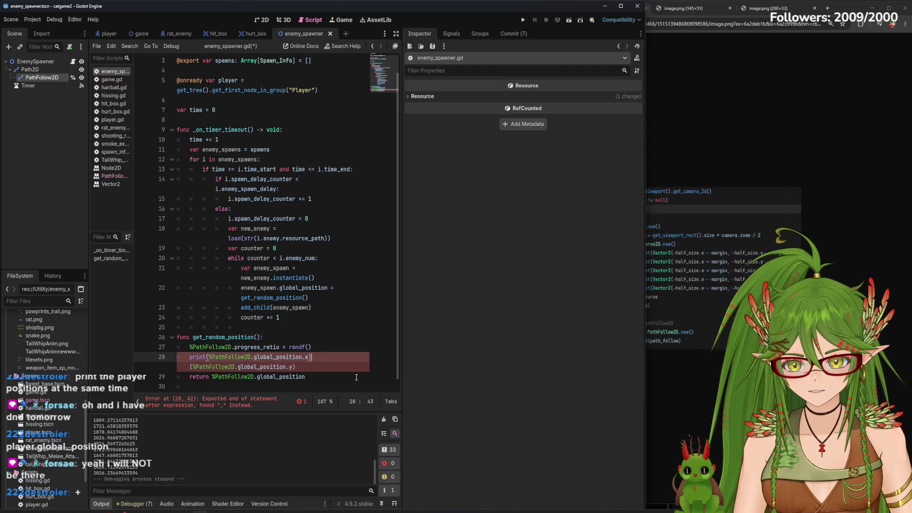
key("BackSpace")
type(")")
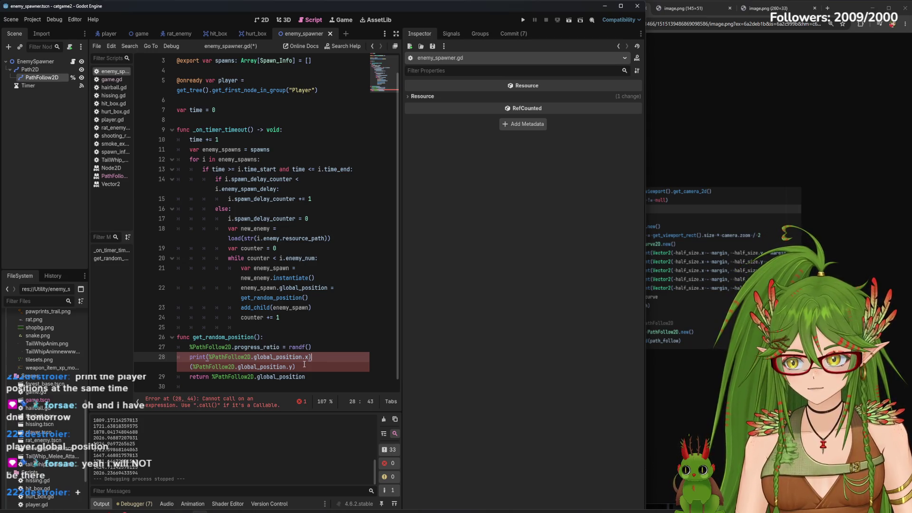
type("+")
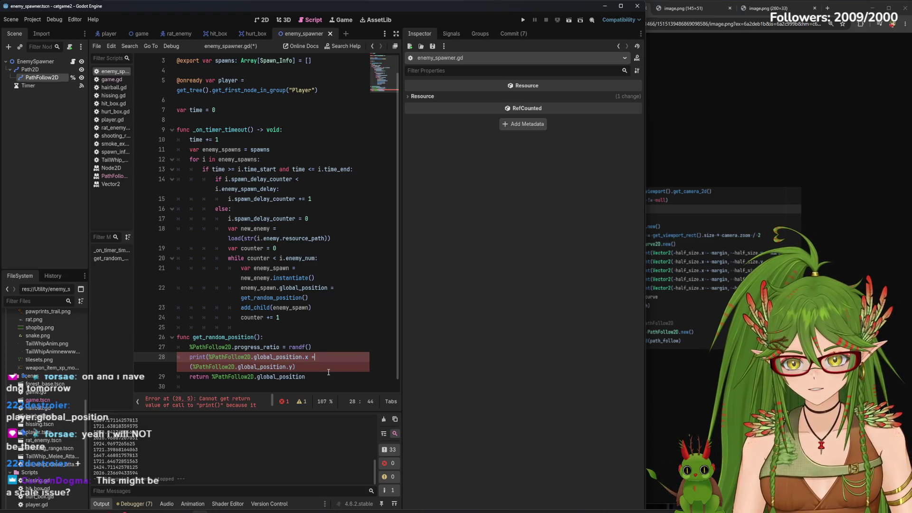
left_click(194, 367)
key("BackSpace")
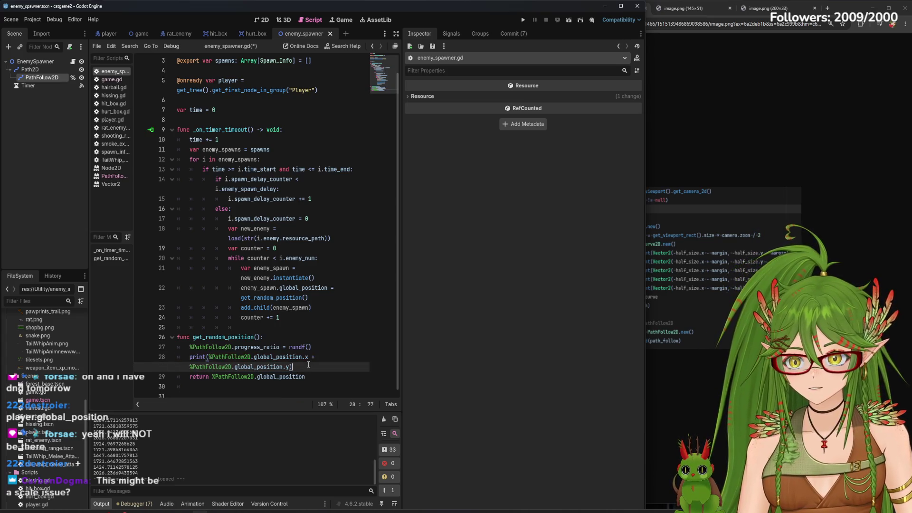
- Add a print of the player's global_position.x plus a pasted term, and save
key("Return")
type("print")
type("(player.gl")
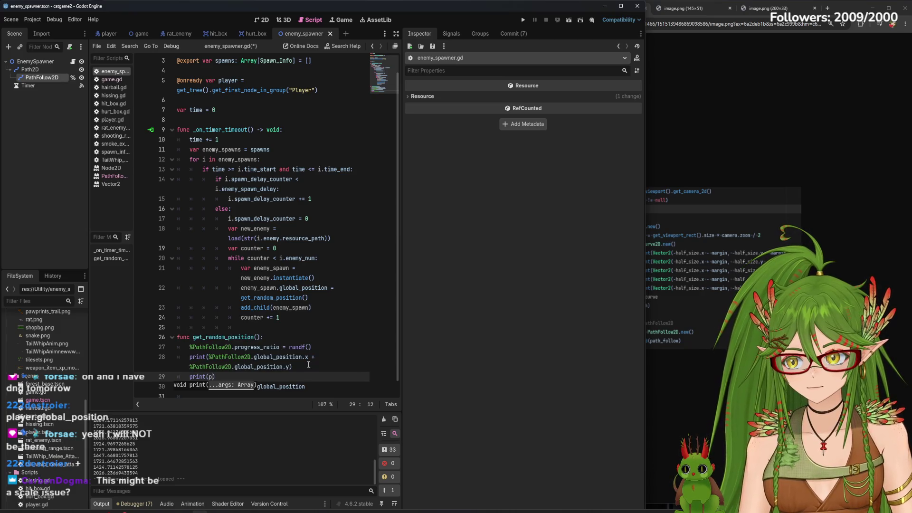
type("obal_positio")
key("BackSpace")
type(".x +")
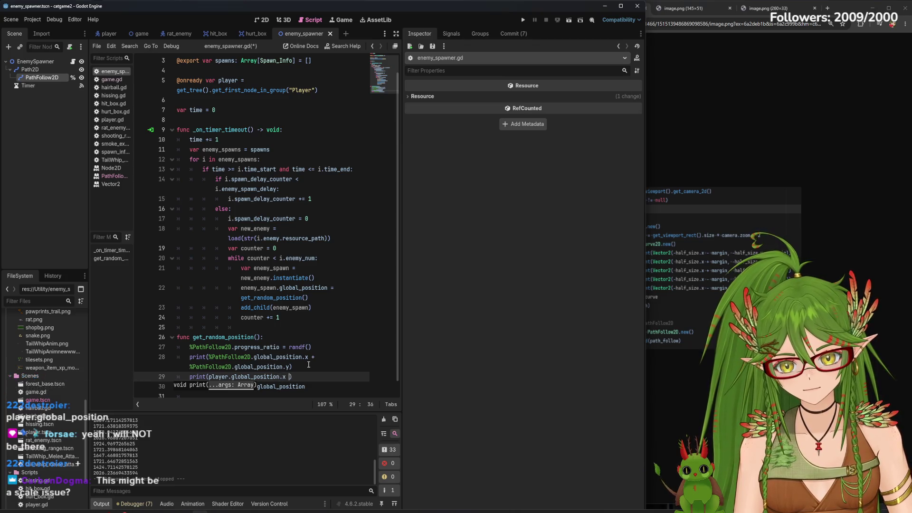
left_click_drag(287, 376, 209, 377)
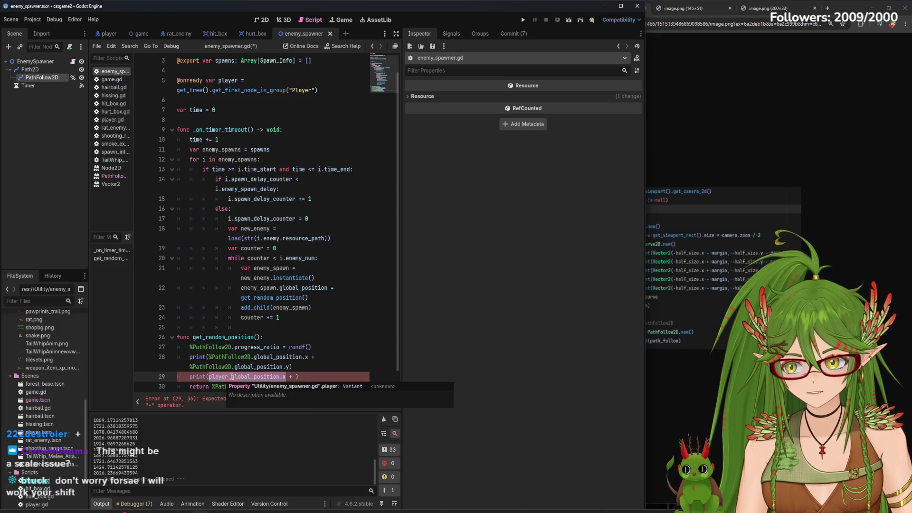
left_click(293, 377)
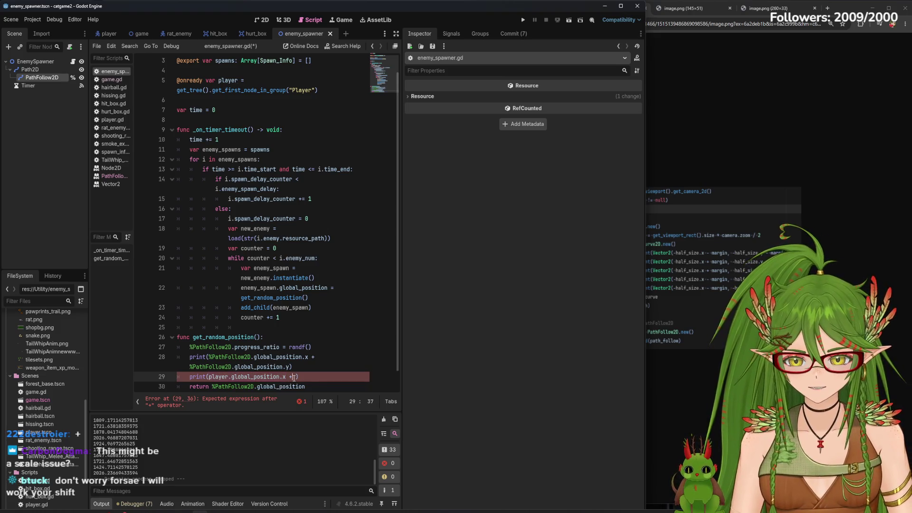
type("player.global_position.x")
key("Left")
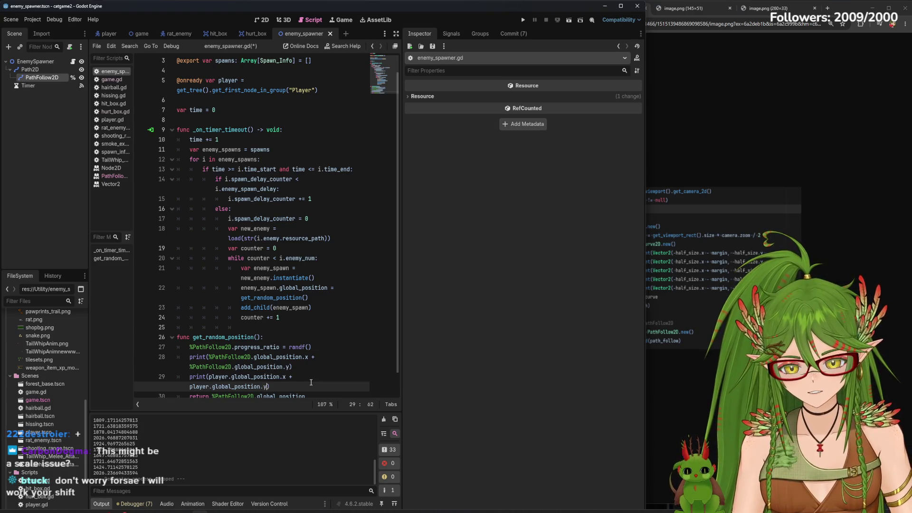
key("ctrl+s")
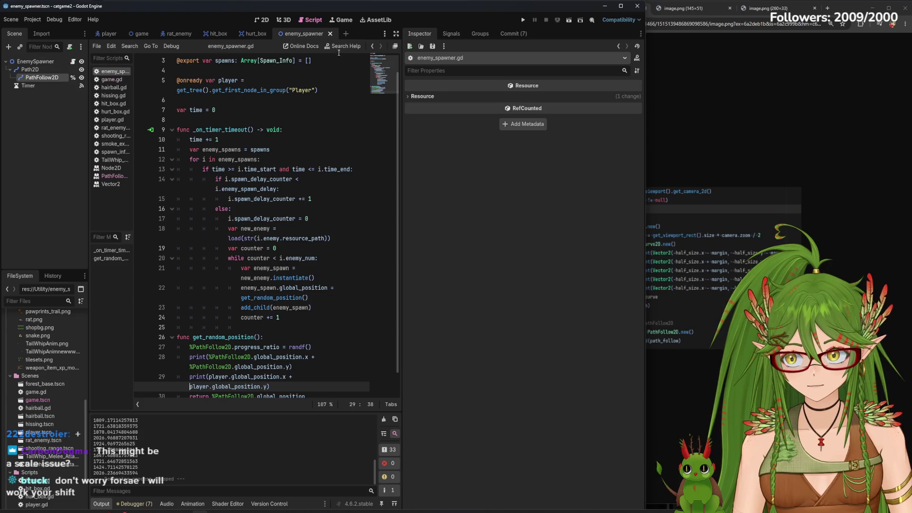
- Check the Path2D in the game scene, trim the player print to x only, save, and run
left_click(141, 33)
left_click(262, 19)
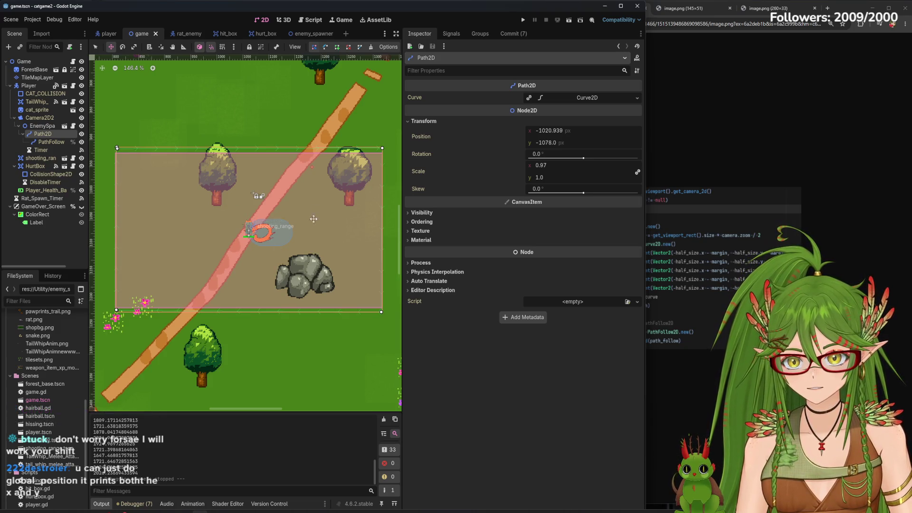
left_click(323, 33)
left_click(305, 19)
scroll(304, 383, "down", 1)
left_click_drag(272, 367, 192, 366)
key("BackSpace")
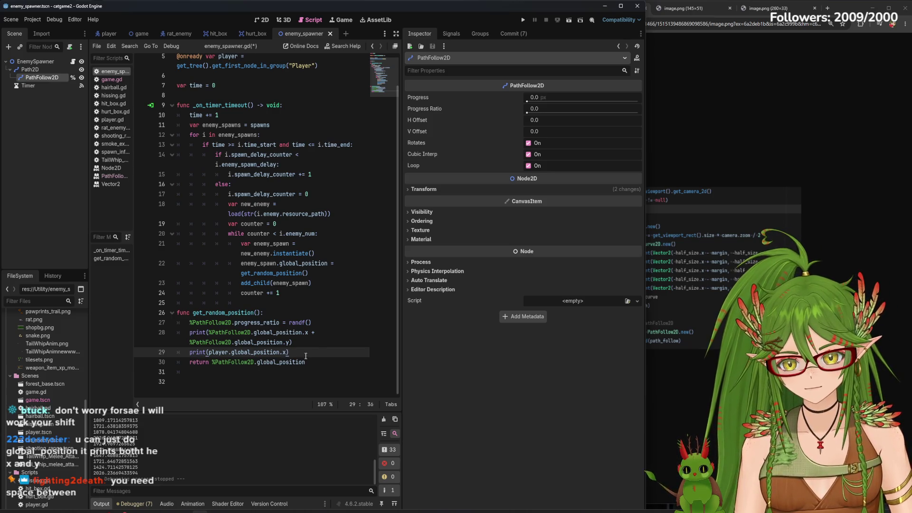
key("ctrl+s")
key("F5")
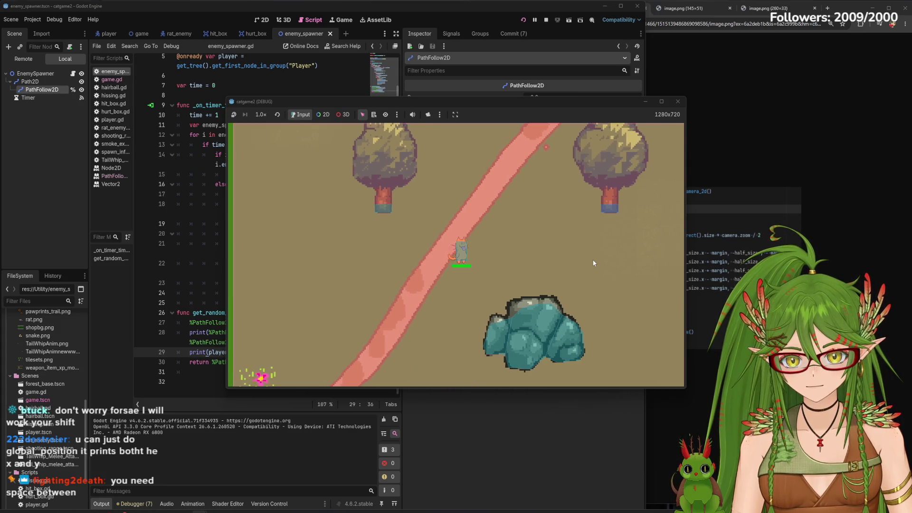
- Walk the cat right, up and left in the running game, then close its window
key("d")
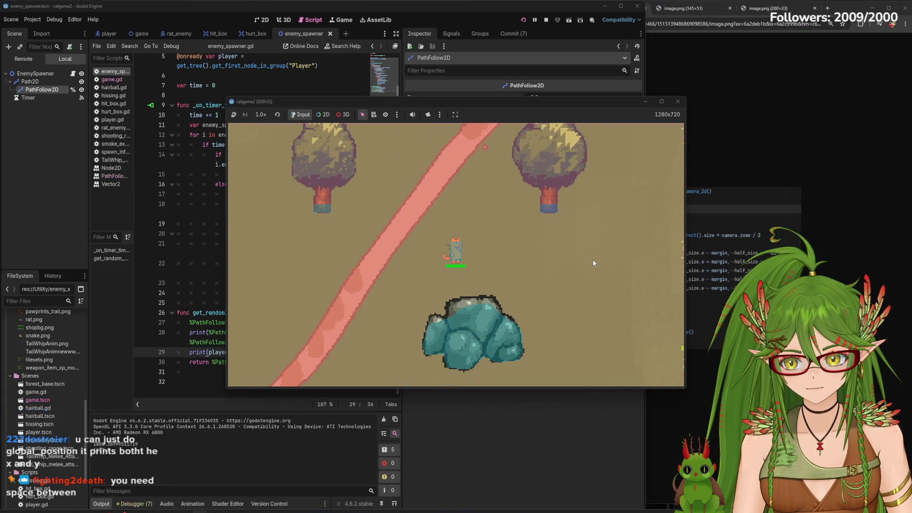
key("w")
key("a")
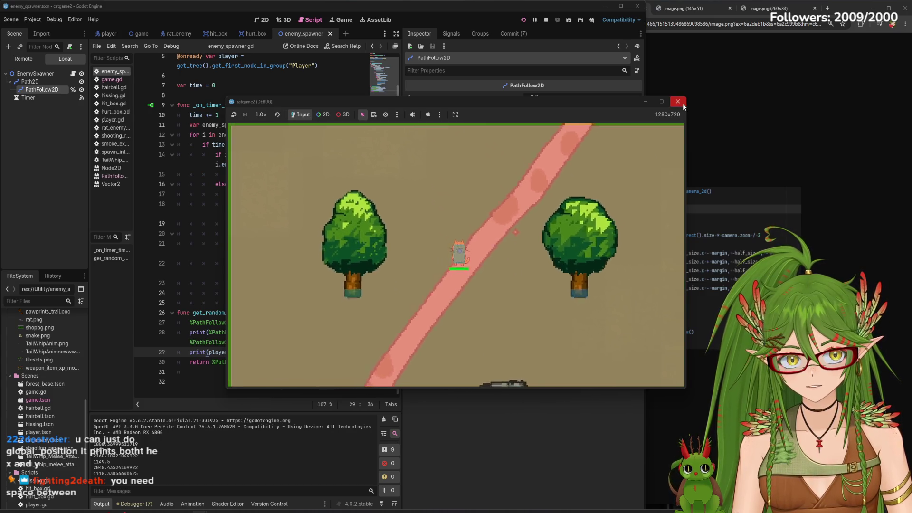
left_click(683, 103)
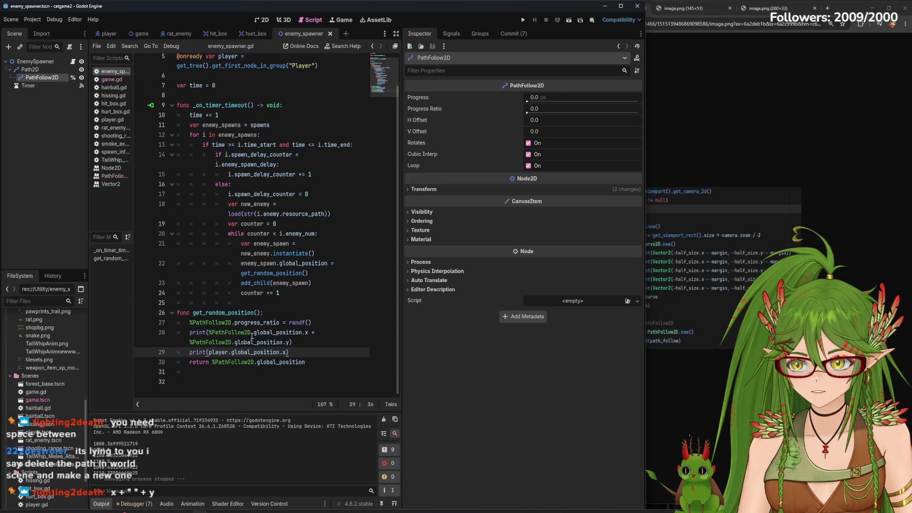
- Add a quote separator to the PathFollow2D print and run the game again
mouse_move(251, 336)
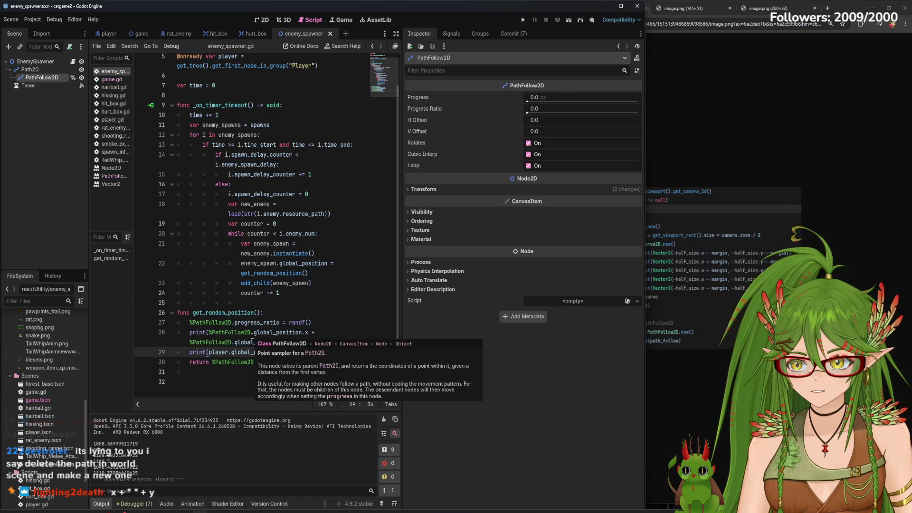
left_click(327, 334)
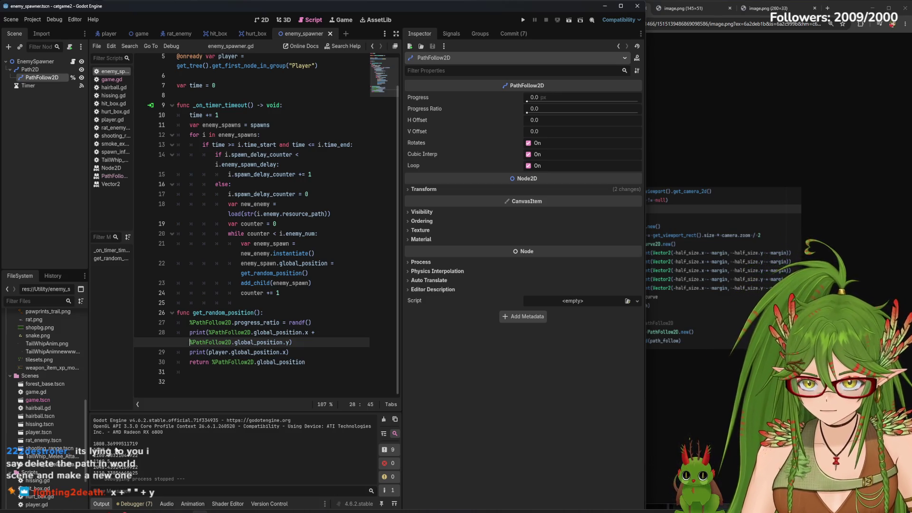
left_click(322, 333)
type("\"")
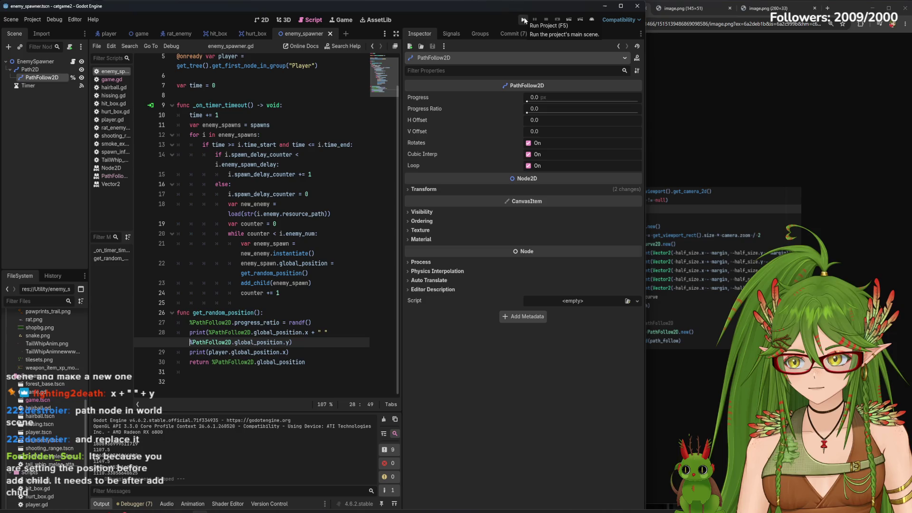
left_click_drag(312, 282, 240, 284)
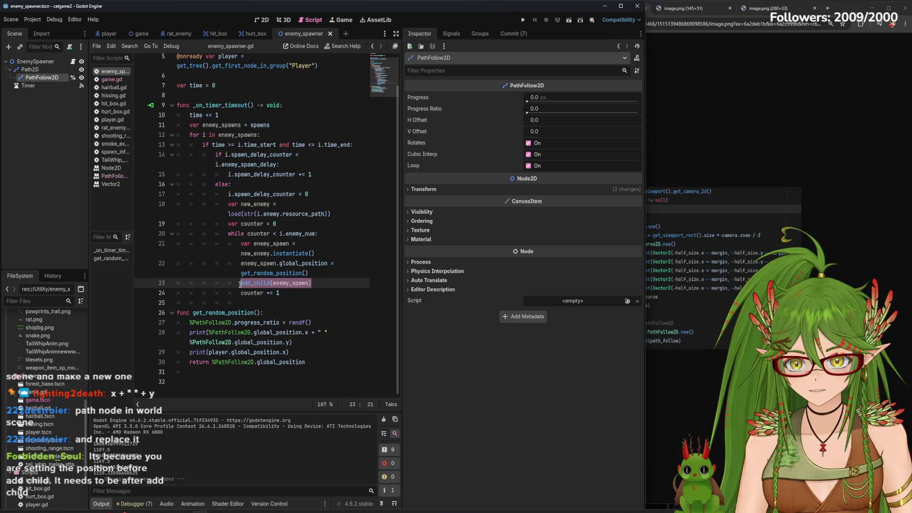
left_click(312, 283)
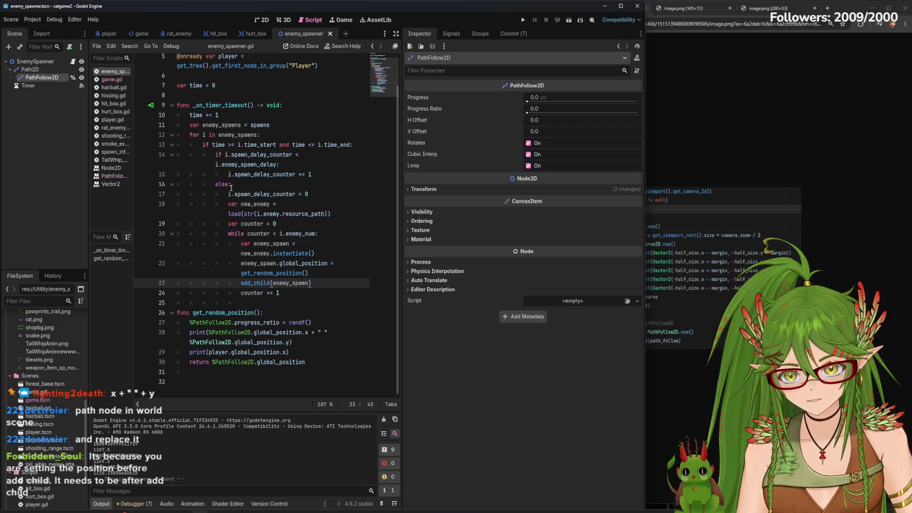
left_click(522, 20)
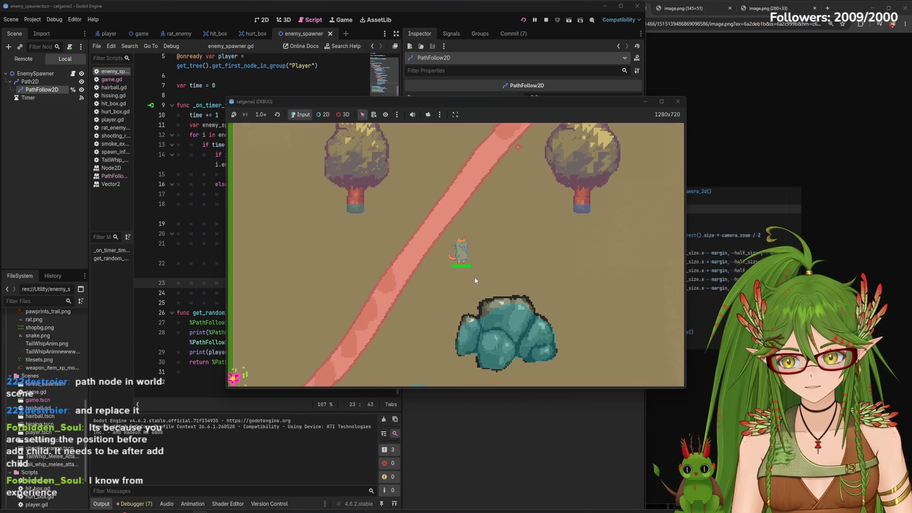
type("dddddddddddd")
key("BackSpace")
key("BackSpace")
key("BackSpace")
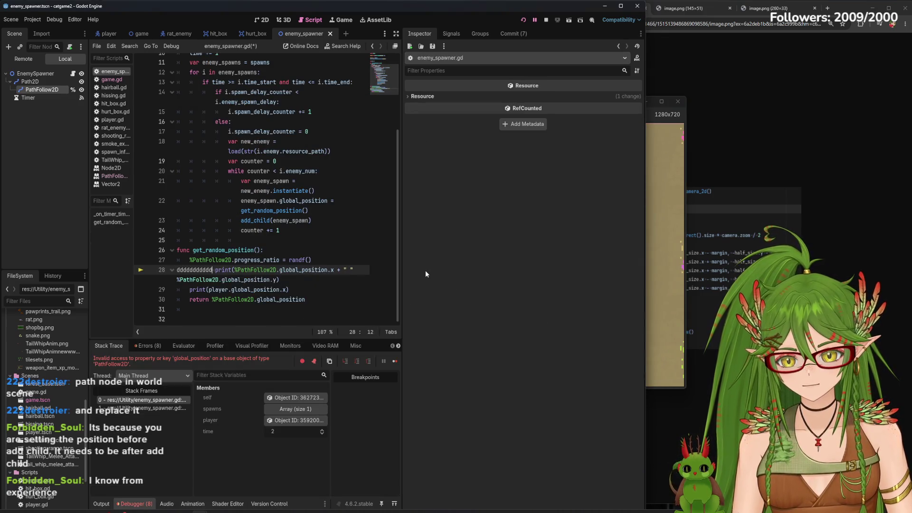
- Delete the debug print lines from get_random_position, save, and view the spawner's path rectangle
left_click_drag(312, 299, 178, 281)
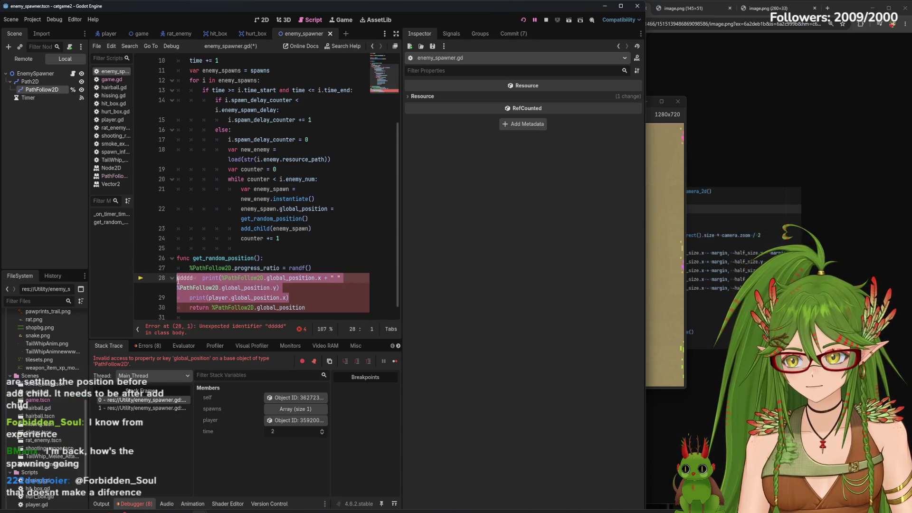
key("BackSpace")
key("BackSpace")
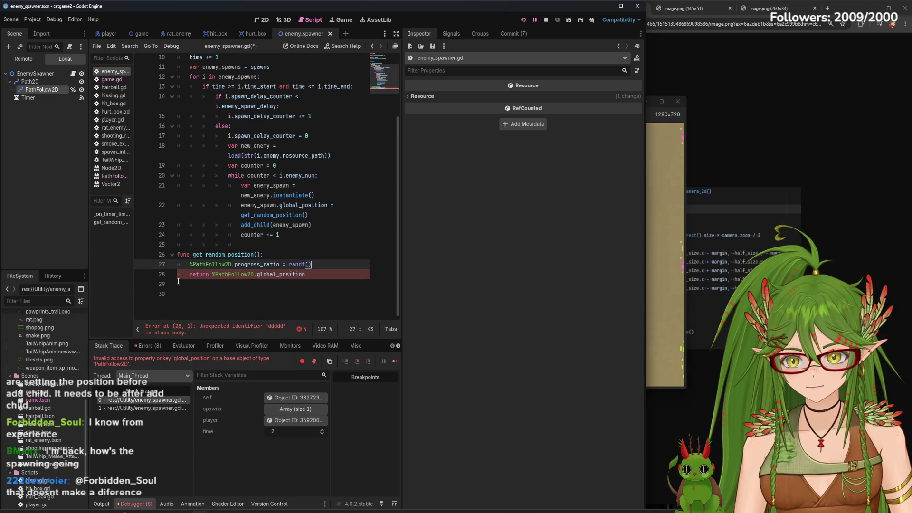
key("ctrl+s")
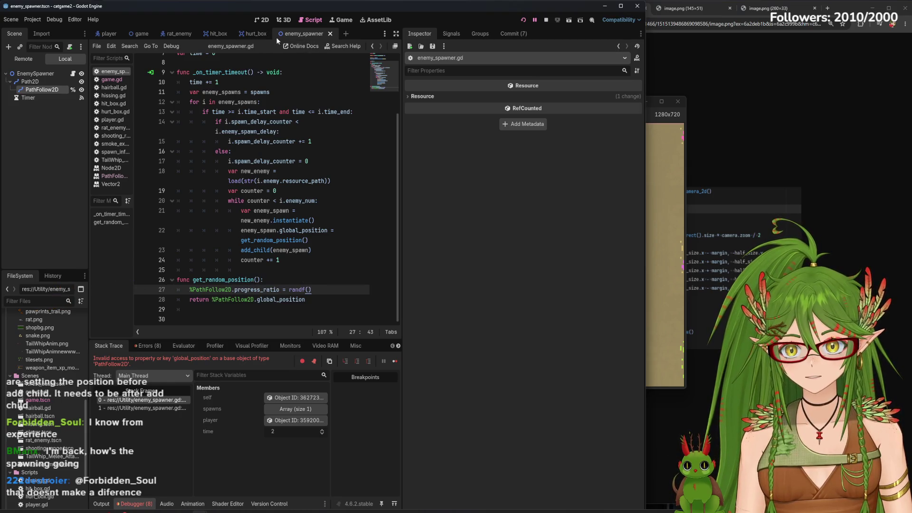
left_click(262, 20)
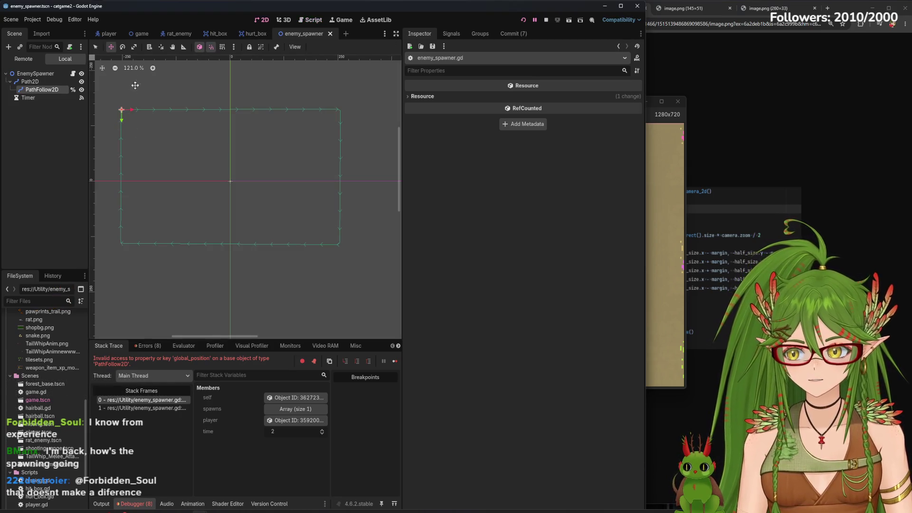
- Return to the game scene and select EnemySpawner, then its Path2D node
left_click(142, 34)
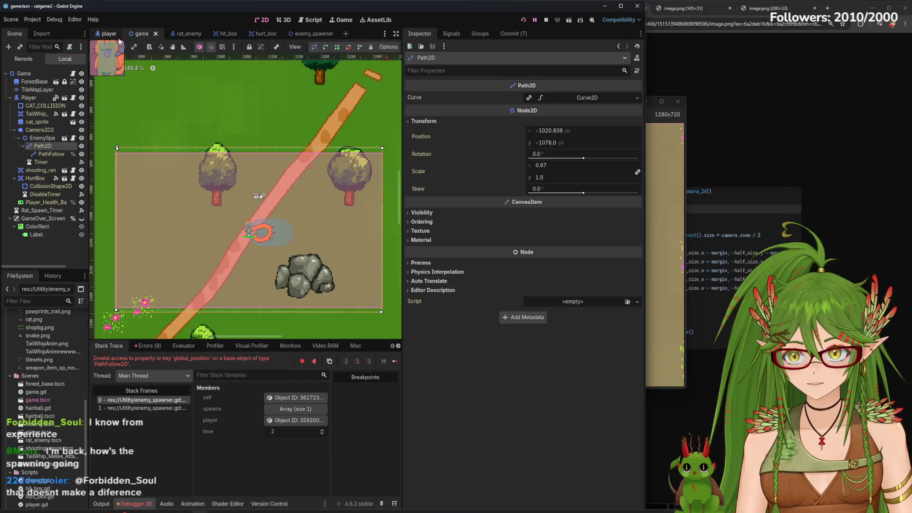
left_click(43, 145)
left_click(49, 138)
right_click(49, 142)
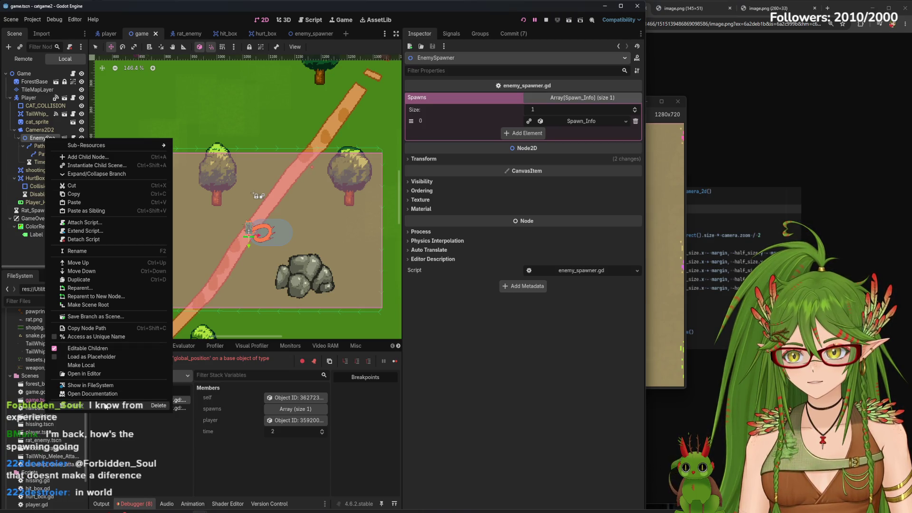
left_click(39, 146)
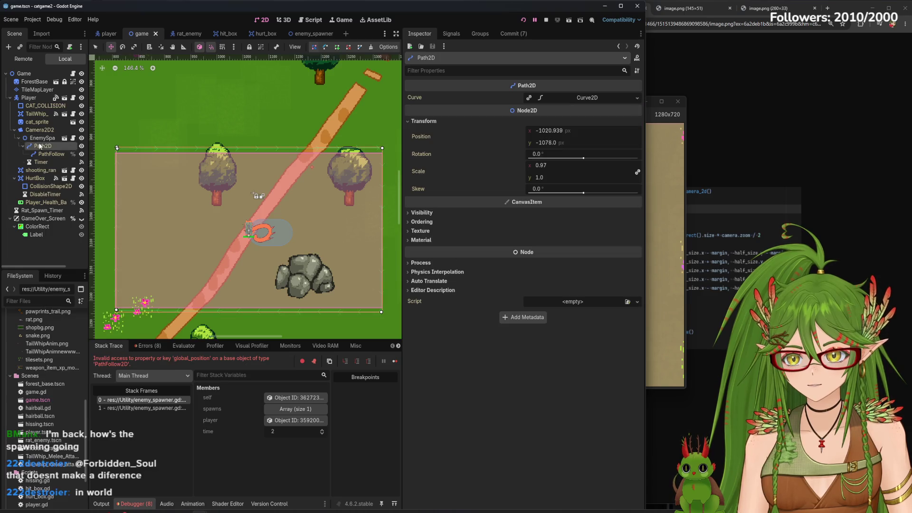
- Cycle through the enemy_spawner and player scenes back to game and reselect Path2D
left_click(301, 36)
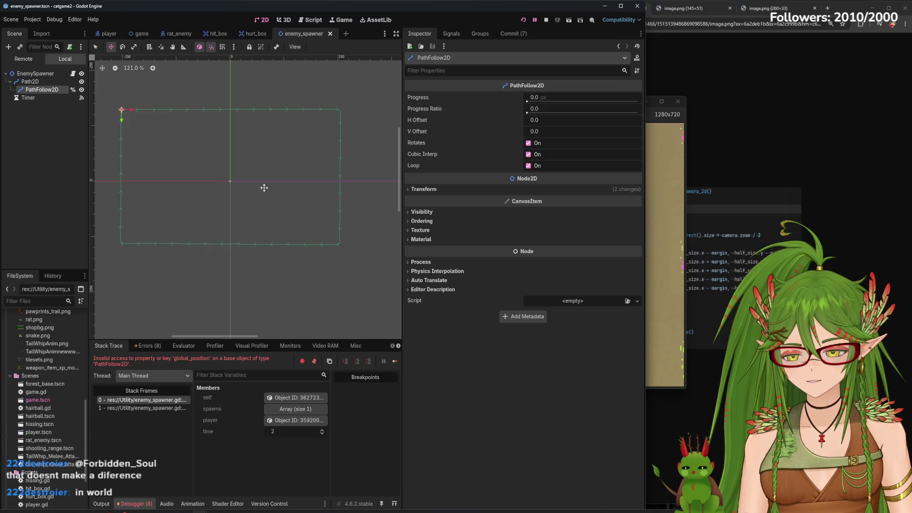
left_click(109, 35)
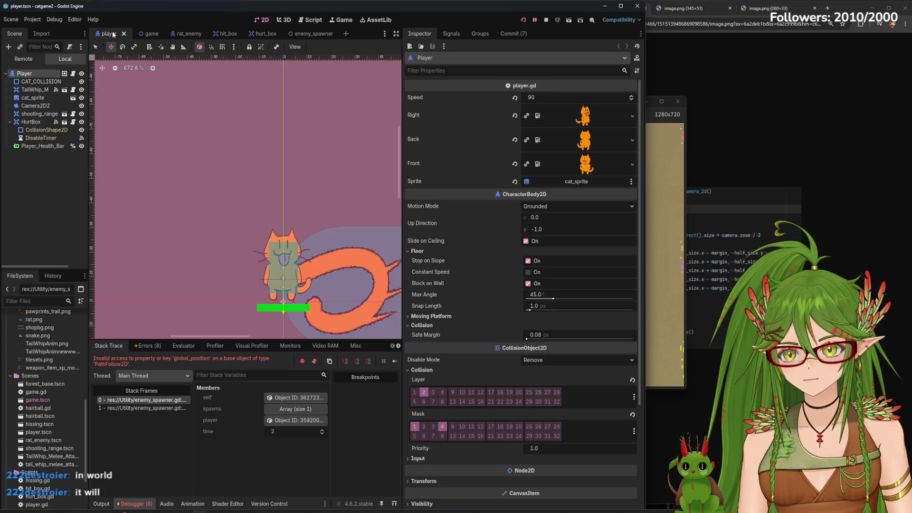
left_click(160, 37)
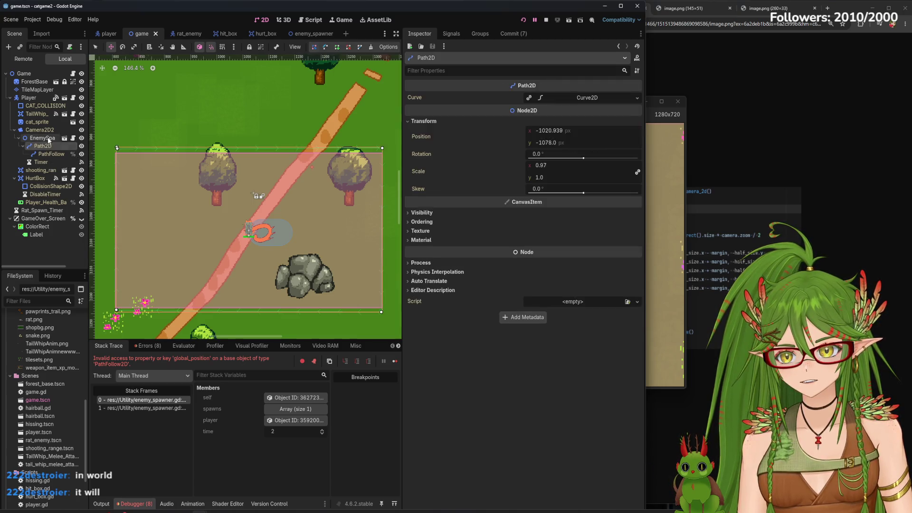
right_click(51, 148)
left_click(50, 139)
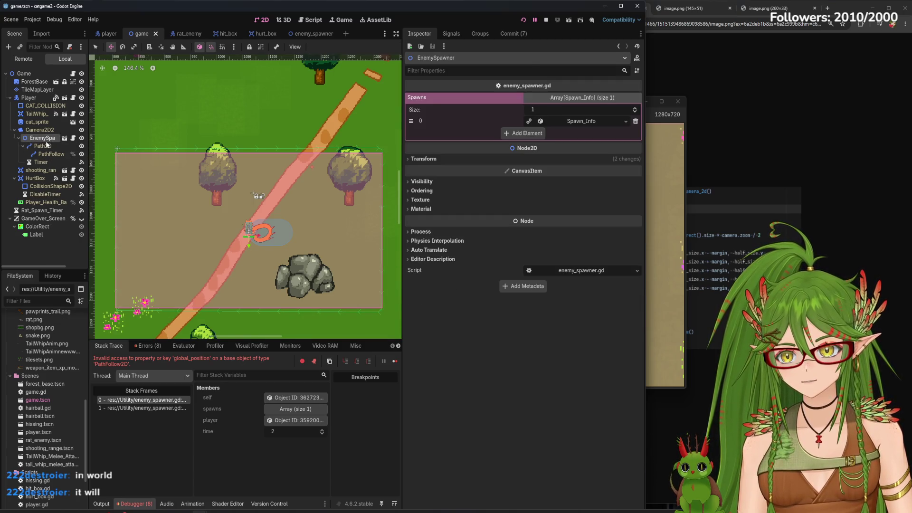
left_click(46, 137)
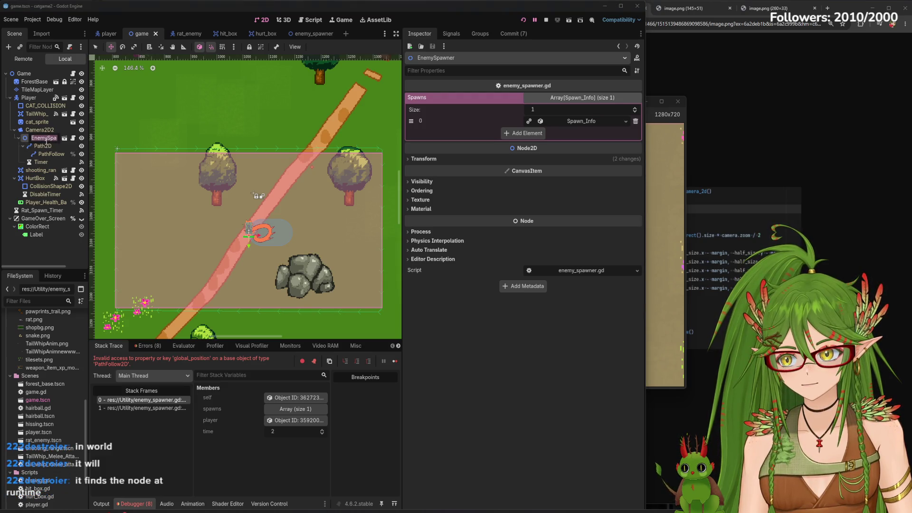
left_click(43, 146)
- Try twice to delete Path2D, dismissing the foreign-scene alerts and stopping the running game
right_click(46, 146)
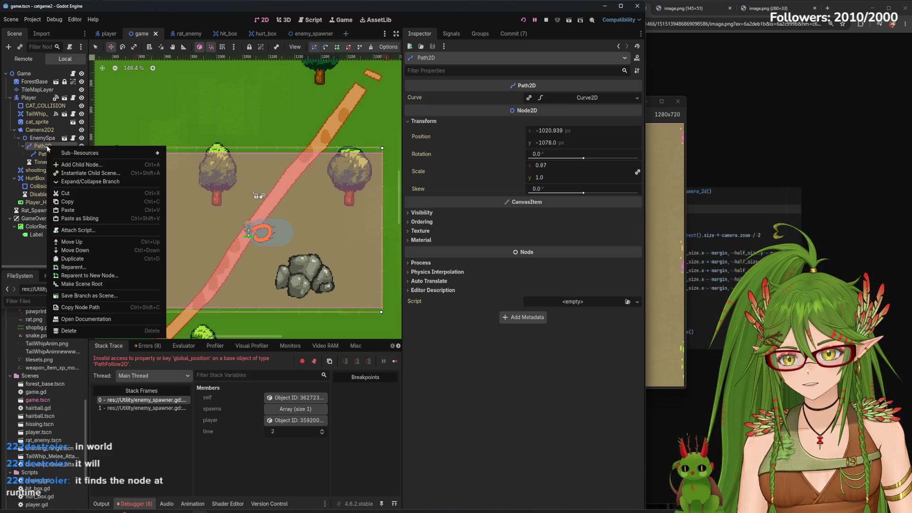
left_click(87, 331)
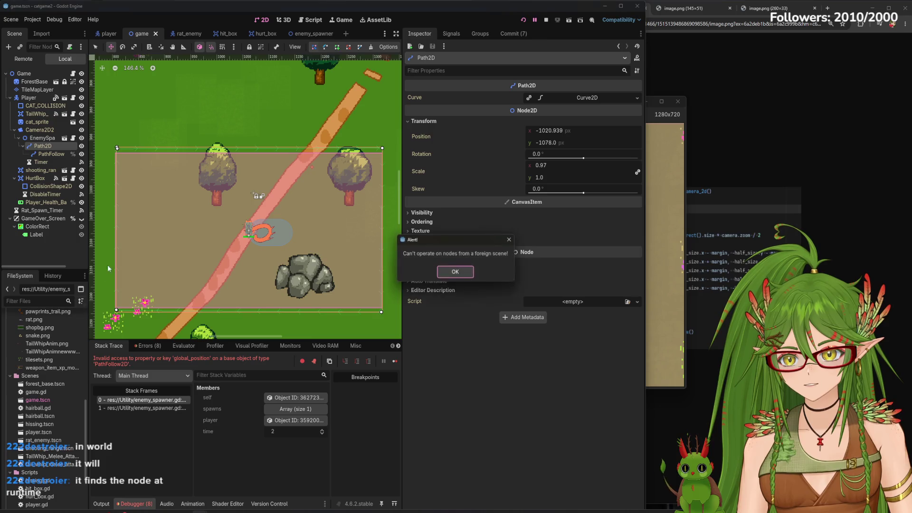
left_click(455, 273)
left_click(637, 99)
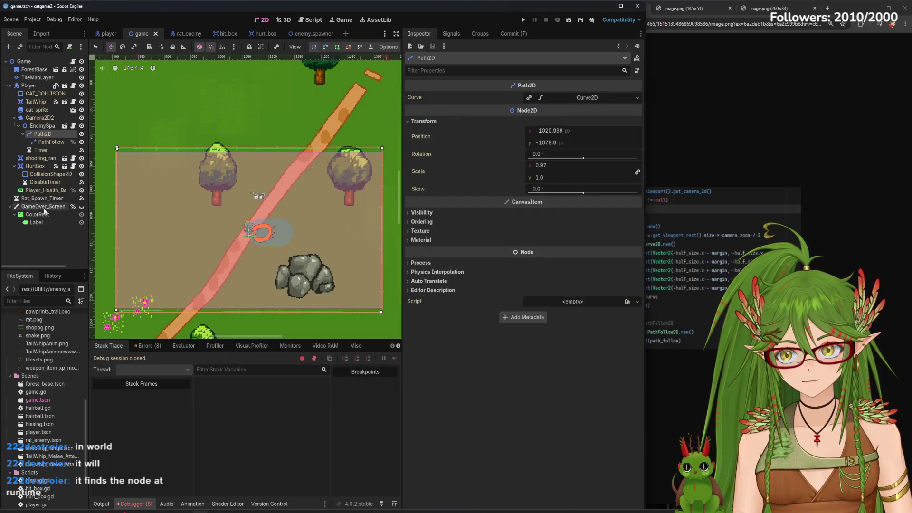
right_click(40, 138)
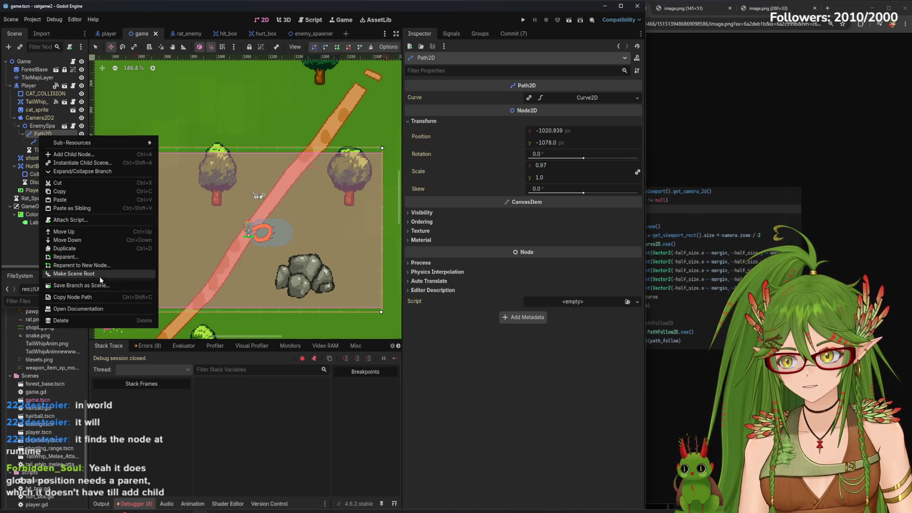
left_click(66, 320)
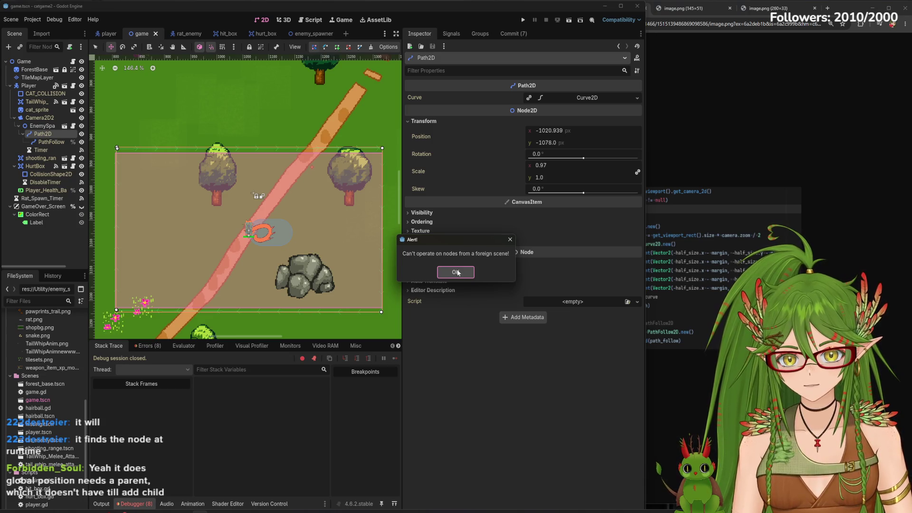
left_click(456, 272)
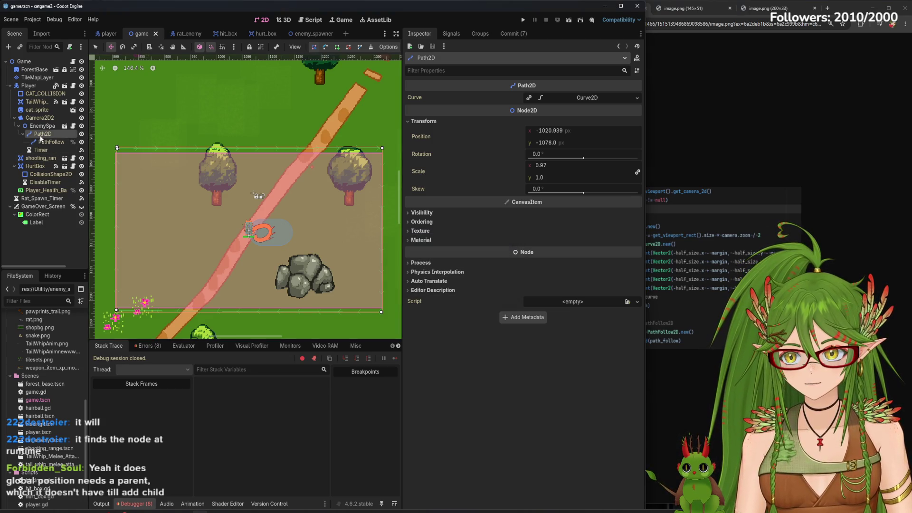
- Switch via the enemy_spawner and player scenes back to game and select EnemySpawner
left_click(311, 34)
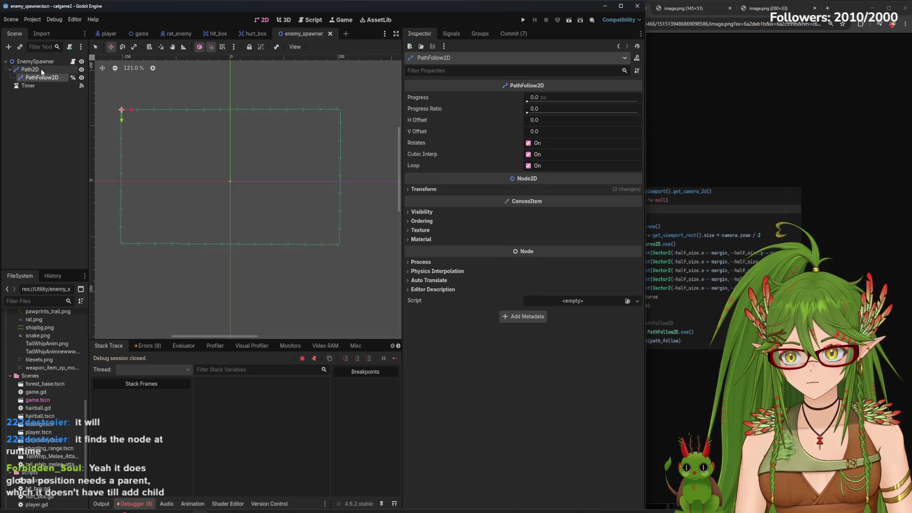
left_click(100, 33)
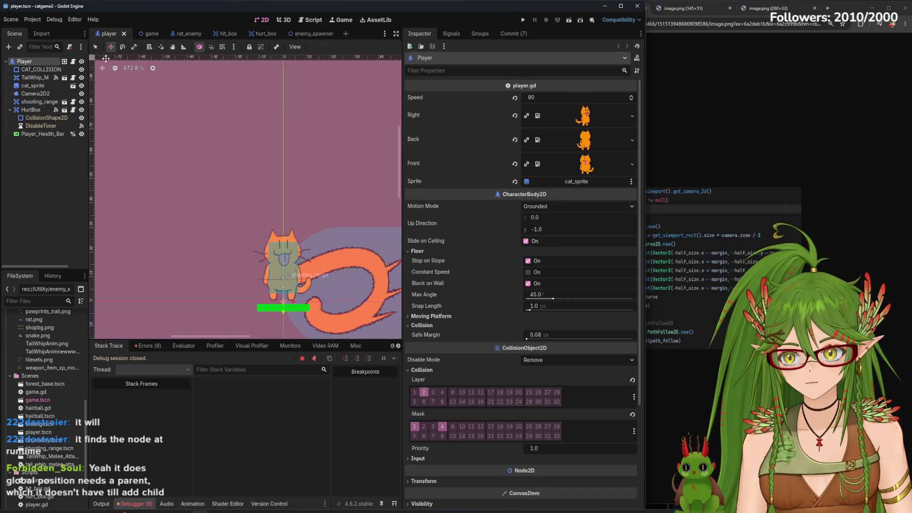
left_click(141, 33)
left_click(43, 126)
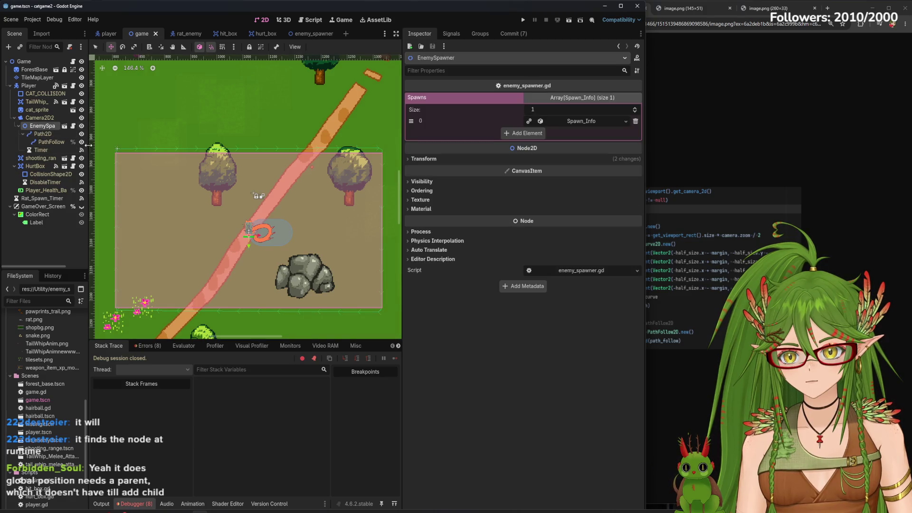
- Add a Path2D child (Path2D2) under EnemySpawner using Ctrl+A and a 'path2' search
key("ctrl+a")
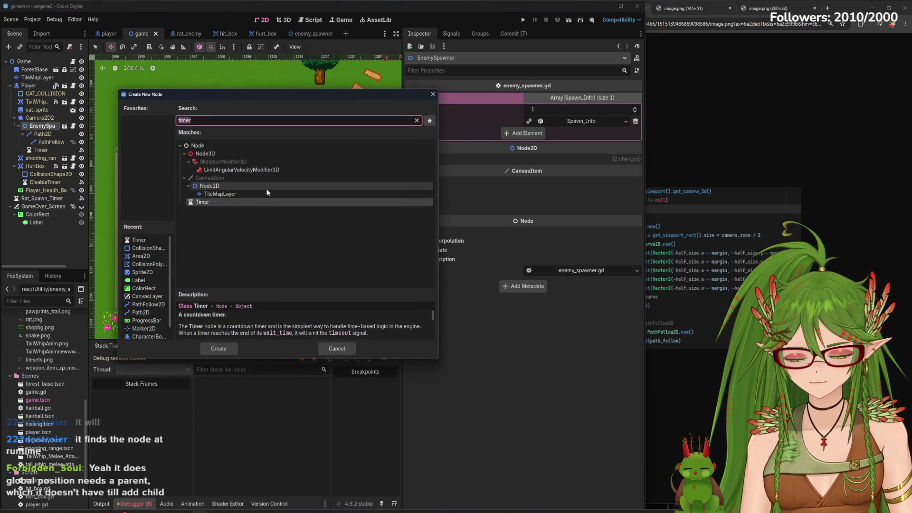
type("path2")
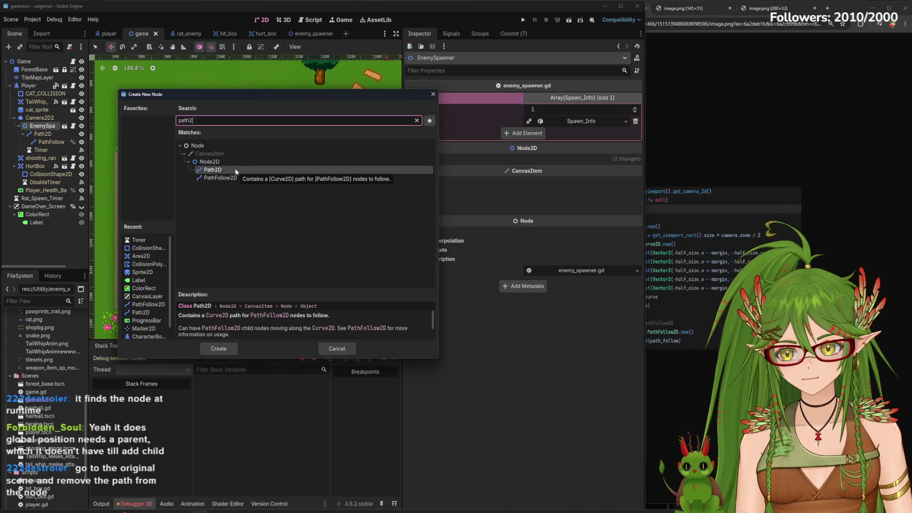
left_click(236, 171)
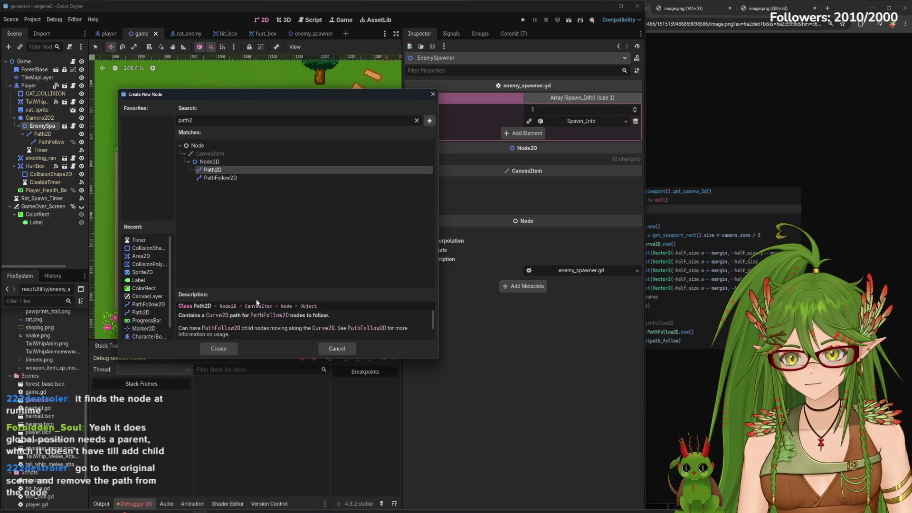
left_click(219, 348)
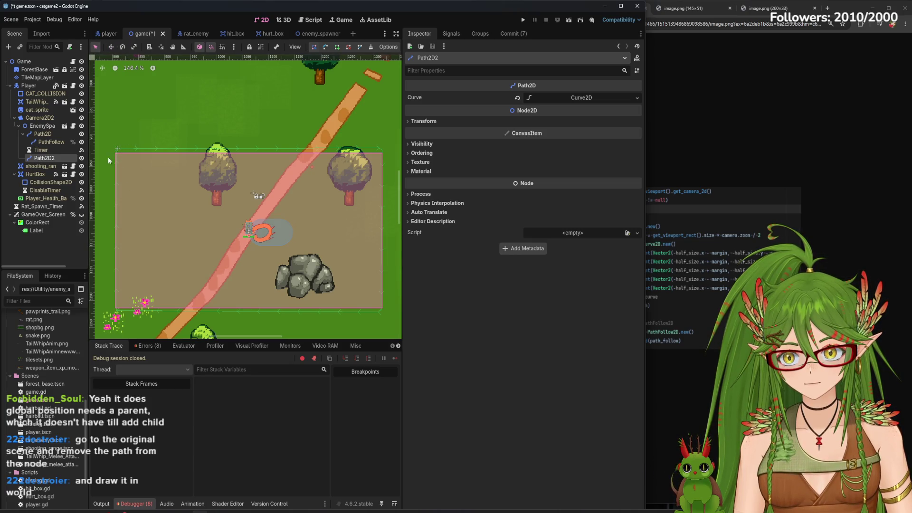
- Cut the Path2D out of the enemy_spawner scene and save it
left_click(316, 34)
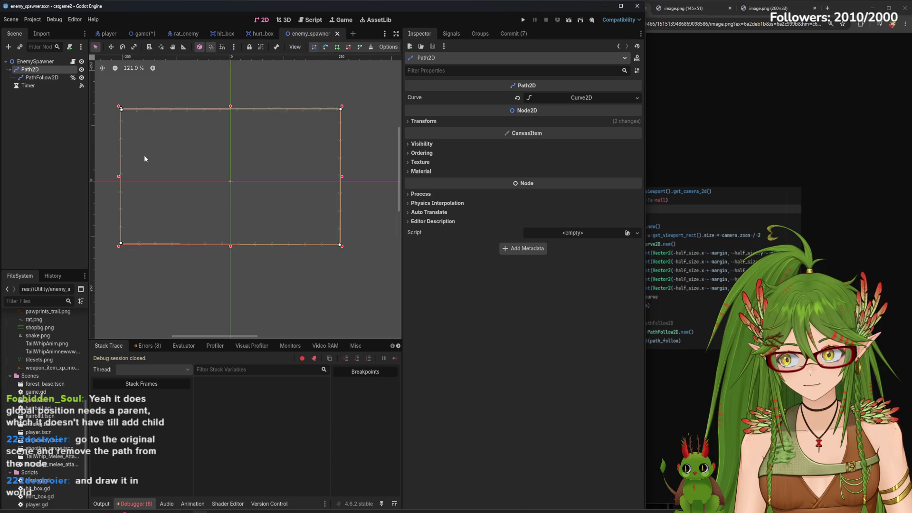
right_click(30, 70)
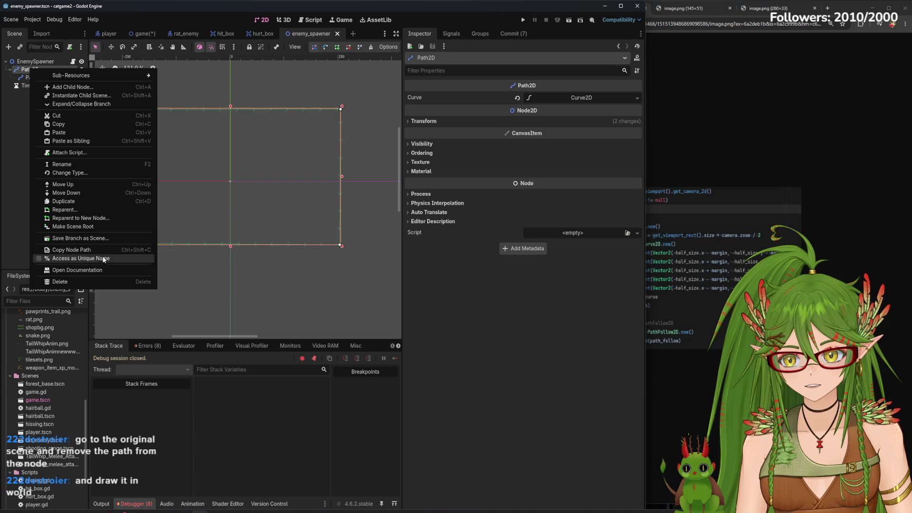
left_click(59, 116)
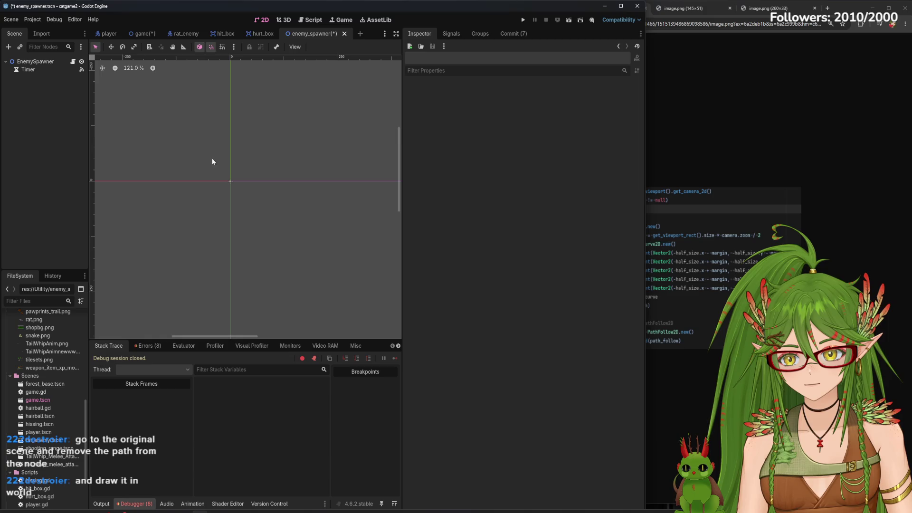
key("ctrl+s")
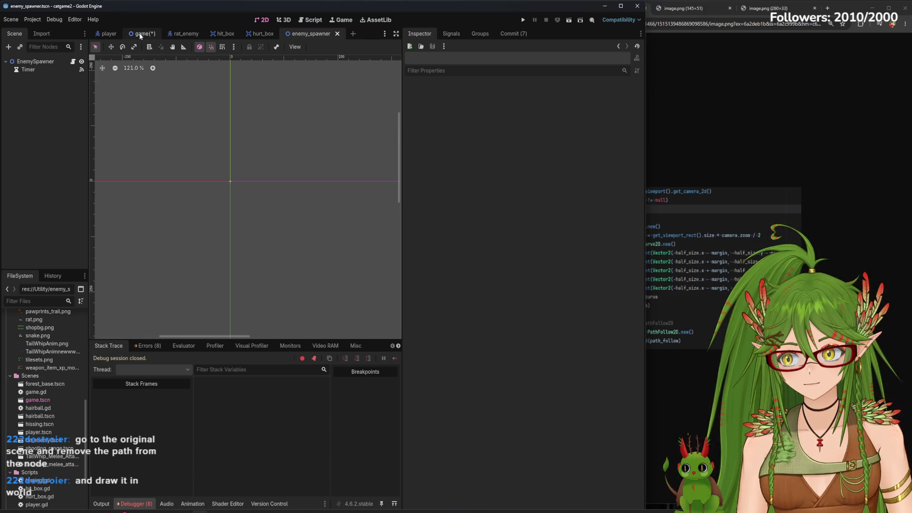
- Delete the Path2D2 node from the game scene and return to enemy_spawner
left_click(140, 35)
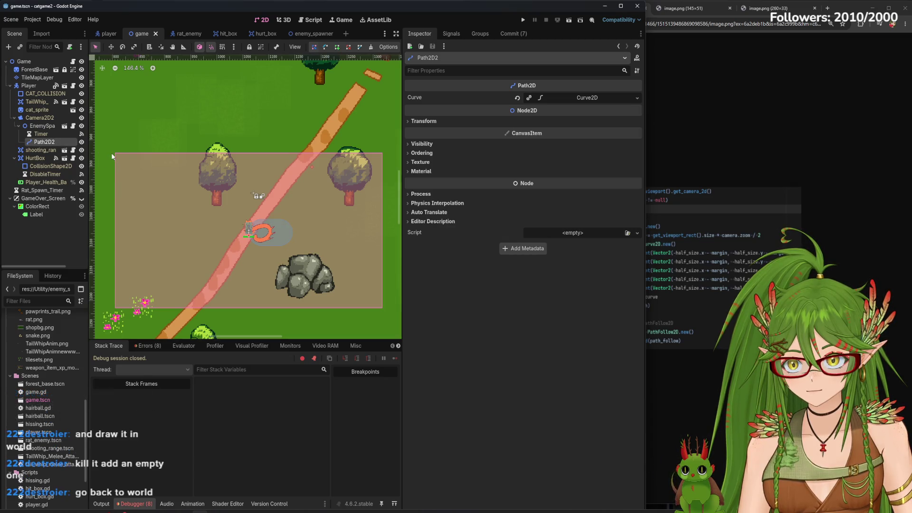
right_click(52, 143)
left_click(95, 354)
left_click(443, 269)
left_click(311, 33)
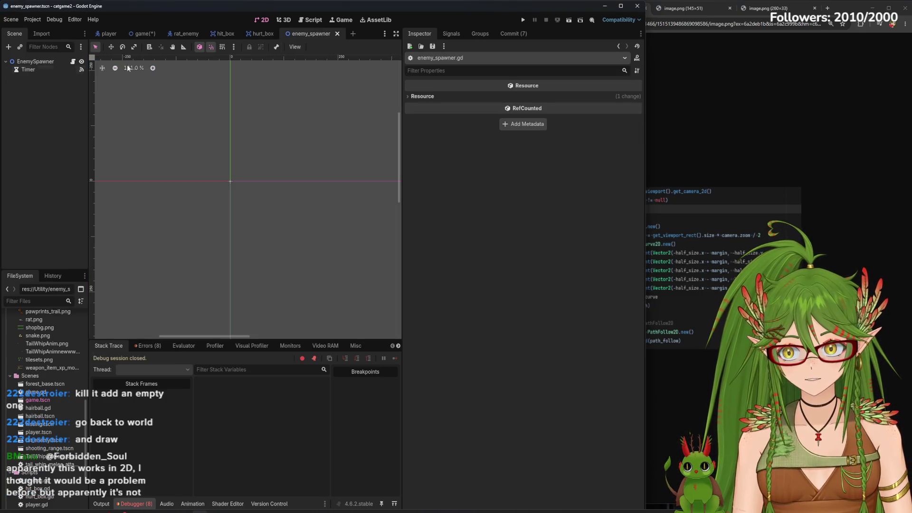
- Create a Path2D as a child of EnemySpawner and save the game scene
key("ctrl+a")
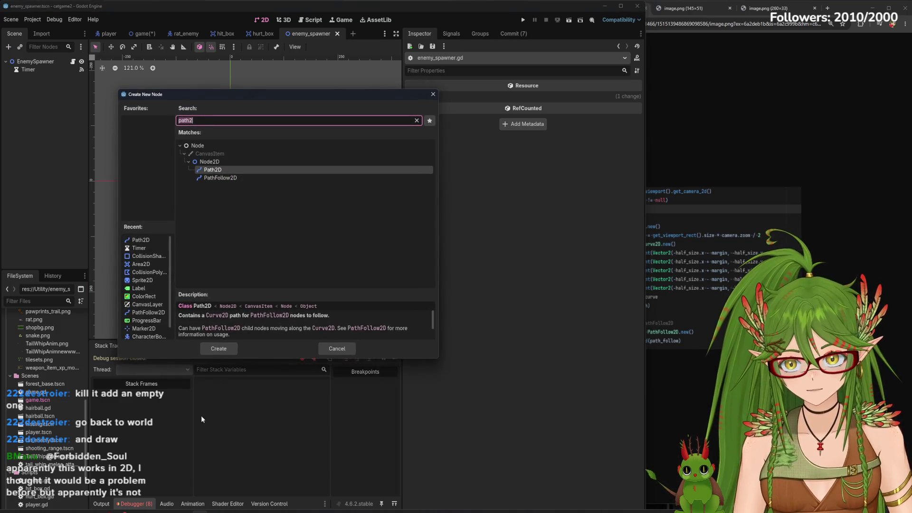
left_click(223, 350)
left_click_drag(33, 77, 40, 64)
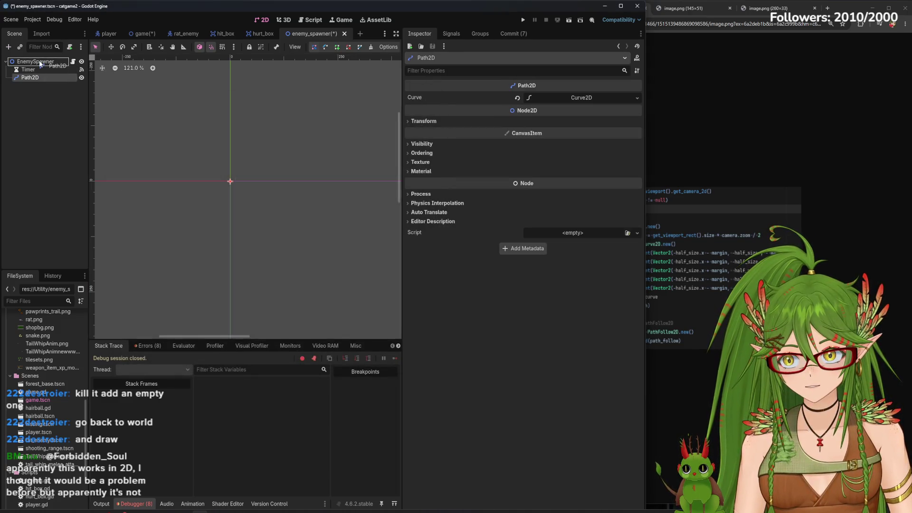
left_click(143, 33)
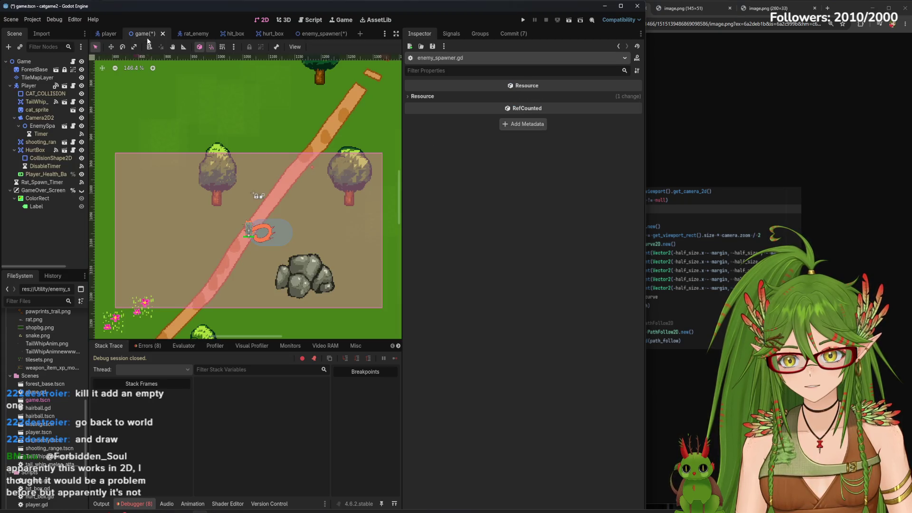
key("ctrl+s")
left_click(17, 127)
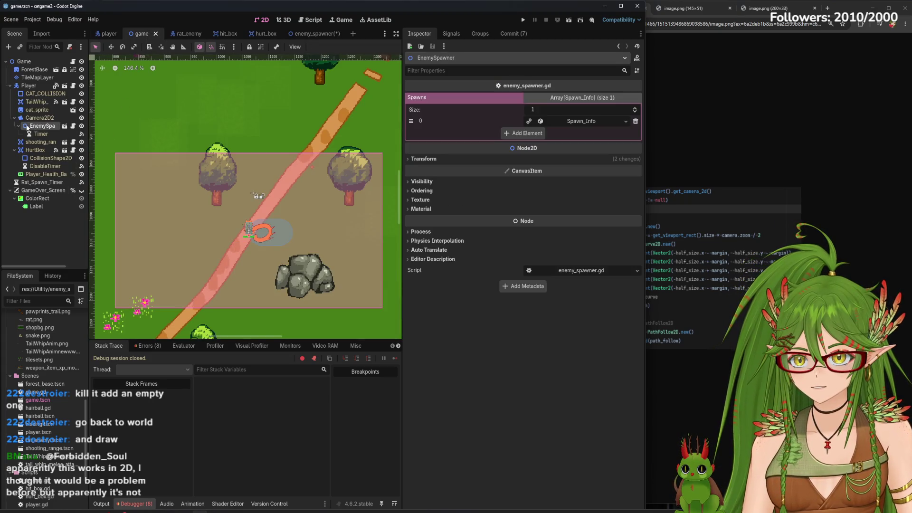
- Save the enemy_spawner scene, then select Path2D in game and zoom onto the camera rectangle
left_click(318, 34)
key("ctrl+s")
left_click(139, 35)
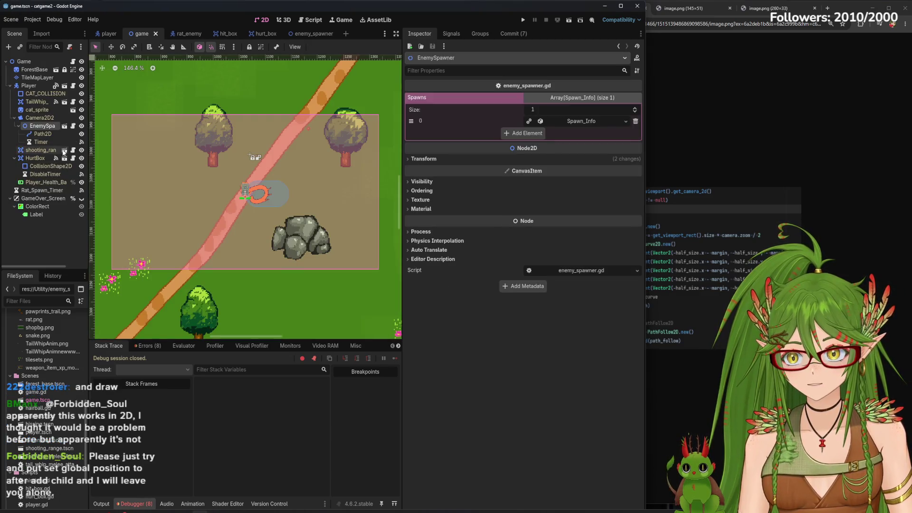
left_click(43, 134)
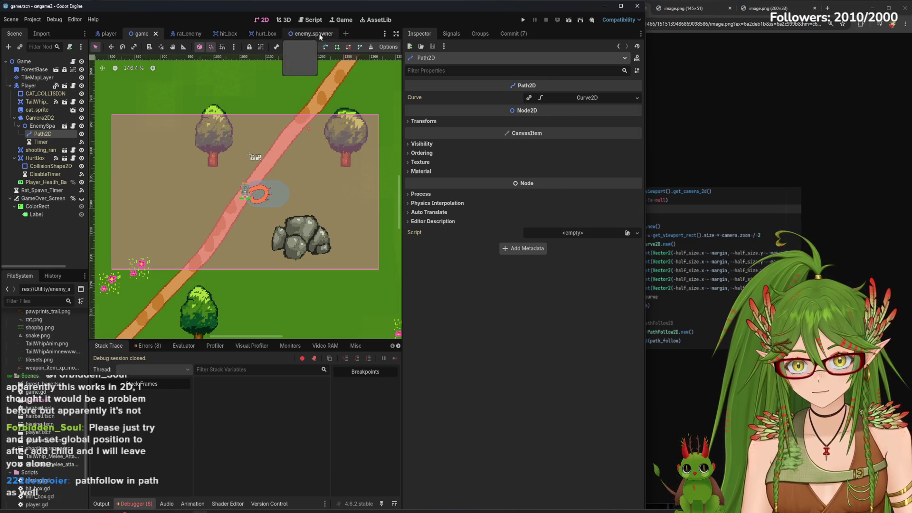
mouse_move(403, 171)
left_mouse_down()
mouse_move(501, 171)
mouse_move(574, 193)
left_mouse_up()
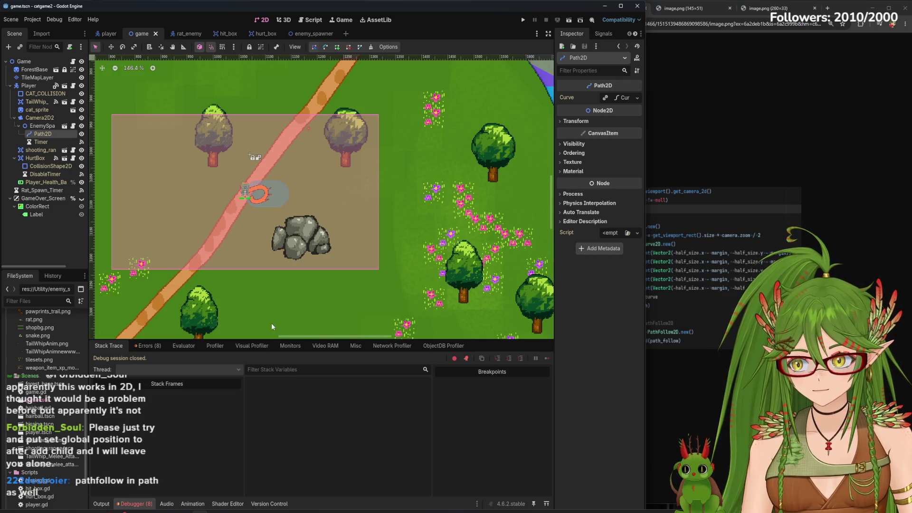
left_click_drag(217, 214, 298, 258)
scroll(228, 225, "up", 2)
scroll(257, 225, "up", 1)
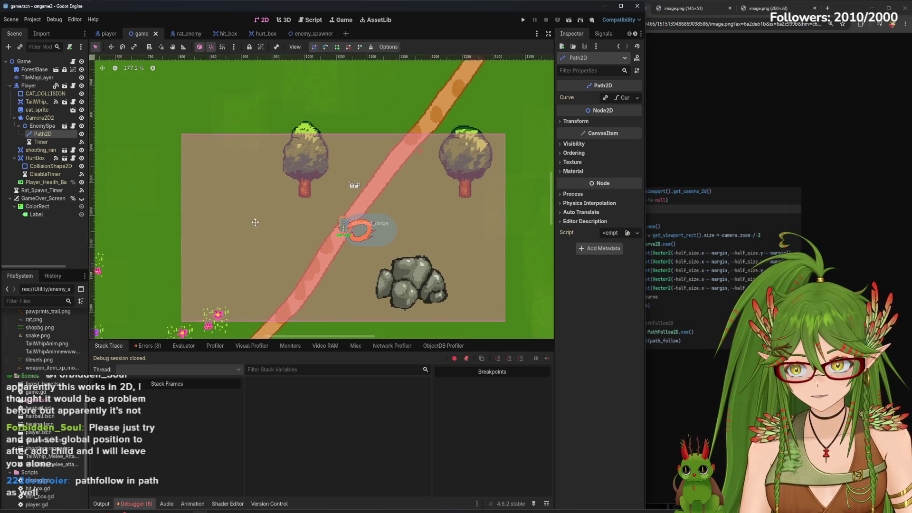
left_click_drag(257, 224, 214, 182)
- Add a PathFollow2D under Path2D in enemy_spawner, save, and return to game
left_click(311, 34)
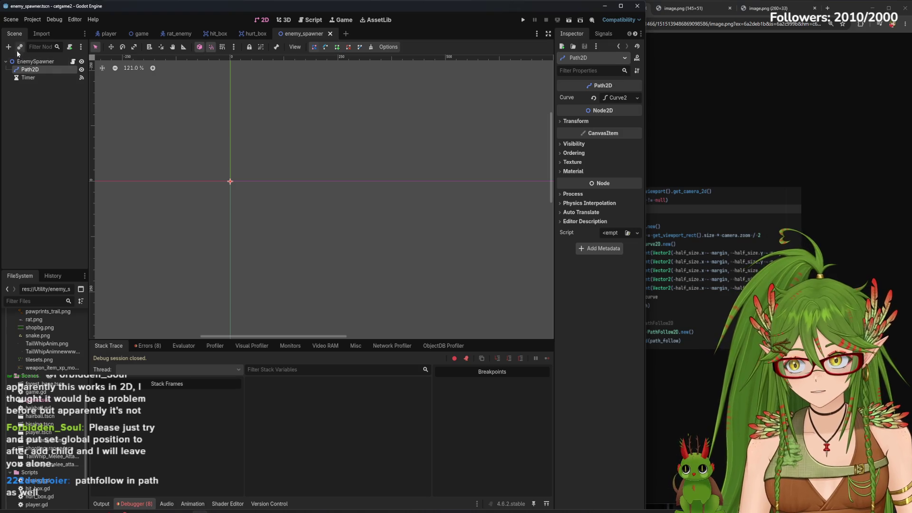
left_click(8, 46)
left_click(245, 176)
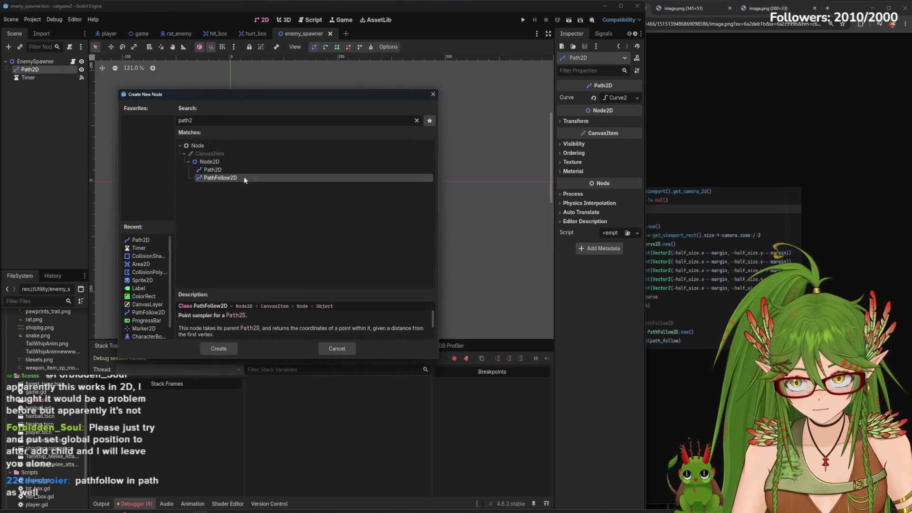
double_click(244, 177)
key("ctrl+s")
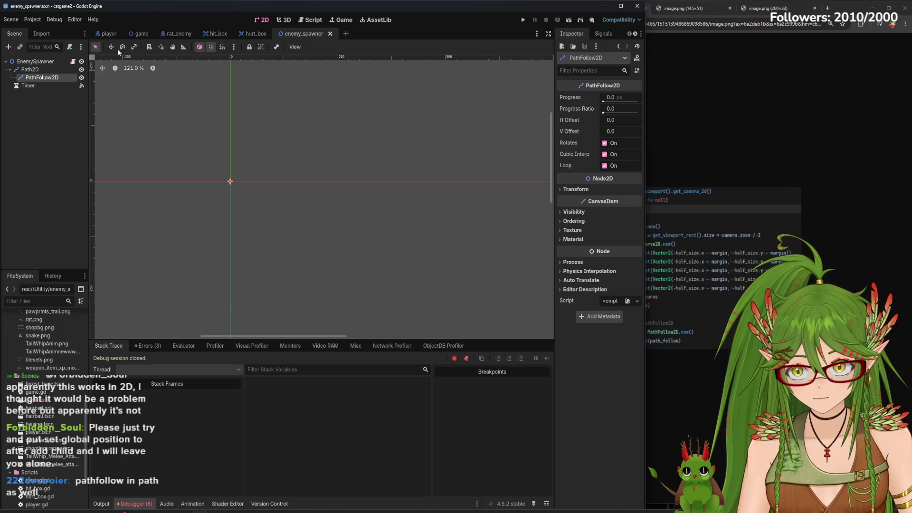
left_click(134, 33)
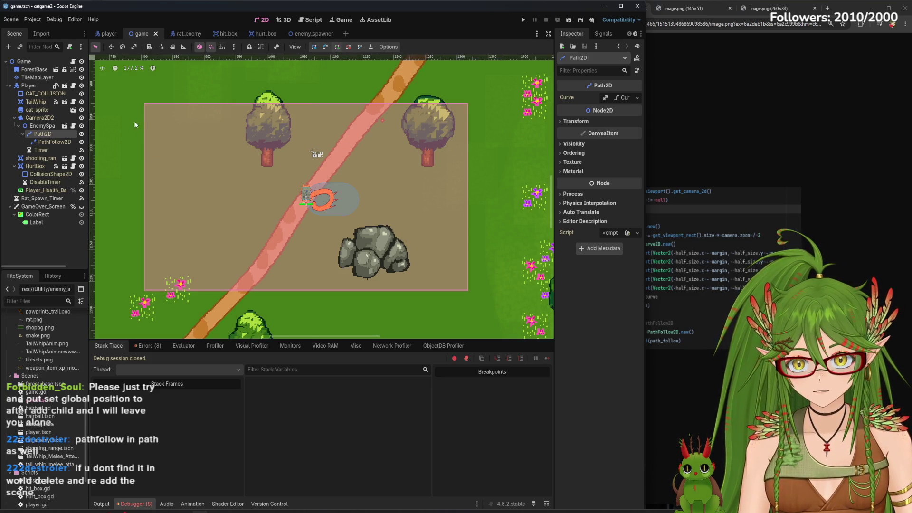
- Place path points at the camera rectangle's top-left and top-right corners
left_click(144, 103)
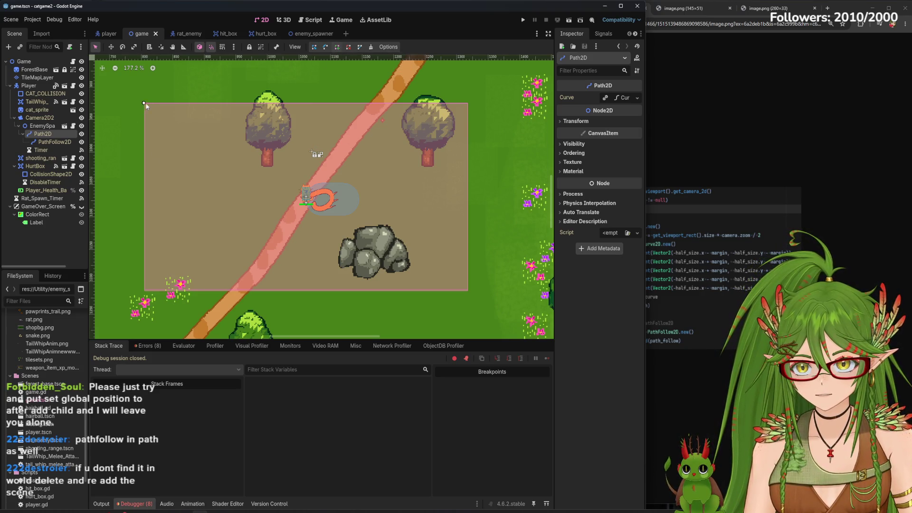
left_click(468, 103)
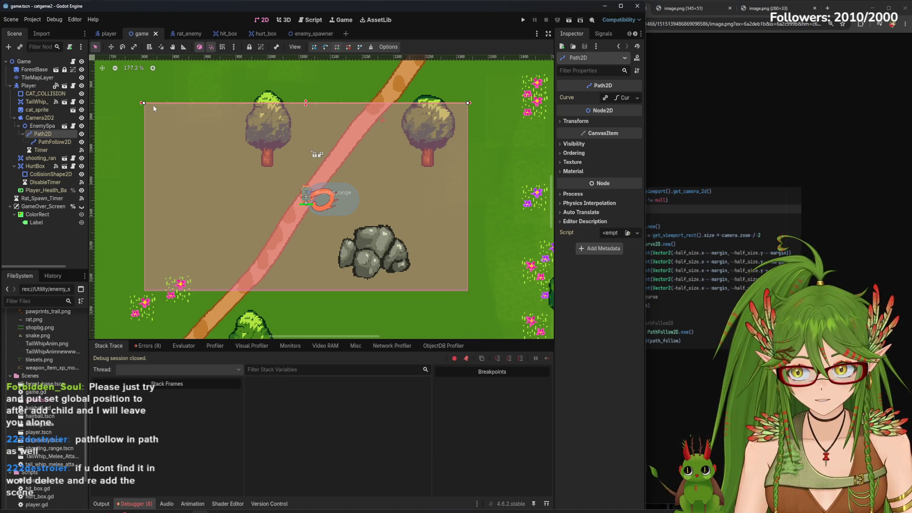
left_click(55, 141)
left_click(43, 133)
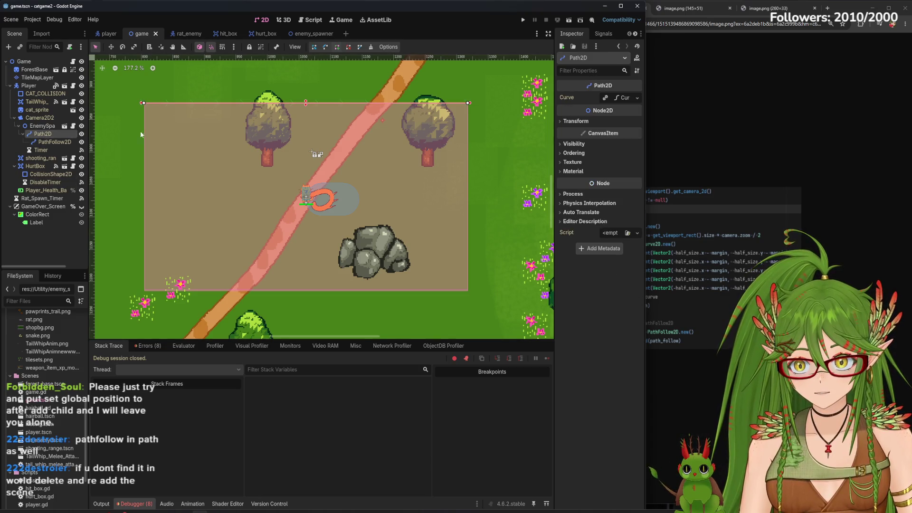
- Select the whole path, nudge it left, and pull a handle from the top-left point
left_click(470, 295)
left_click_drag(141, 296, 139, 296)
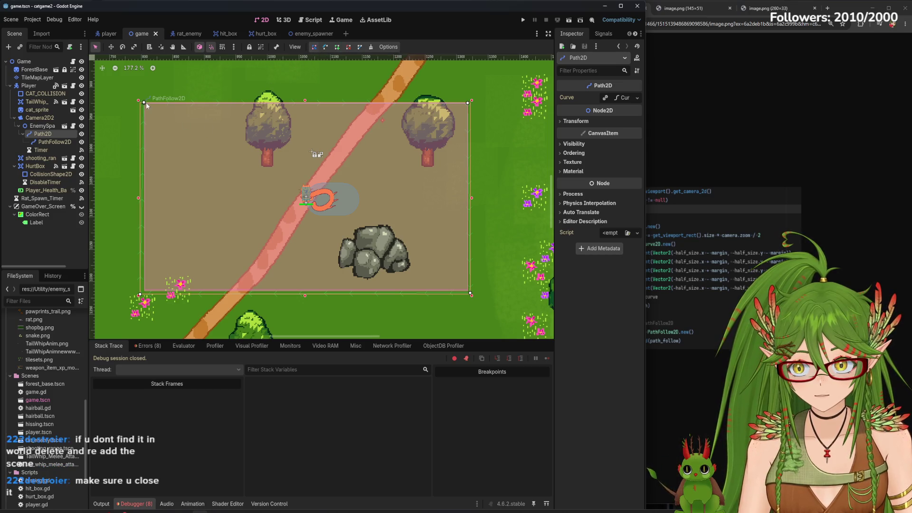
left_click_drag(144, 106, 137, 95)
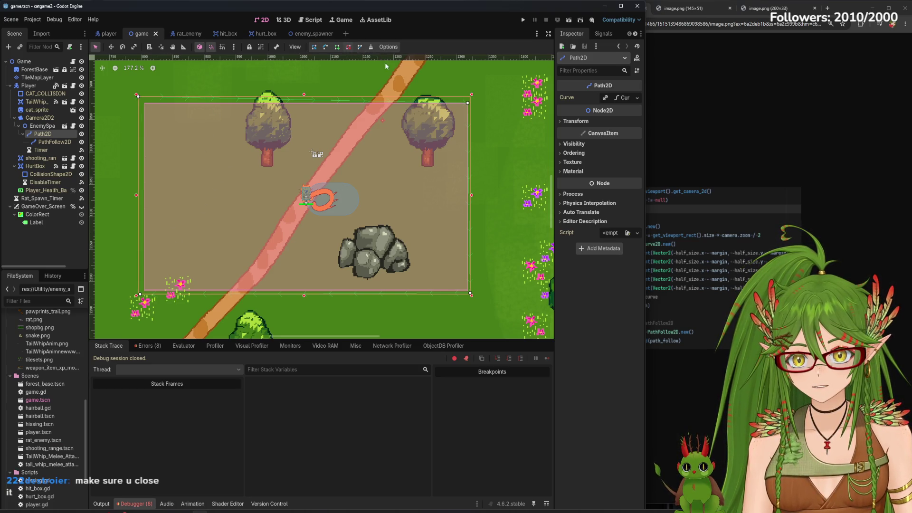
- Close the curve and drag all four corner points to fit the camera area
left_click(359, 47)
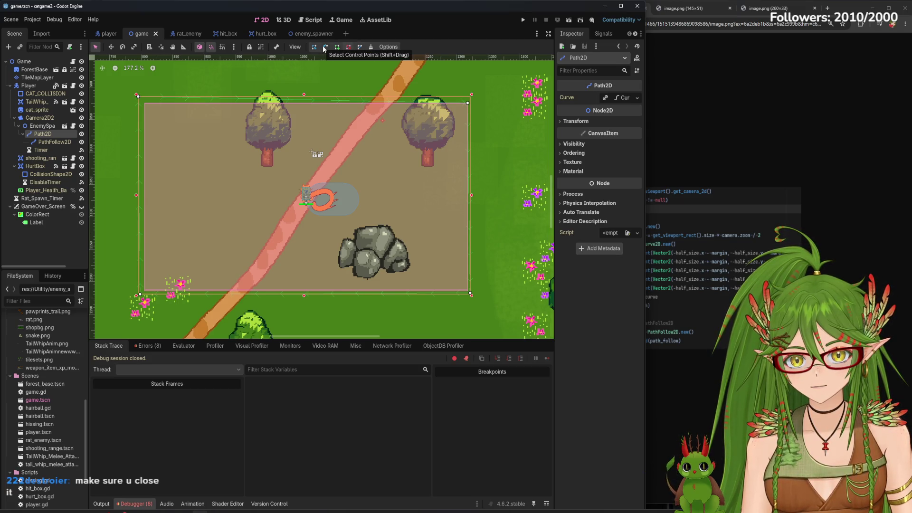
left_click_drag(468, 104, 482, 90)
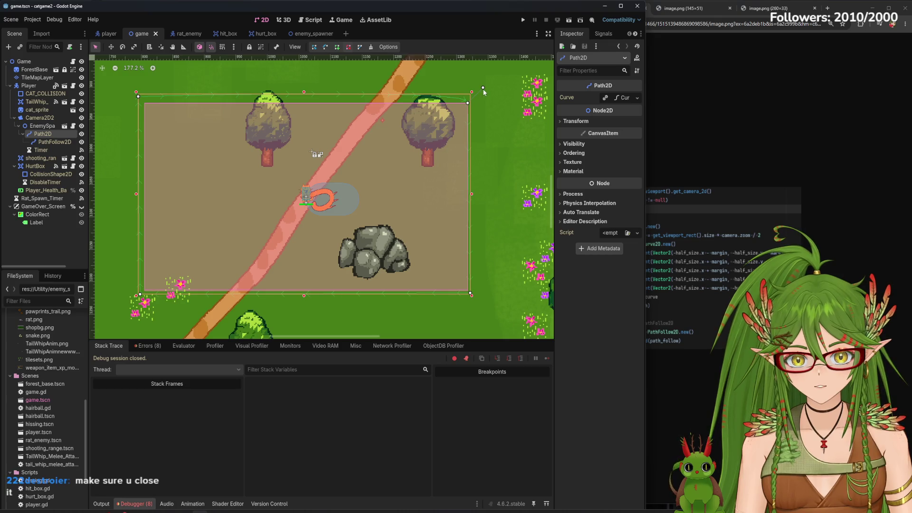
key("ctrl+z")
left_click_drag(483, 87, 479, 98)
left_click_drag(472, 298, 477, 299)
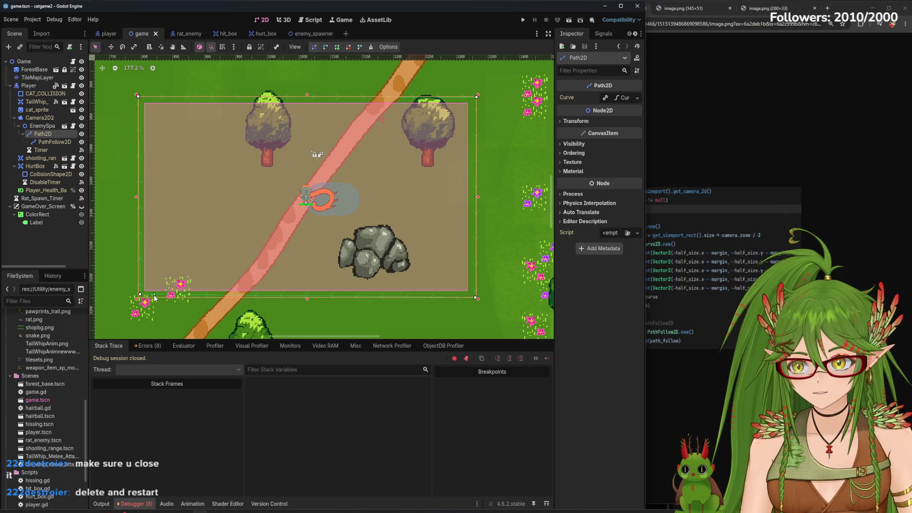
left_click_drag(140, 296, 137, 296)
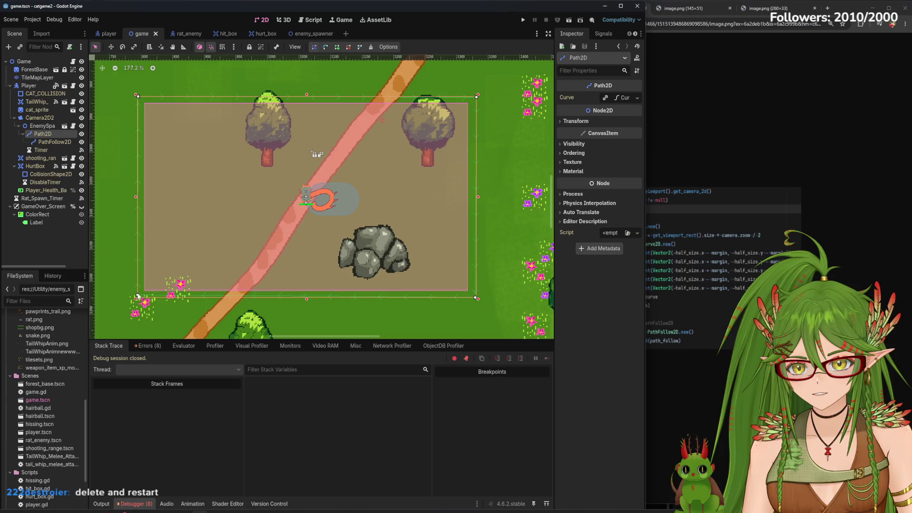
mouse_move(137, 99)
left_mouse_down()
mouse_move(151, 105)
mouse_move(138, 98)
left_mouse_up()
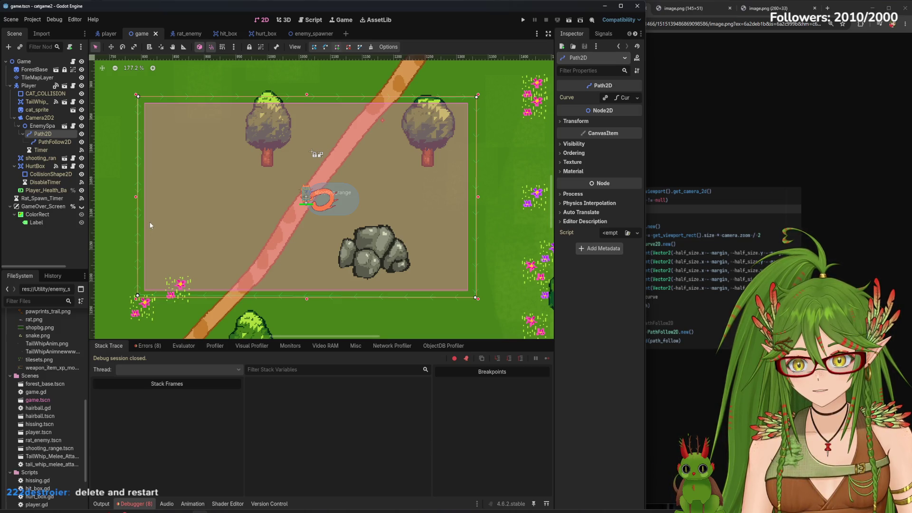
- Delete the bottom-left point, reselect Path2D, and drag out a new lower-right segment
left_click(348, 48)
left_click(137, 296)
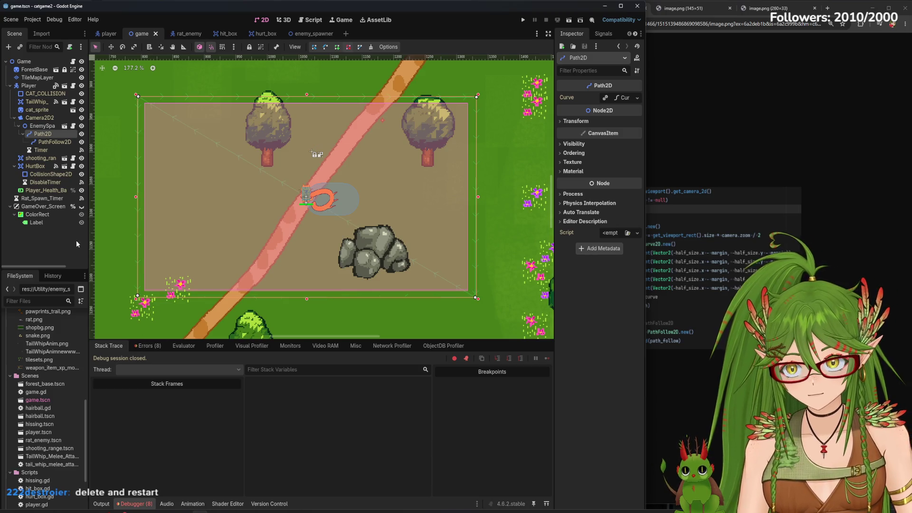
left_click(62, 246)
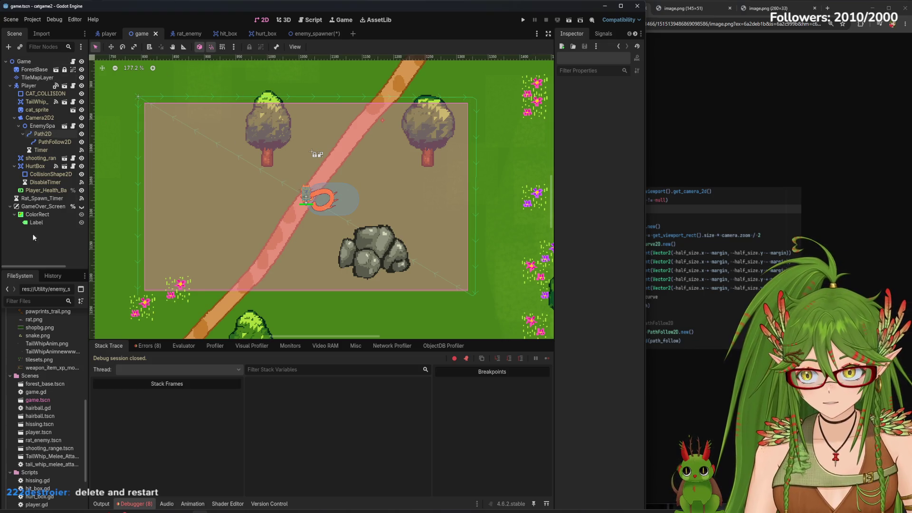
left_click(43, 134)
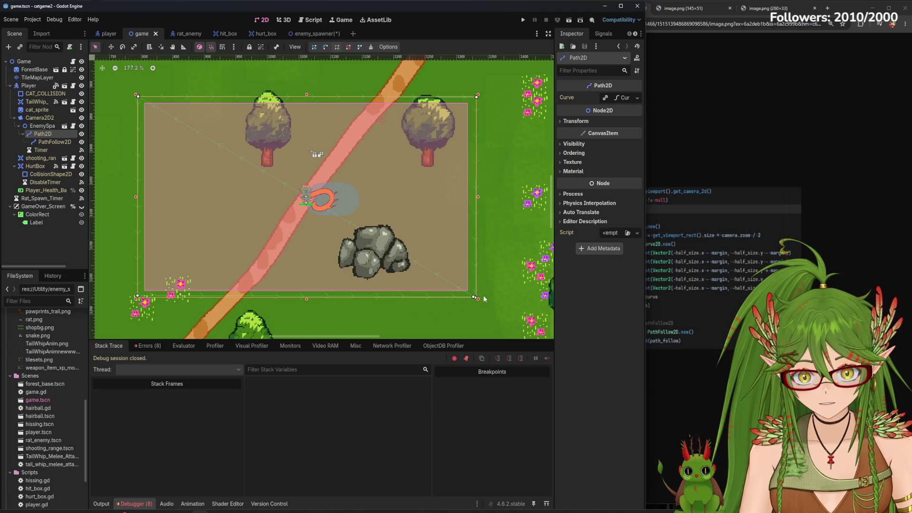
left_click_drag(476, 298, 502, 307)
- Attempt to delete Path2D in the game scene and dismiss the refusal alert
right_click(55, 135)
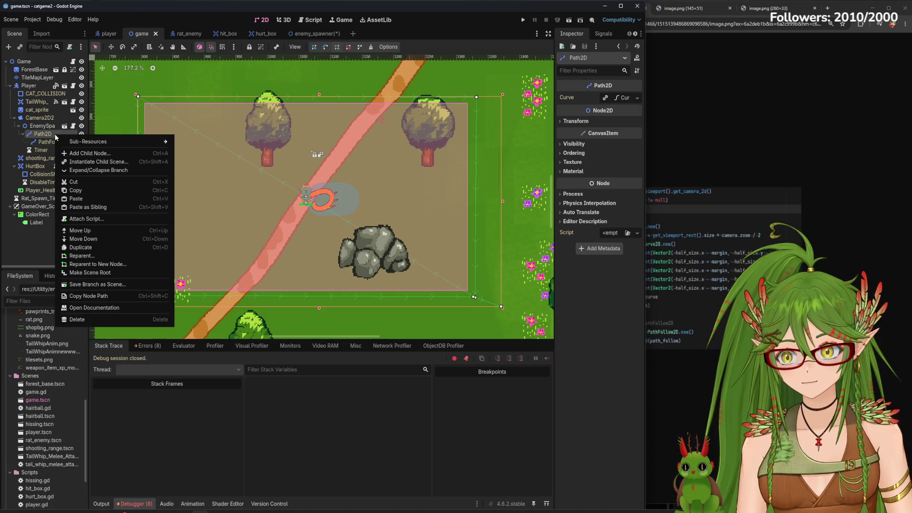
left_click(114, 319)
left_click(455, 272)
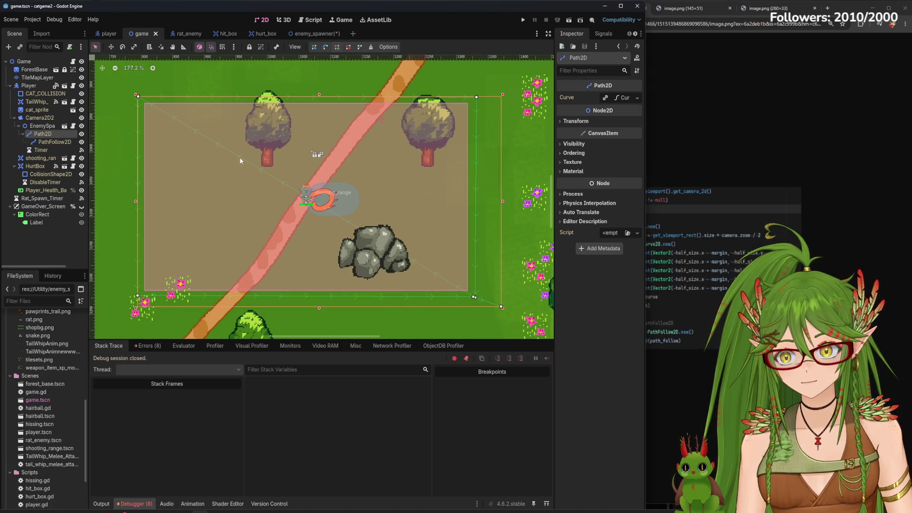
- Delete Path2D in enemy_spawner, then start adding a new child to EnemySpawner
left_click(314, 34)
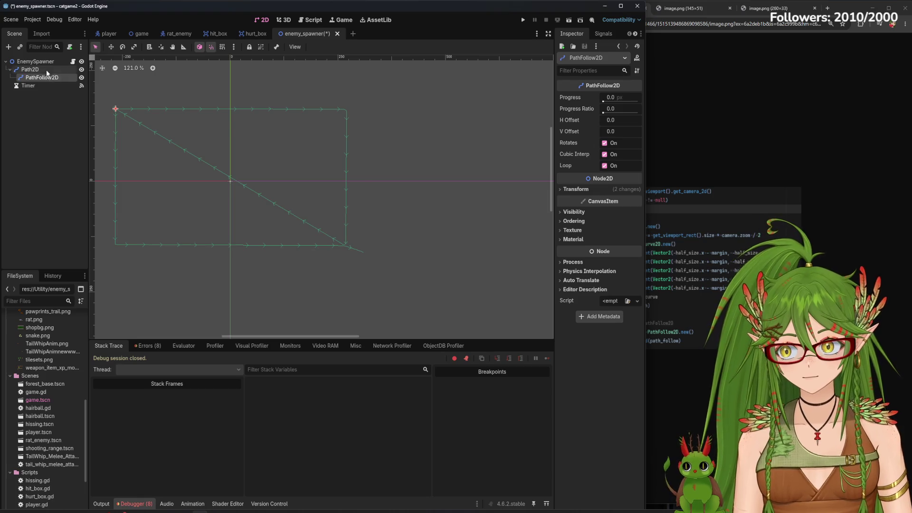
right_click(47, 70)
left_click(76, 282)
left_click(435, 270)
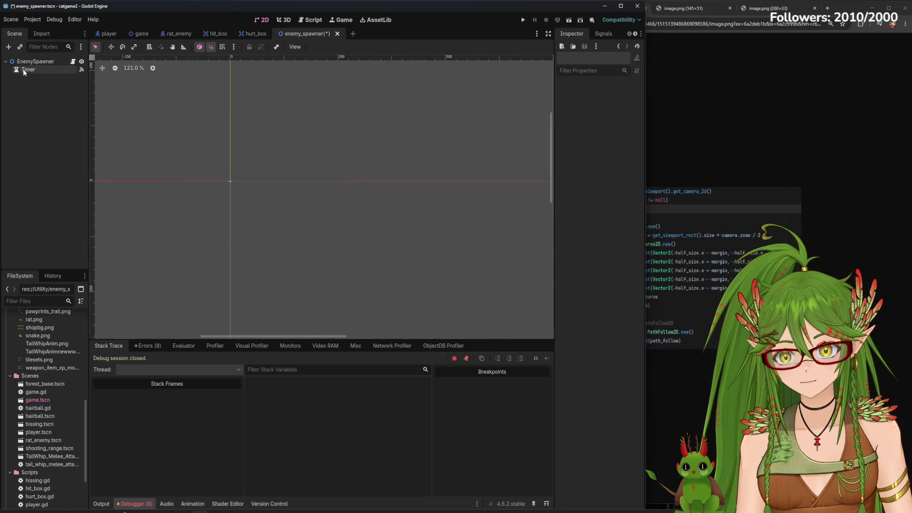
left_click(33, 61)
left_click(8, 46)
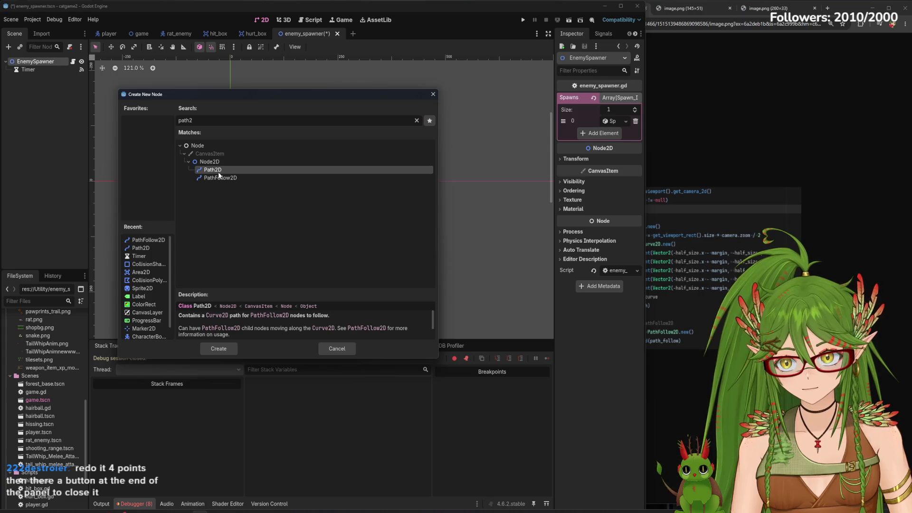
- Add a Path2D with a PathFollow2D child (searched 'pathf') to EnemySpawner and save
double_click(220, 171)
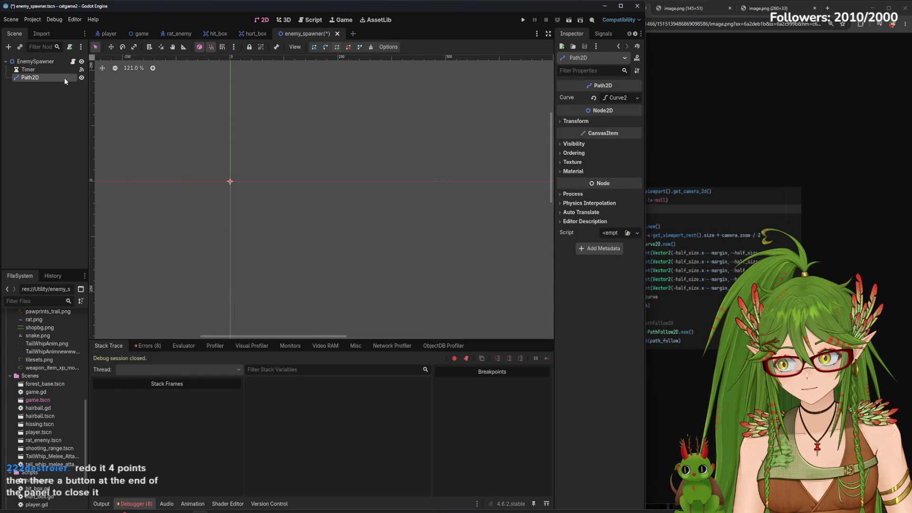
right_click(43, 80)
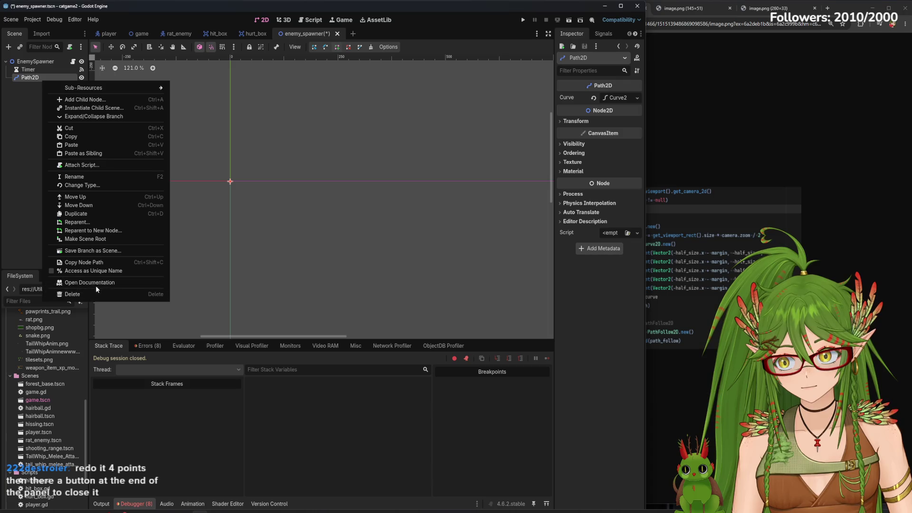
left_click(14, 107)
key("ctrl+a")
type("pathf")
key("Return")
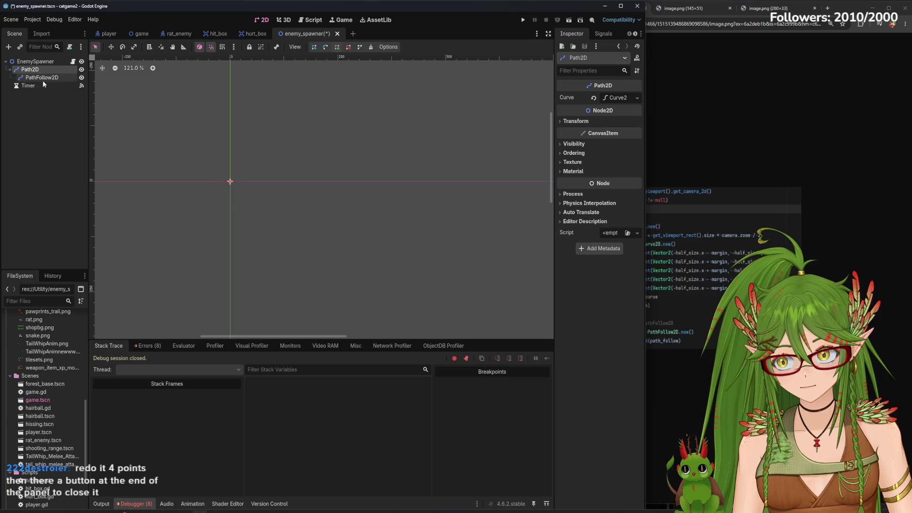
key("ctrl+s")
left_click(142, 33)
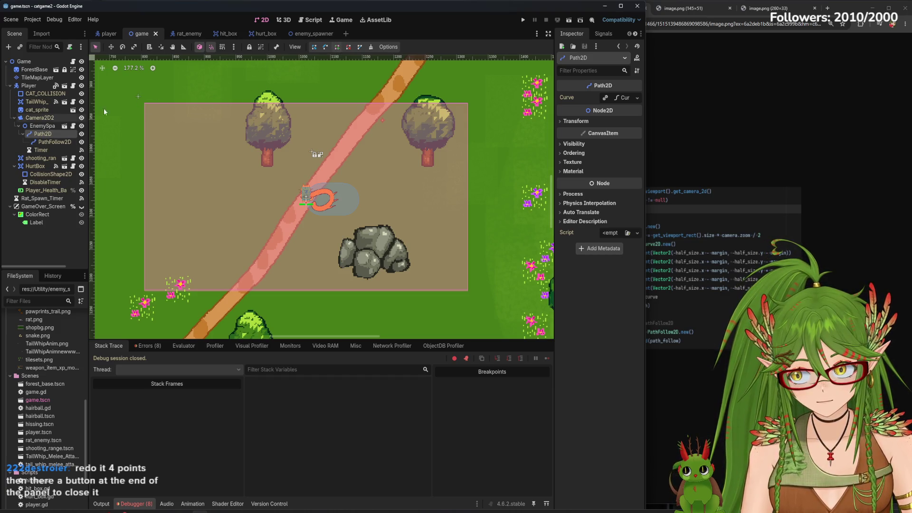
- Place top-right, bottom-right, bottom-left and top-left points around the camera and close the curve
left_click(478, 96)
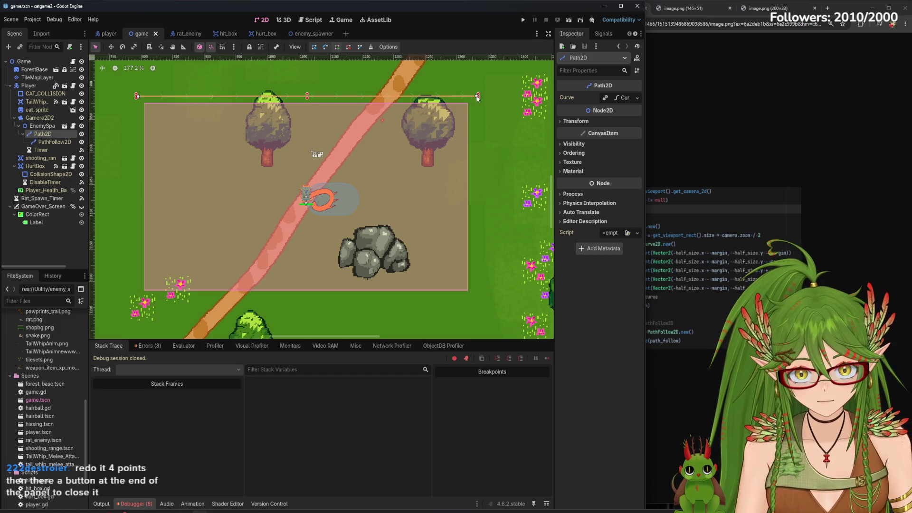
left_click(475, 301)
left_click(139, 301)
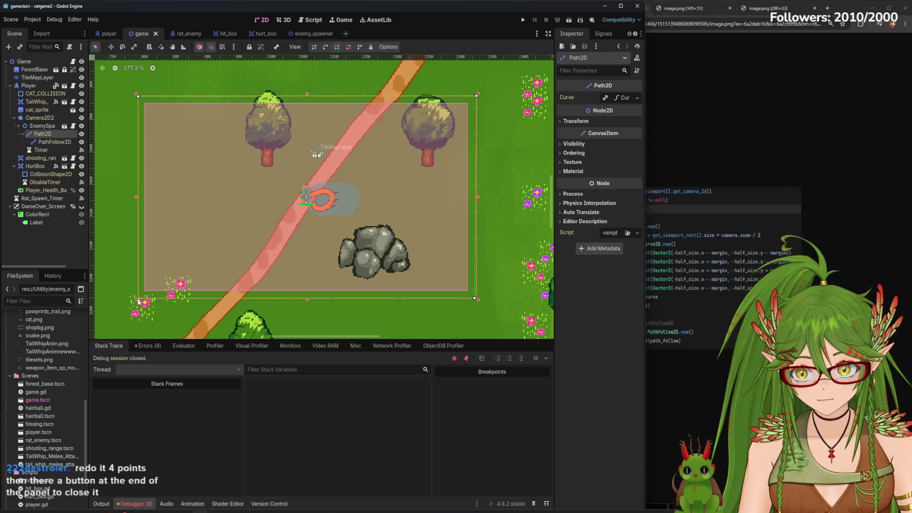
left_click(139, 97)
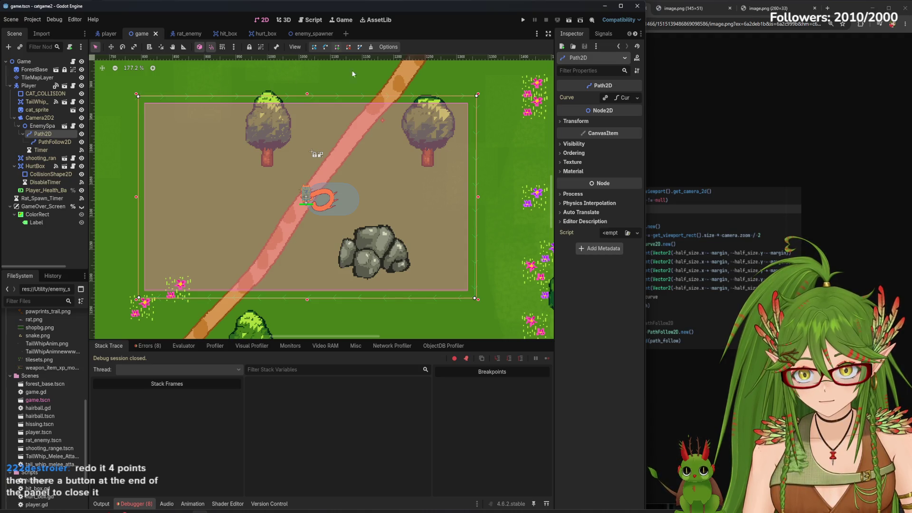
left_click(360, 48)
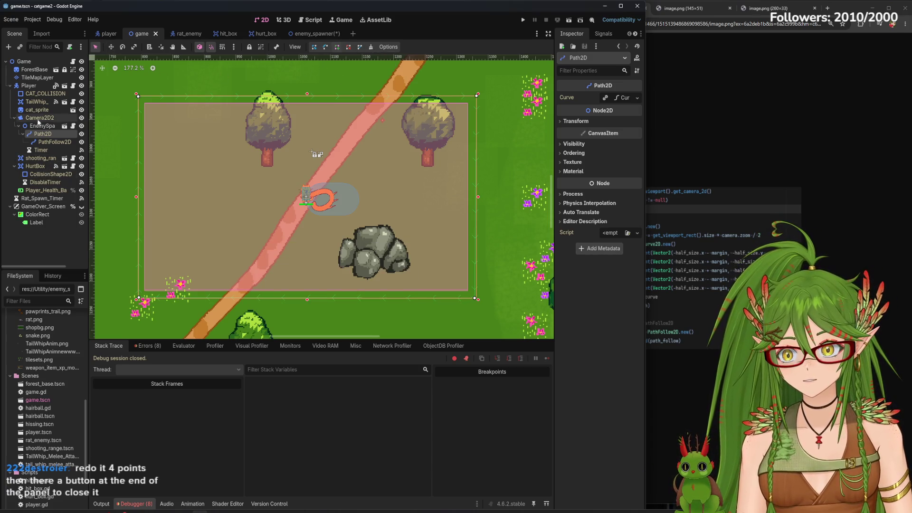
left_click(53, 142)
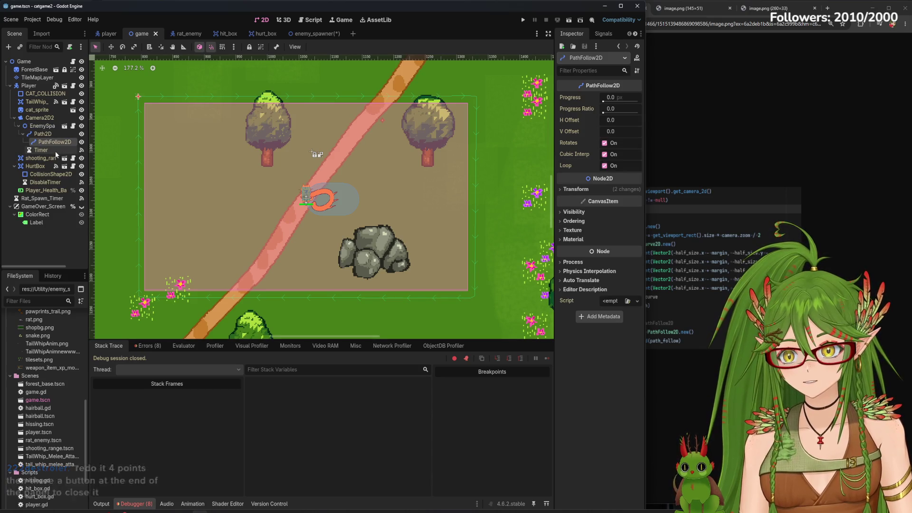
- Widen the Inspector and select PathFollow2D in the game scene
left_click_drag(555, 156, 523, 155)
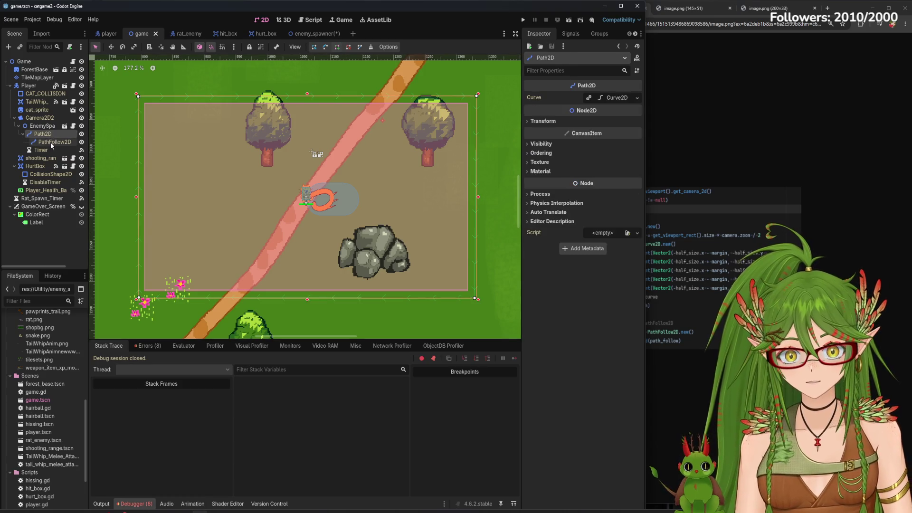
left_click(53, 142)
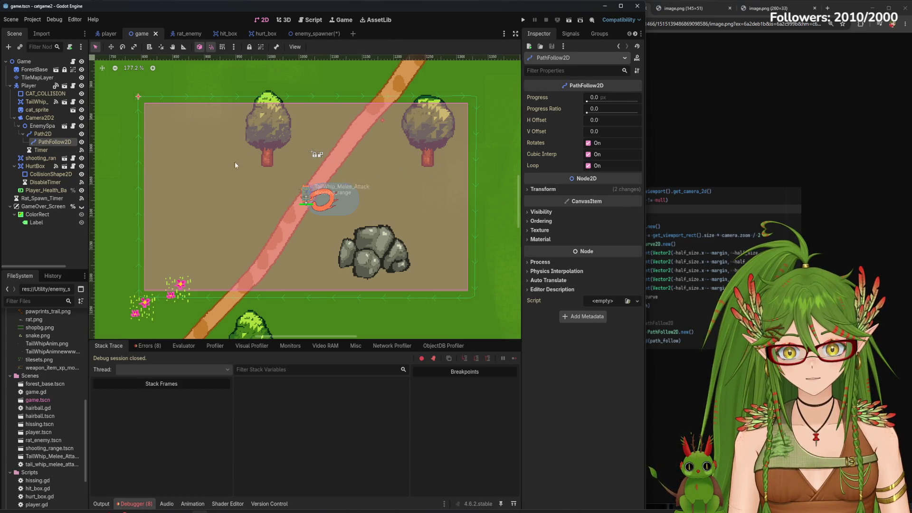
mouse_move(48, 142)
left_mouse_down()
mouse_move(57, 149)
mouse_move(49, 143)
left_mouse_up()
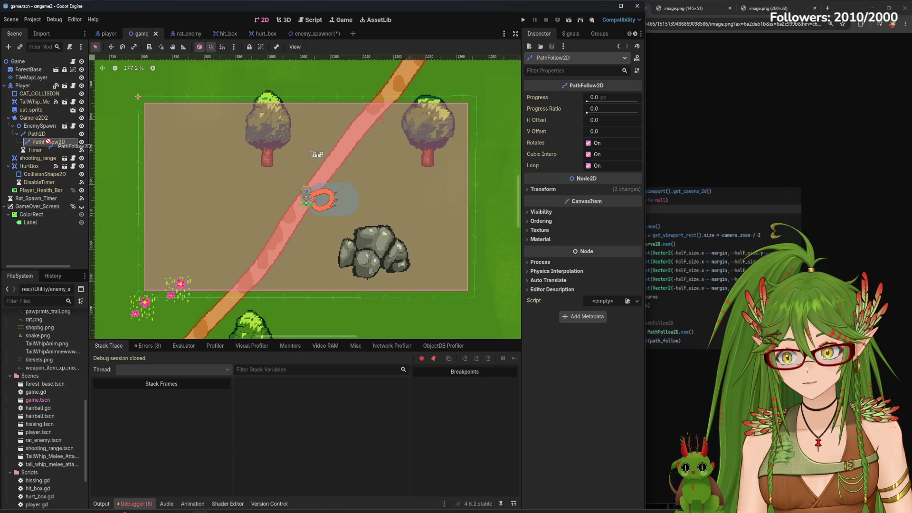
- Inspect PathFollow2D in enemy_spawner, then run the game in a debug window
left_click(311, 33)
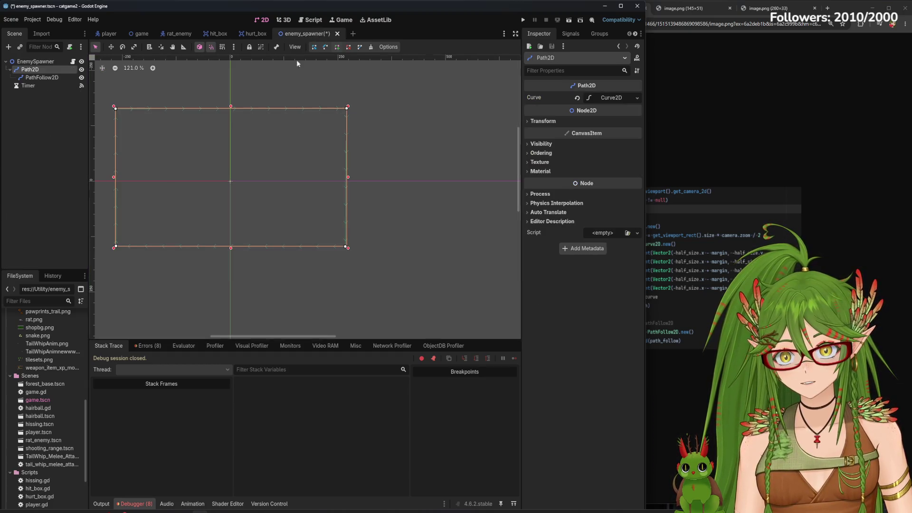
left_click(32, 76)
scroll(138, 130, "up", 5)
scroll(238, 157, "down", 2)
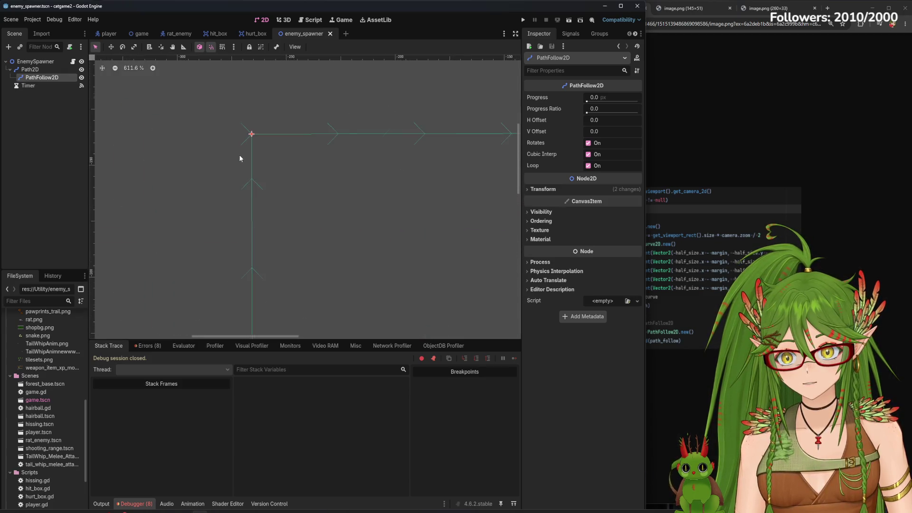
scroll(240, 153, "down", 5)
scroll(318, 149, "down", 5)
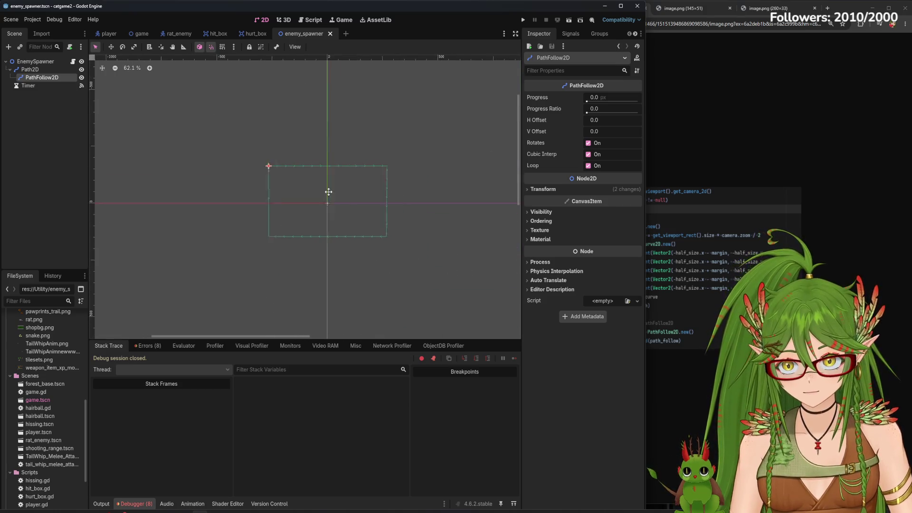
left_click(142, 33)
left_click(523, 20)
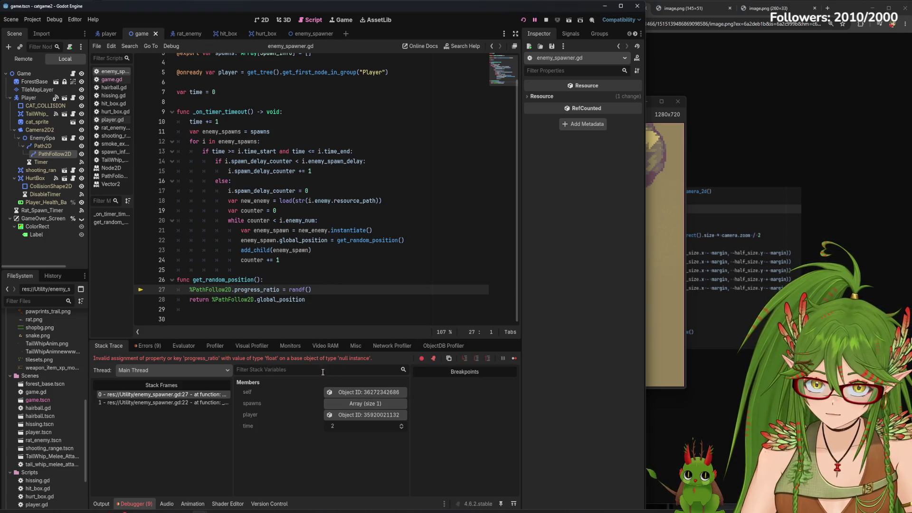
- Check the %PathFollow2D not-found error against lines 27–28, then open the enemy_spawner scene
left_click(158, 348)
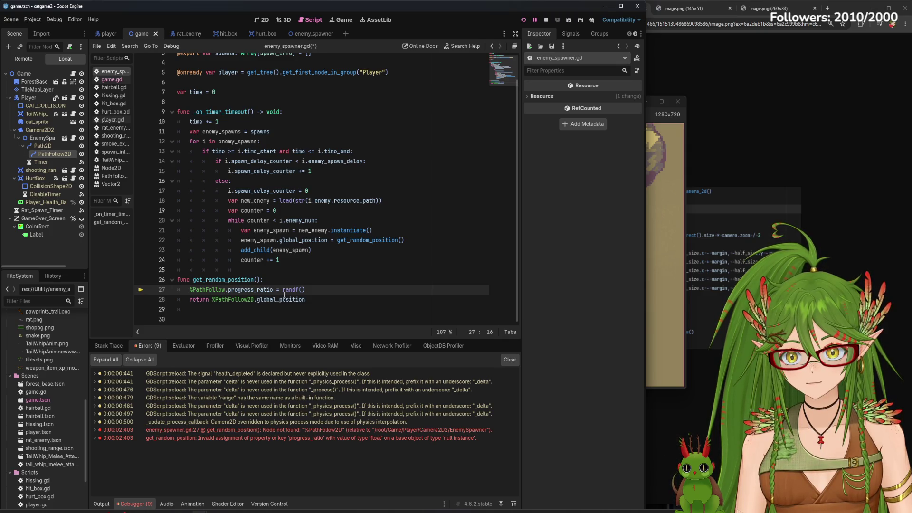
type("2D")
left_click(216, 299)
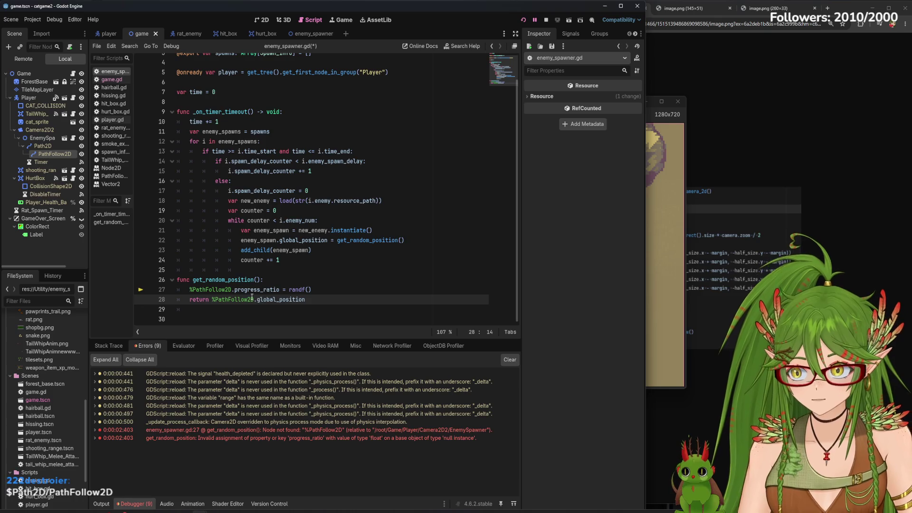
left_click(190, 290)
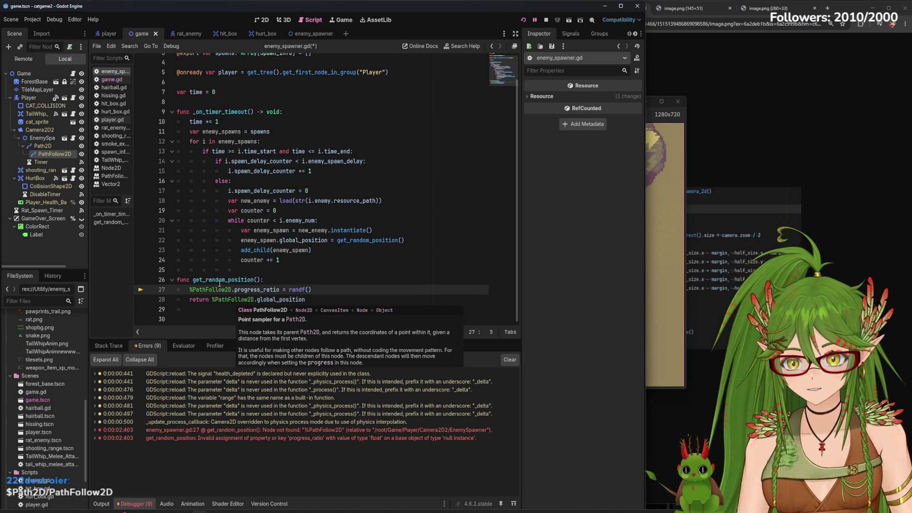
left_click(311, 35)
- Set the PathFollow2D node under Path2D to Access as Unique Name
left_click(47, 82)
left_click(54, 90)
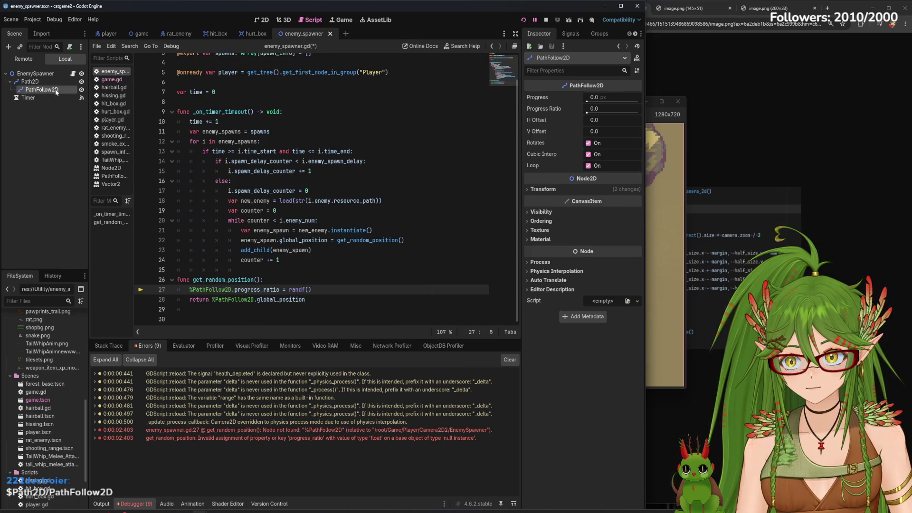
right_click(54, 91)
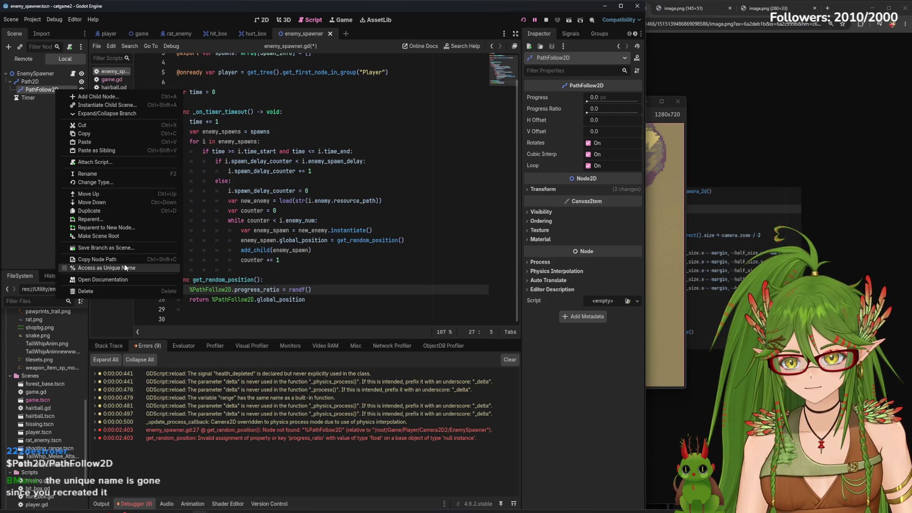
left_click(126, 268)
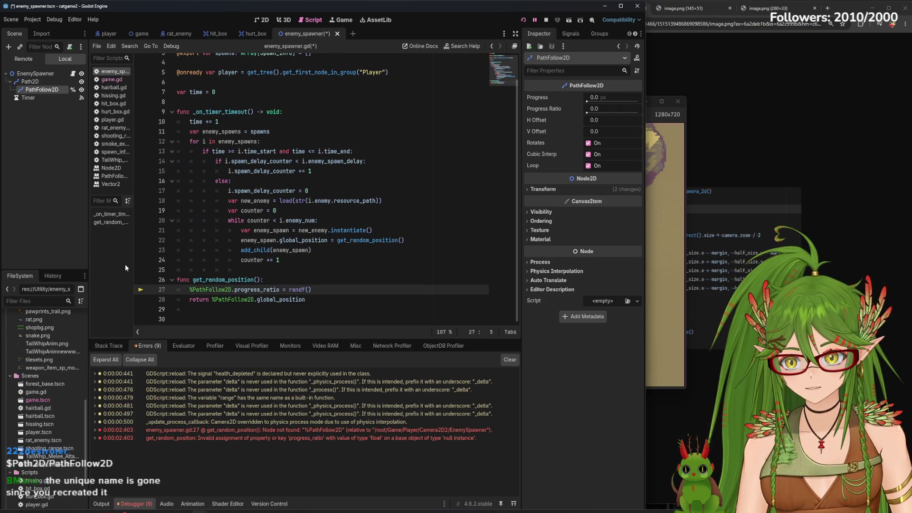
- Save the script and scene, stop the running game, and rerun it with F5
left_click(220, 301)
key("ctrl+s")
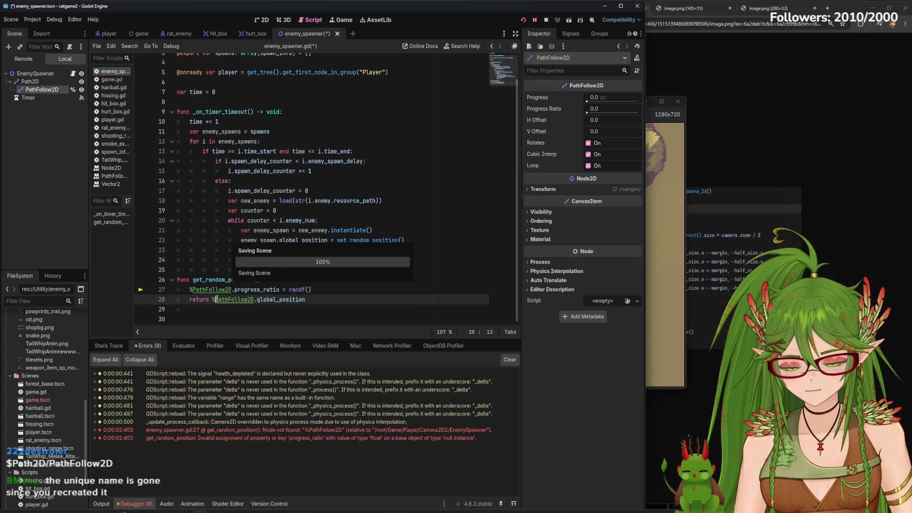
left_click(543, 21)
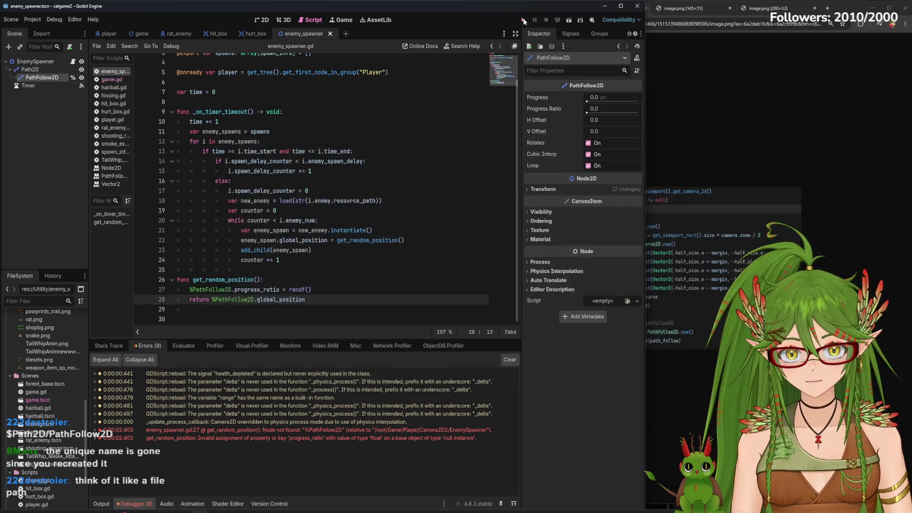
key("F5")
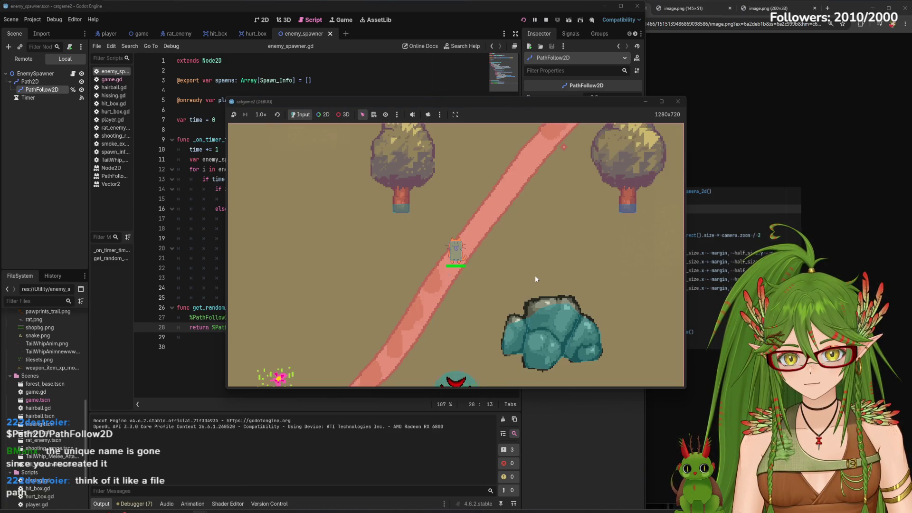
- Walk the cat down through the field and bushes into the pink area, then right
key("s")
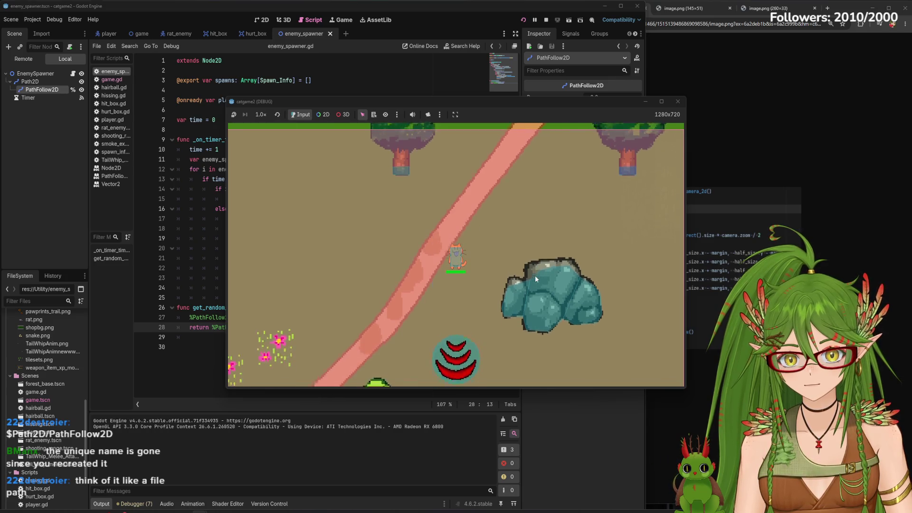
key("s")
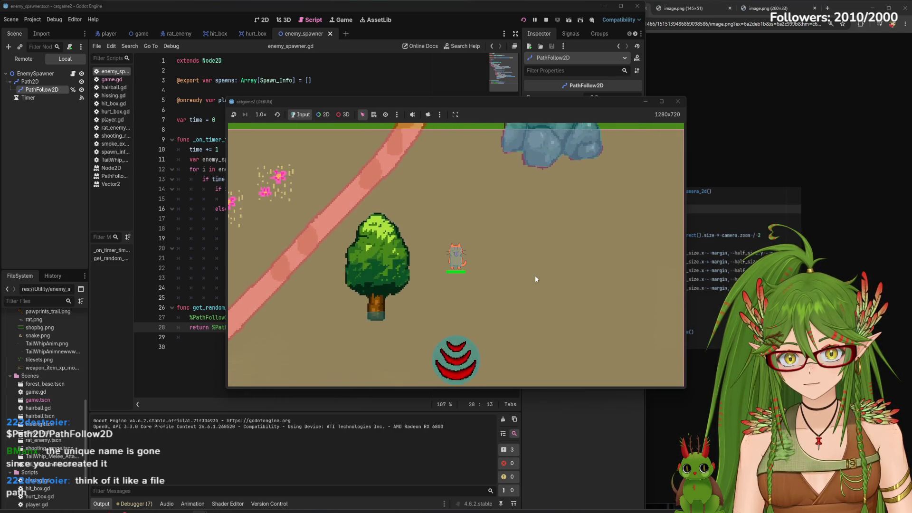
key("s")
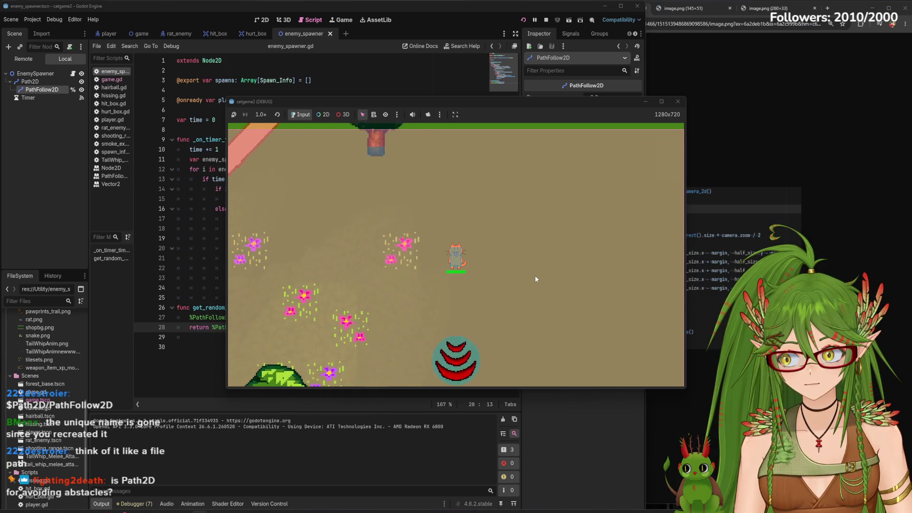
key("s")
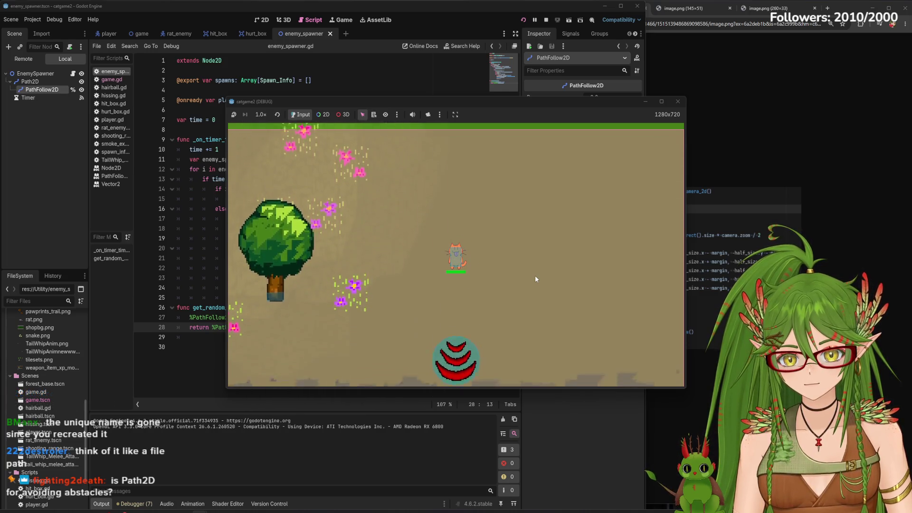
key("s")
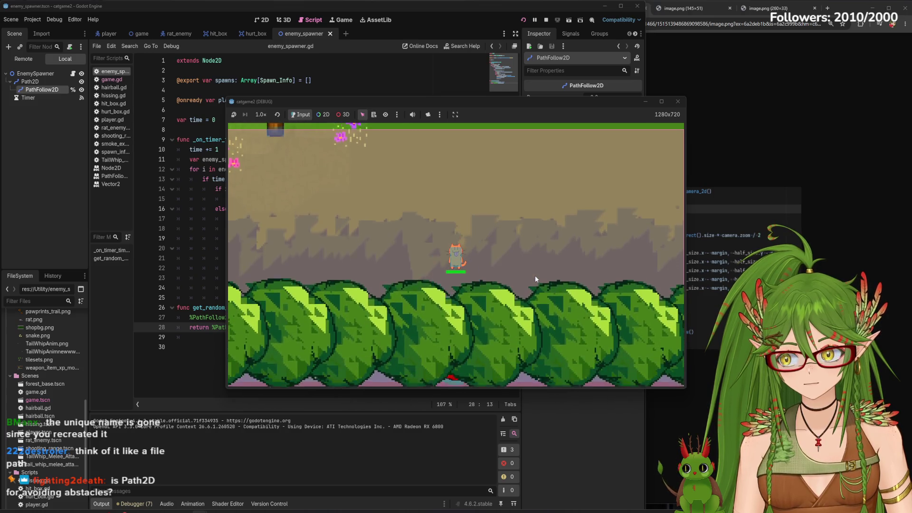
key("d")
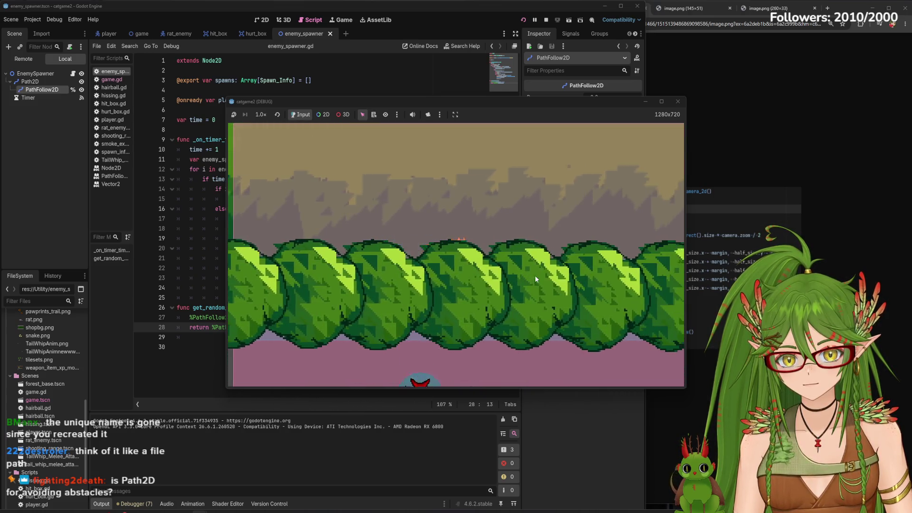
key("d")
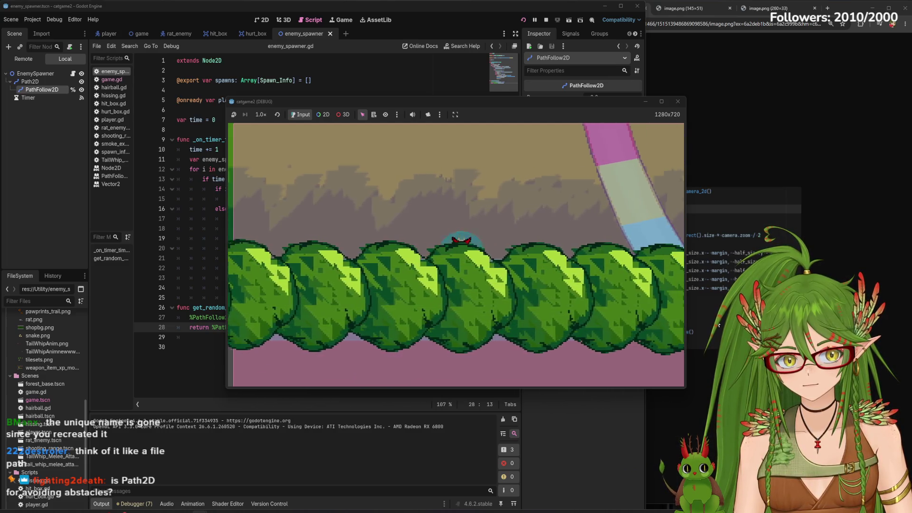
key("d")
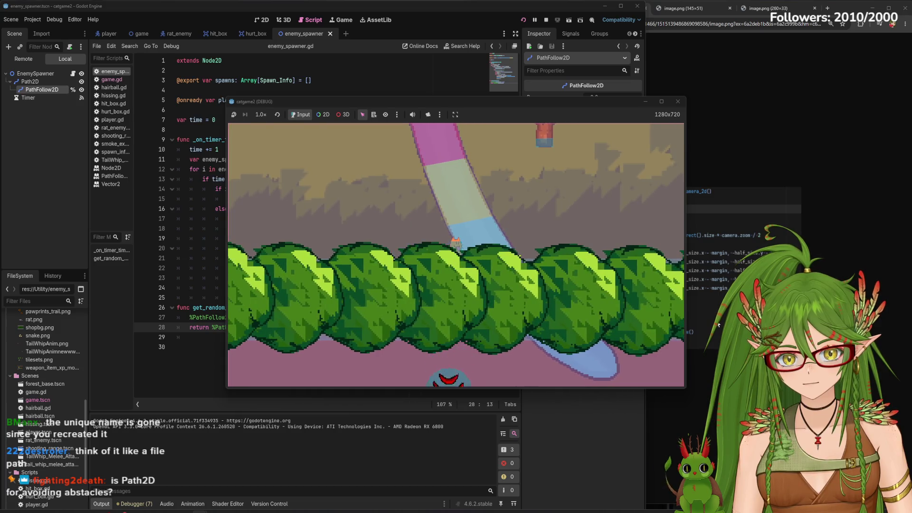
- Walk the cat up and right into the purple area while rats spawn and approach
key("space")
key("w")
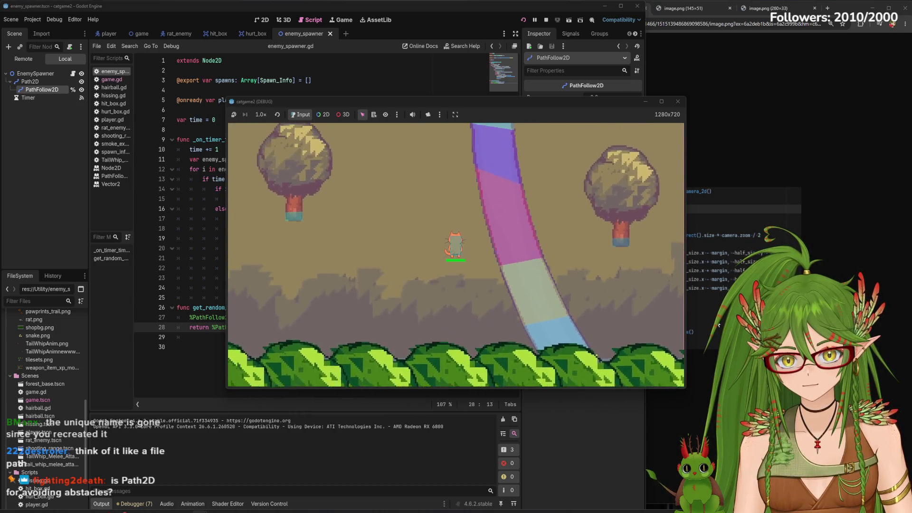
key("w")
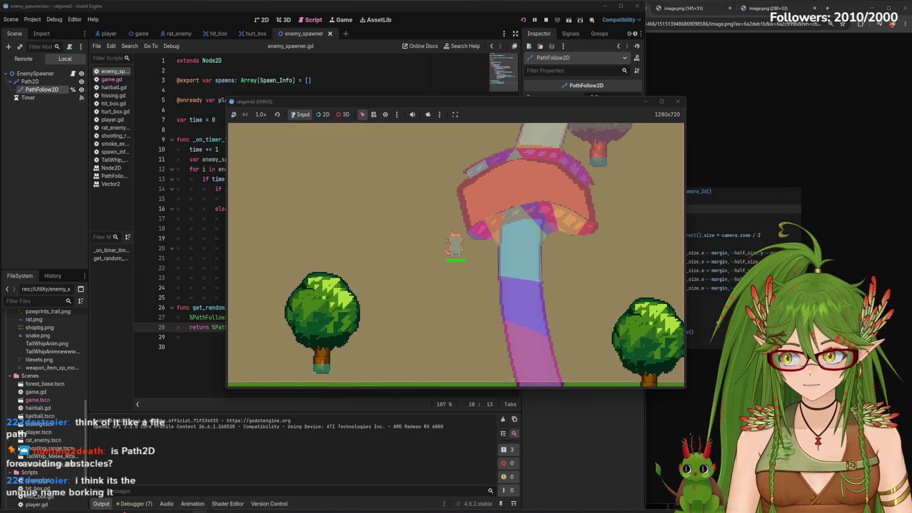
key("d")
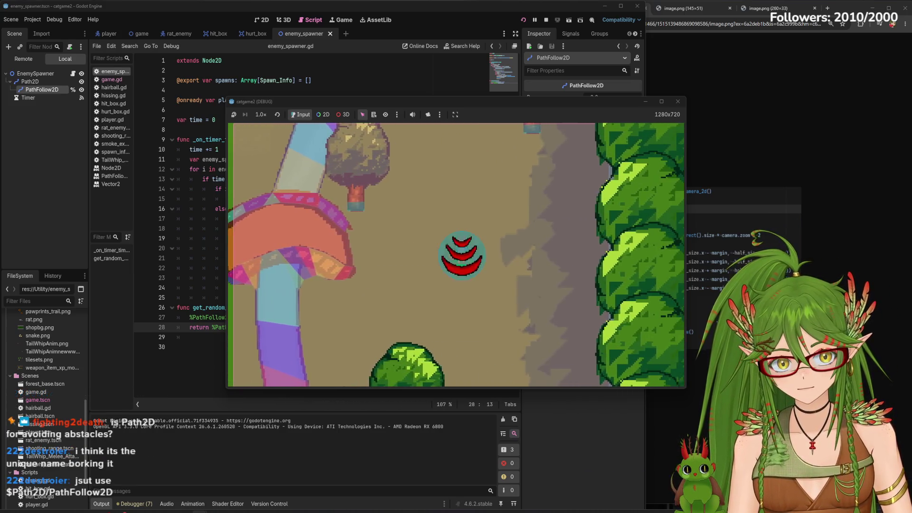
key("d")
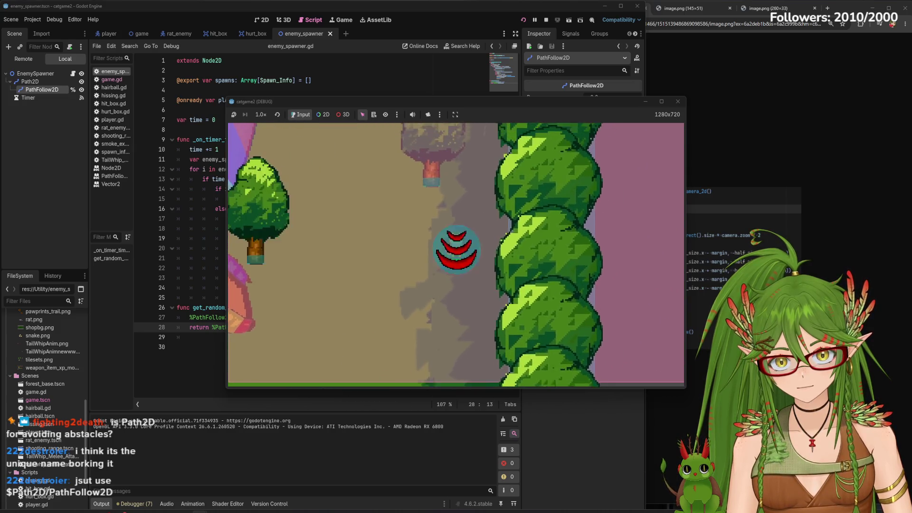
key("w")
key("d")
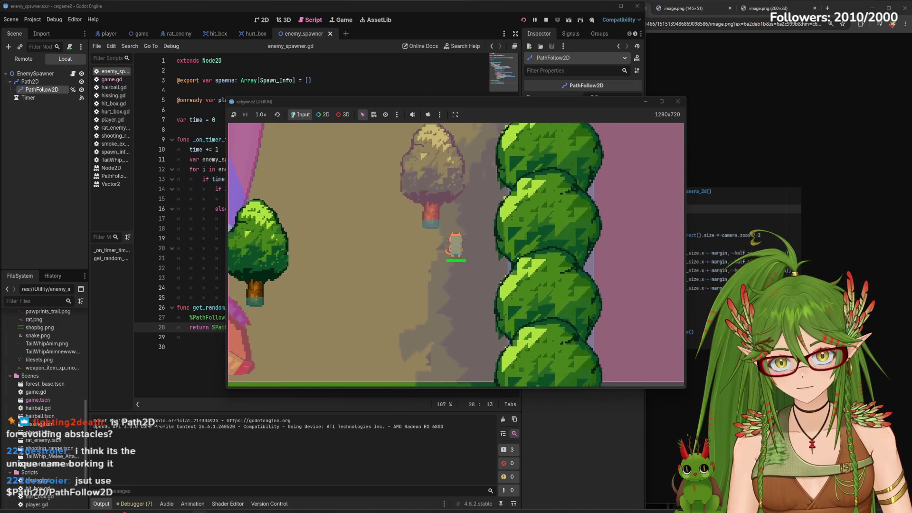
key("d")
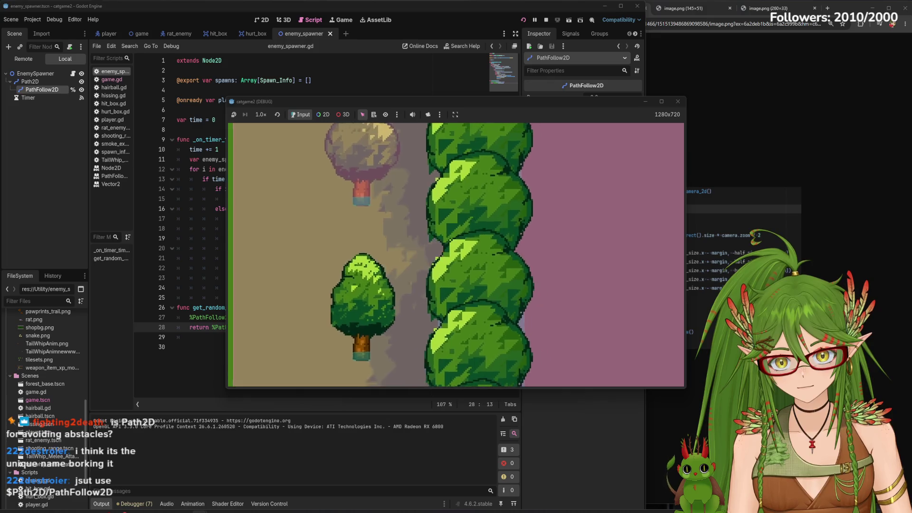
key("s")
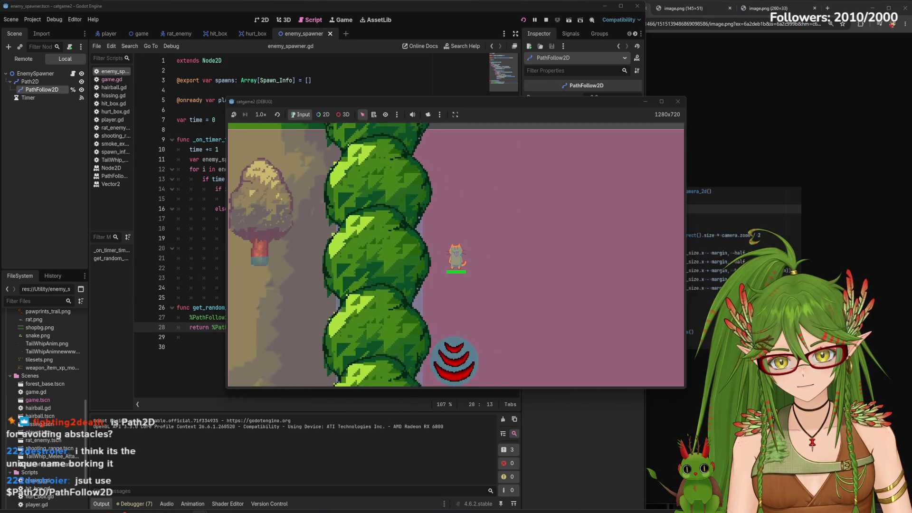
key("s")
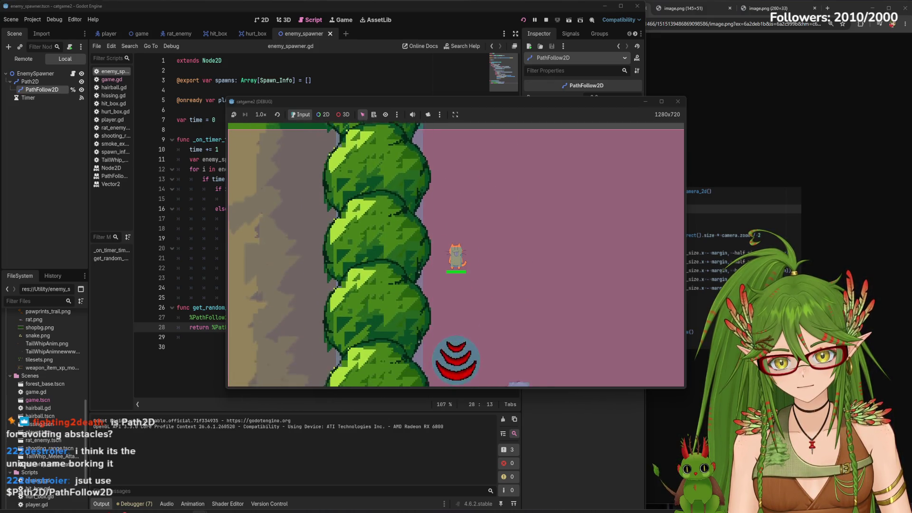
key("d")
key("d")
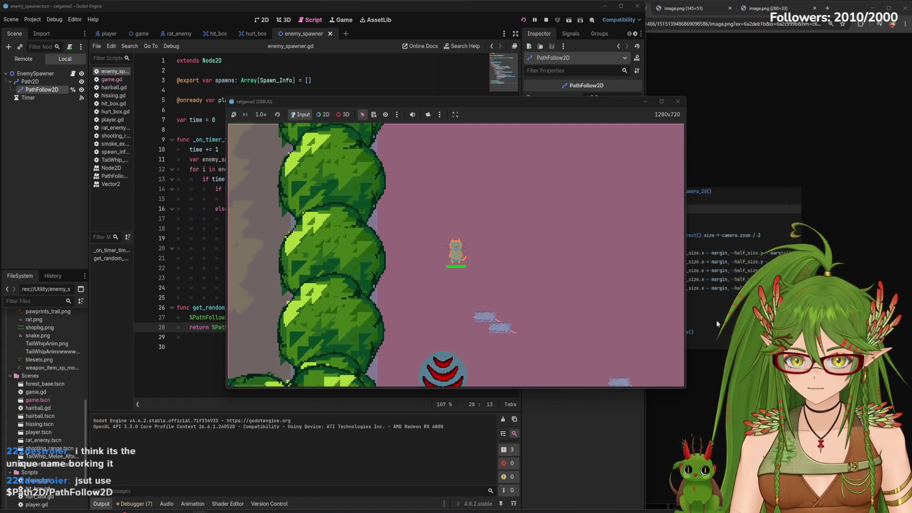
key("d")
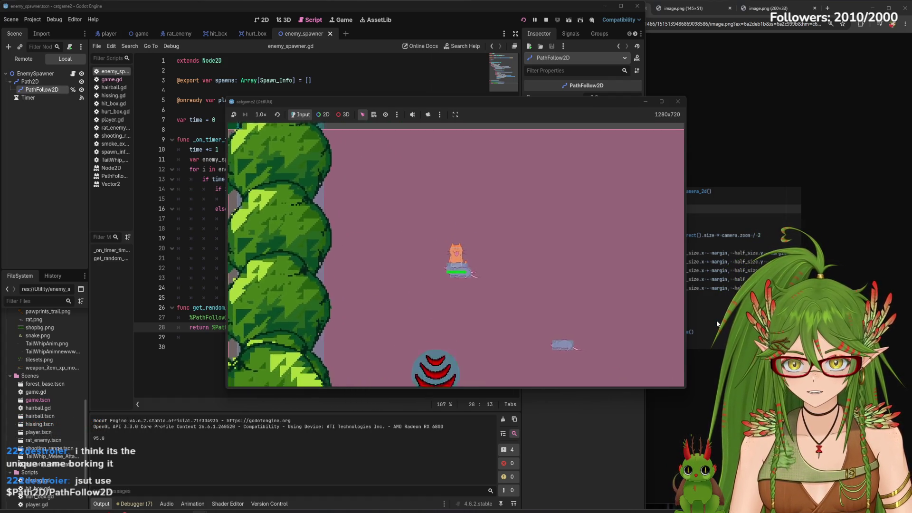
key("s")
key("a")
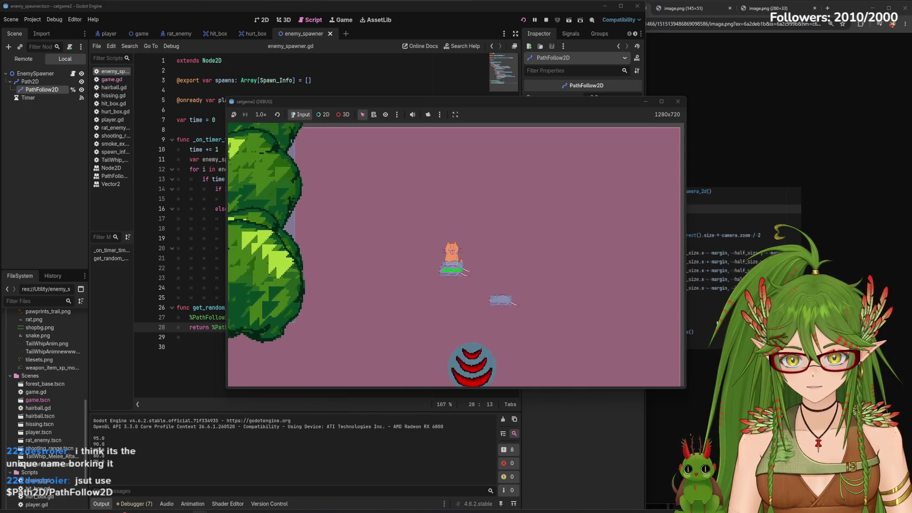
key("d")
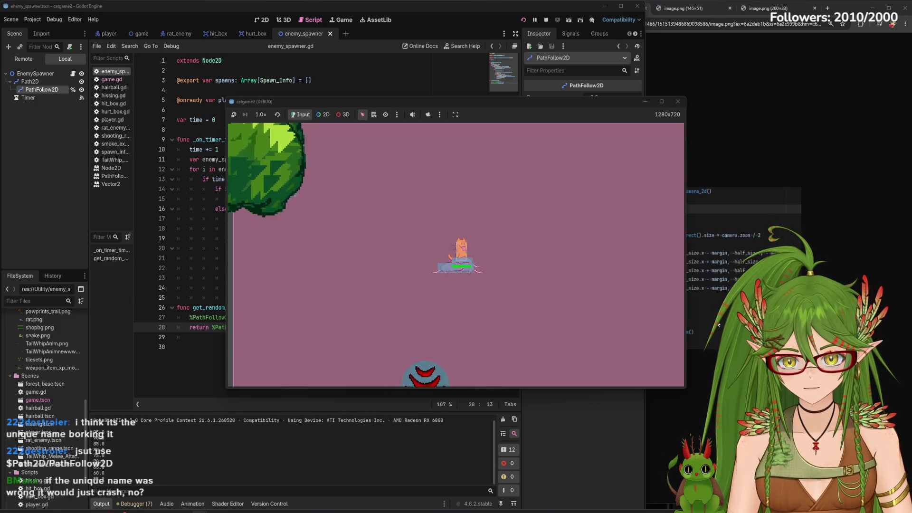
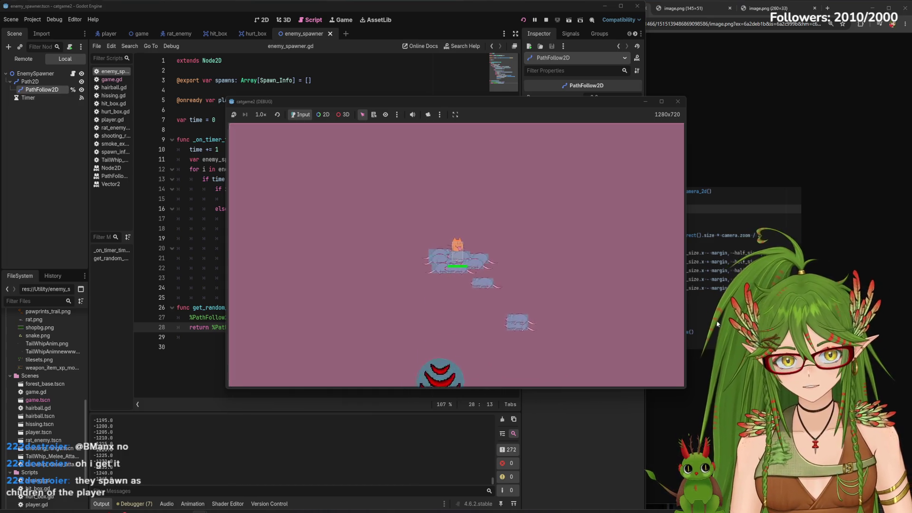
- Close the debug game window and switch to the game scene tab showing game.gd
left_click(678, 101)
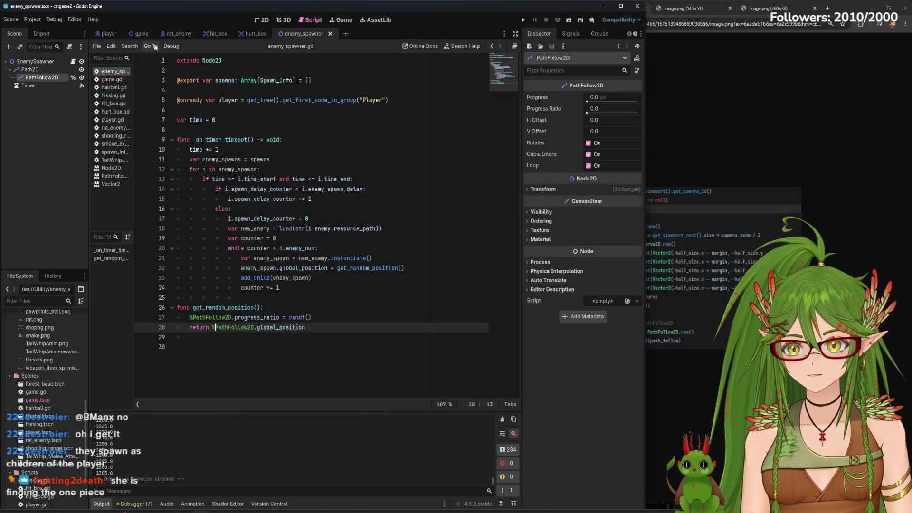
left_click(141, 32)
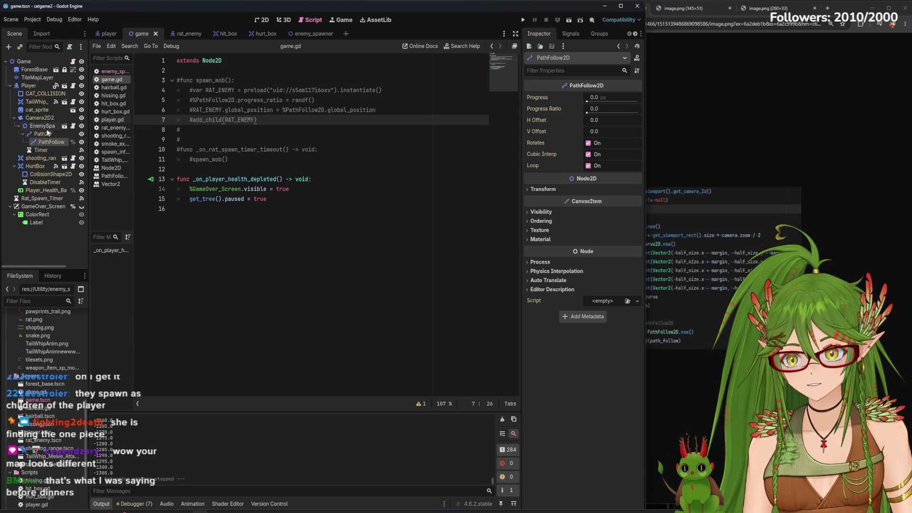
- Drag EnemySpawner from under Camera2D onto the Game root node, then run the project
mouse_move(82, 182)
left_mouse_down()
mouse_move(29, 236)
mouse_move(37, 236)
left_mouse_up()
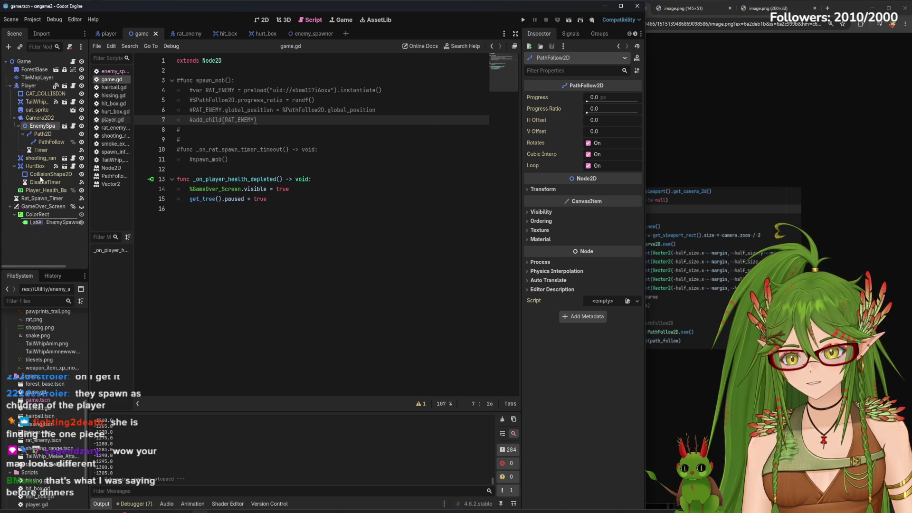
left_click_drag(31, 65, 31, 63)
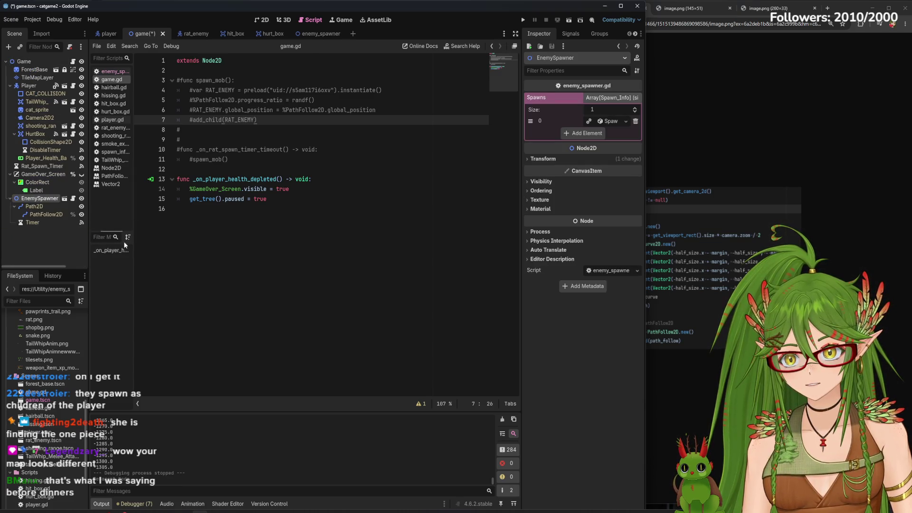
left_click(228, 297)
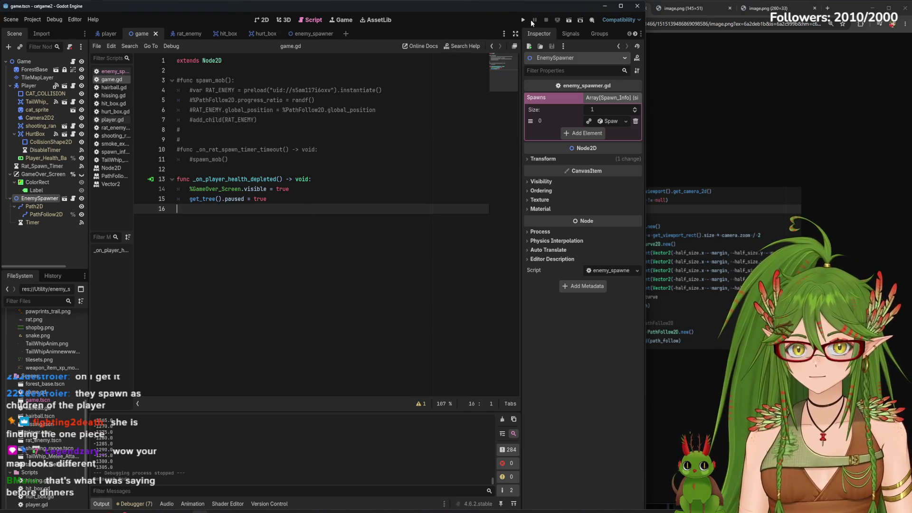
left_click(524, 19)
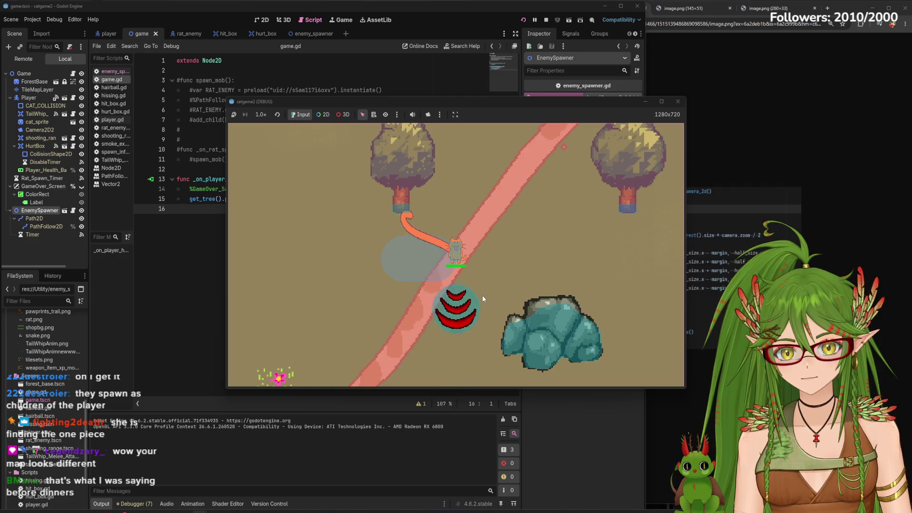
- Walk the cat right and down-right toward the hedge row, tail-whip once, then close the game
key("d")
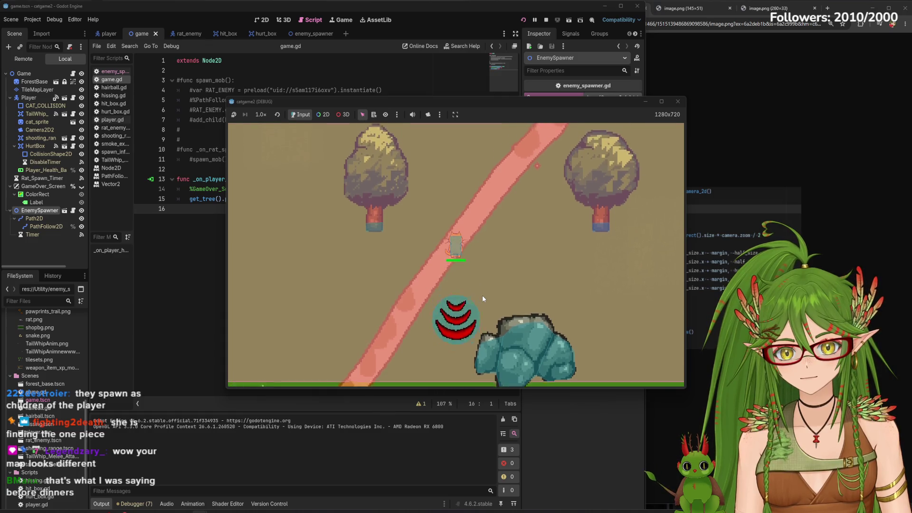
key("d")
key("d")
key("s")
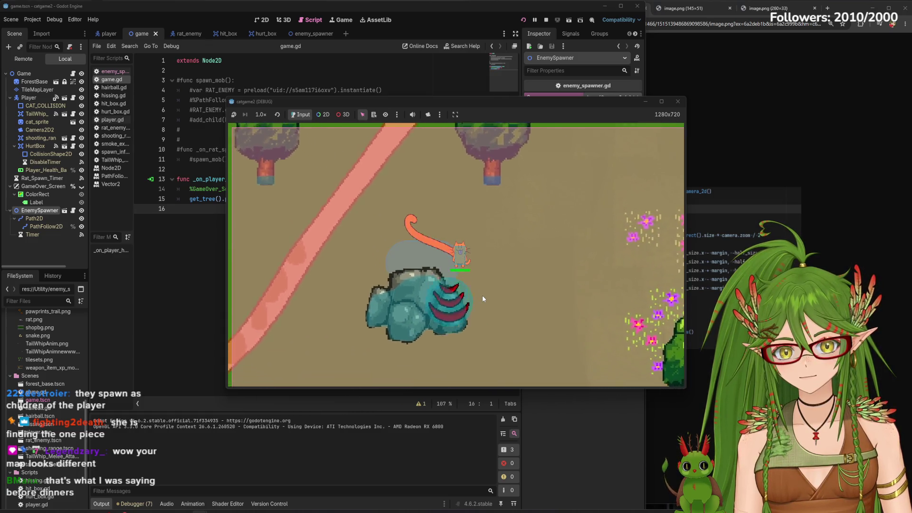
key("s")
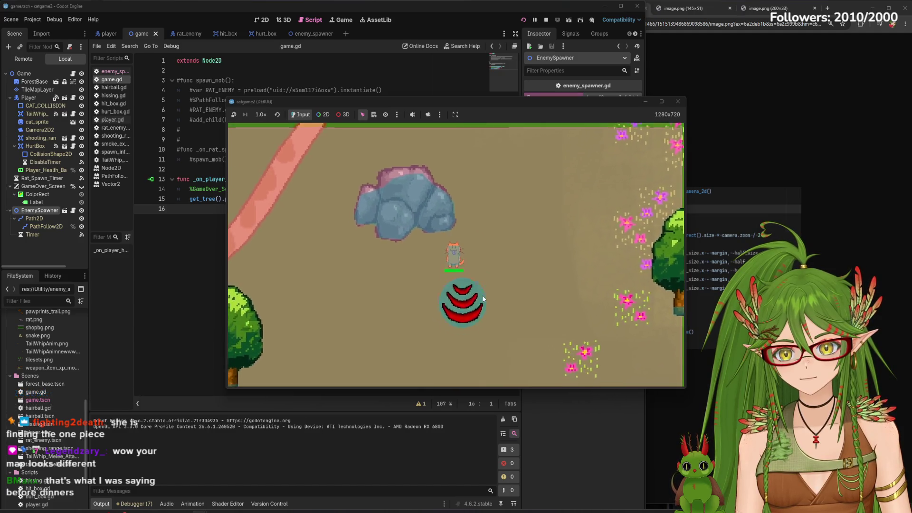
key("s")
key("d")
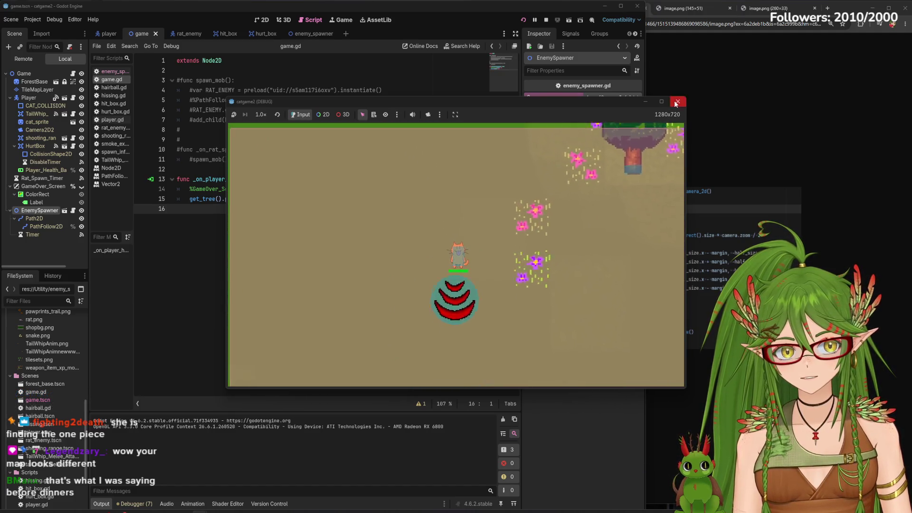
key("s")
key("d")
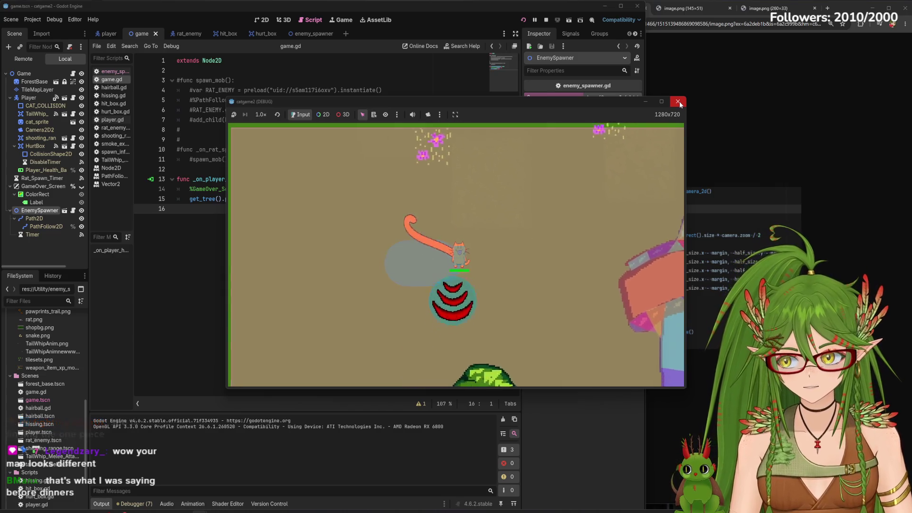
key("s")
key("d")
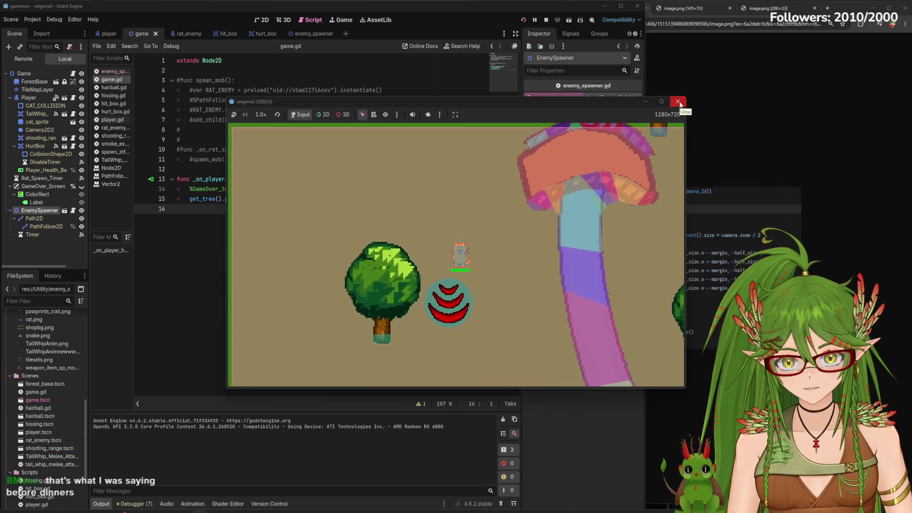
key("s")
key("d")
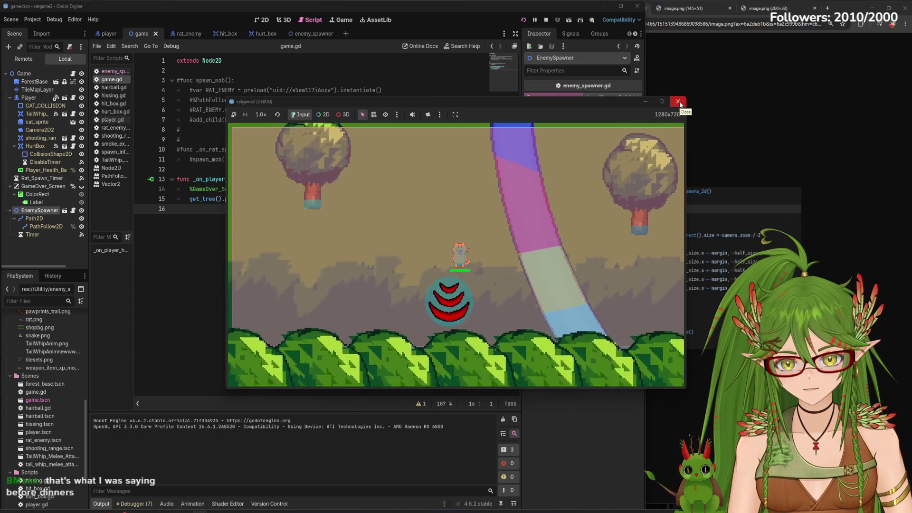
left_click(445, 344)
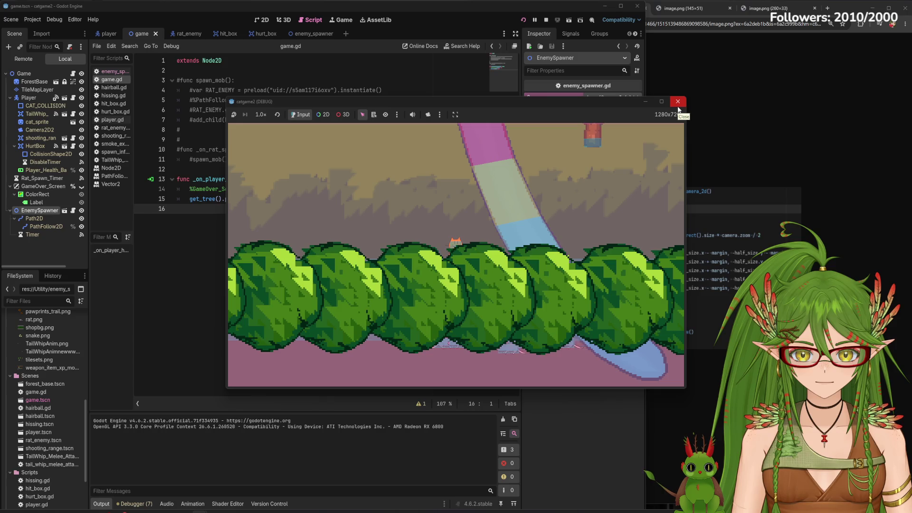
left_click(678, 102)
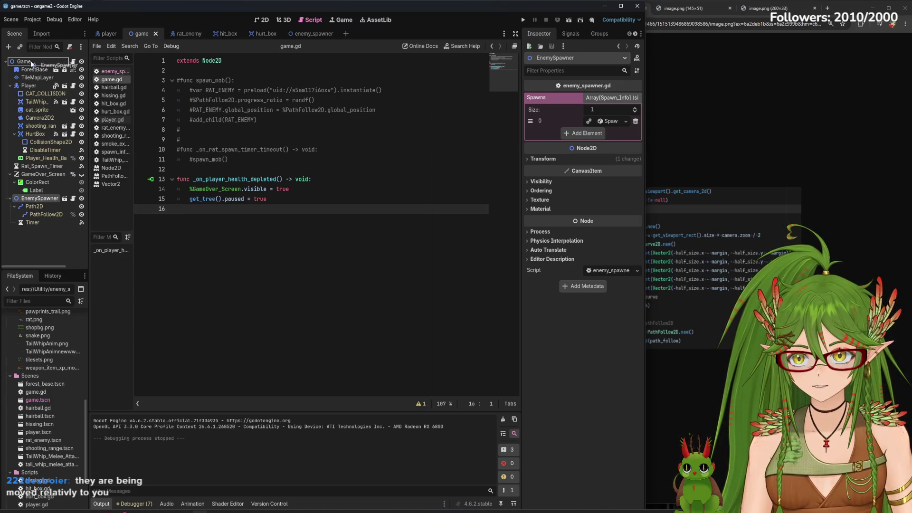
- Switch to the 2D view, zoom out, and inspect the enemy_spawner scene's path and script
left_click(258, 19)
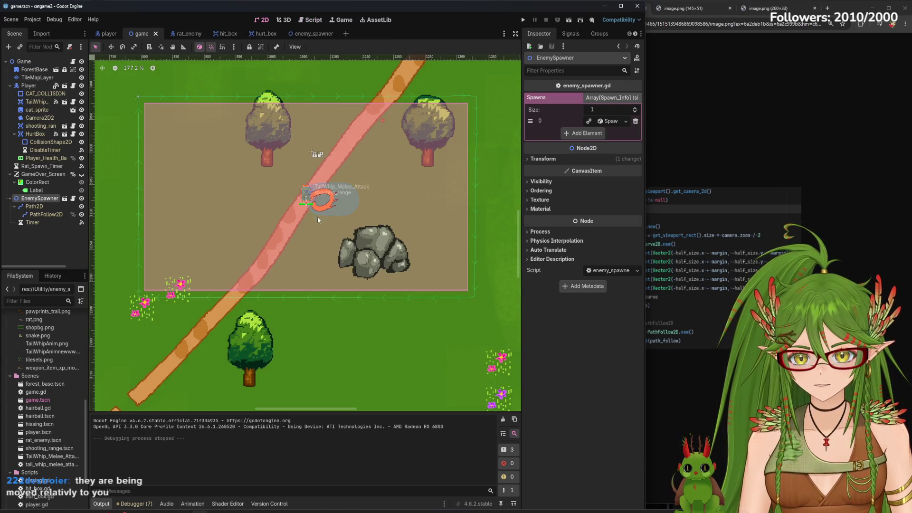
scroll(300, 262, "down", 4)
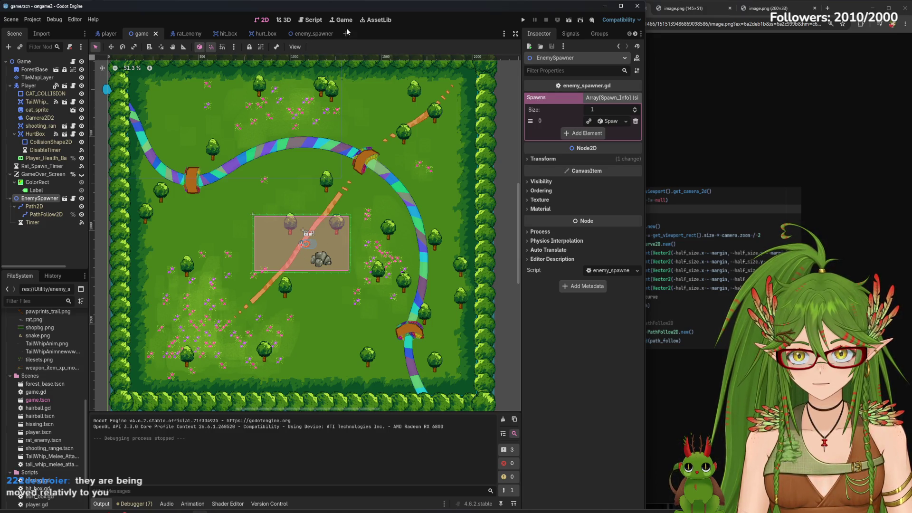
left_click(314, 35)
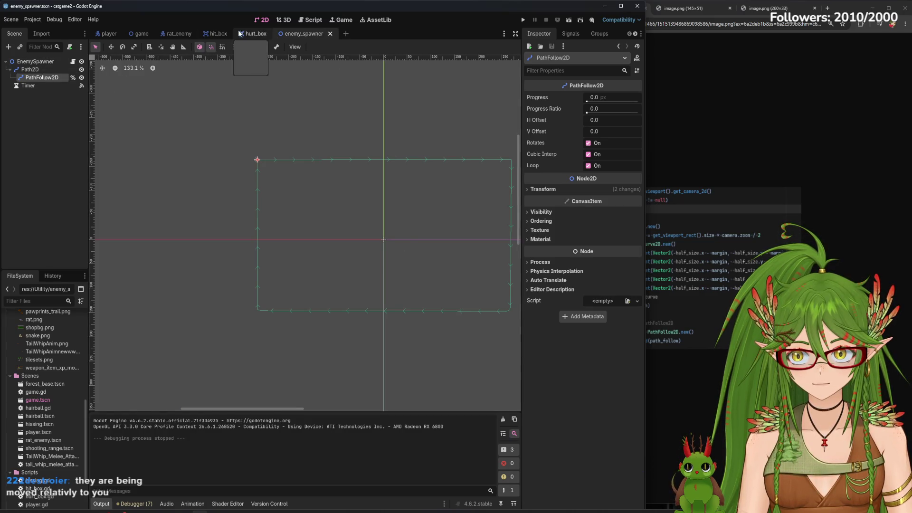
left_click(314, 21)
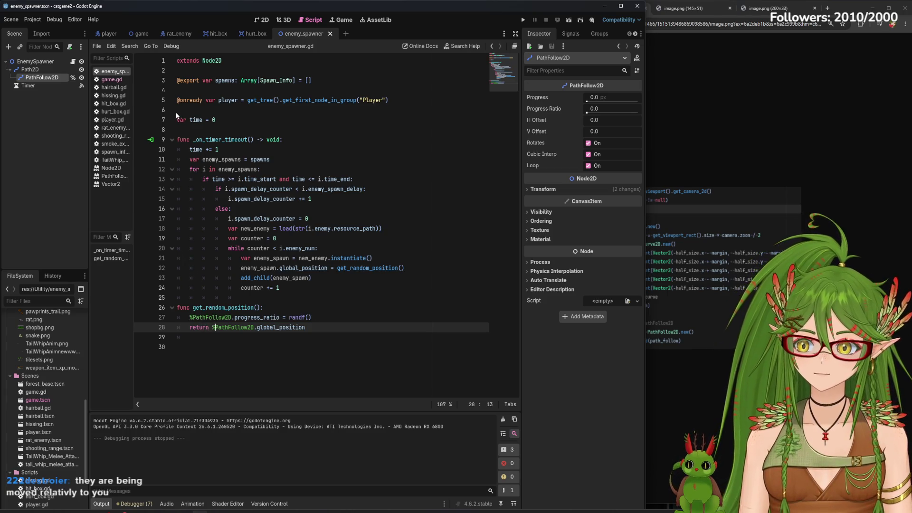
- In the game scene, zoom and pan over the whole map, then inspect Path2D, PathFollow2D and EnemySpawner
left_click(136, 33)
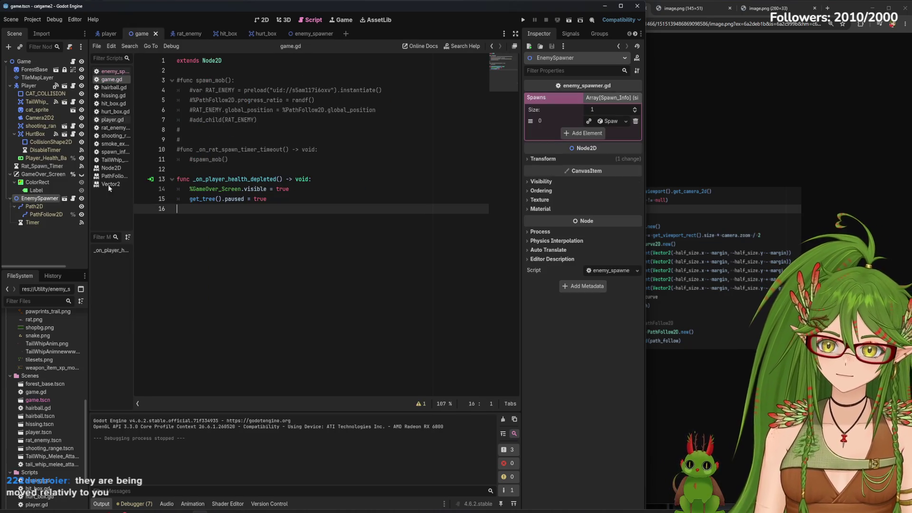
key("ctrl+F1")
scroll(375, 239, "down", 5)
scroll(376, 240, "down", 3)
scroll(374, 236, "down", 2)
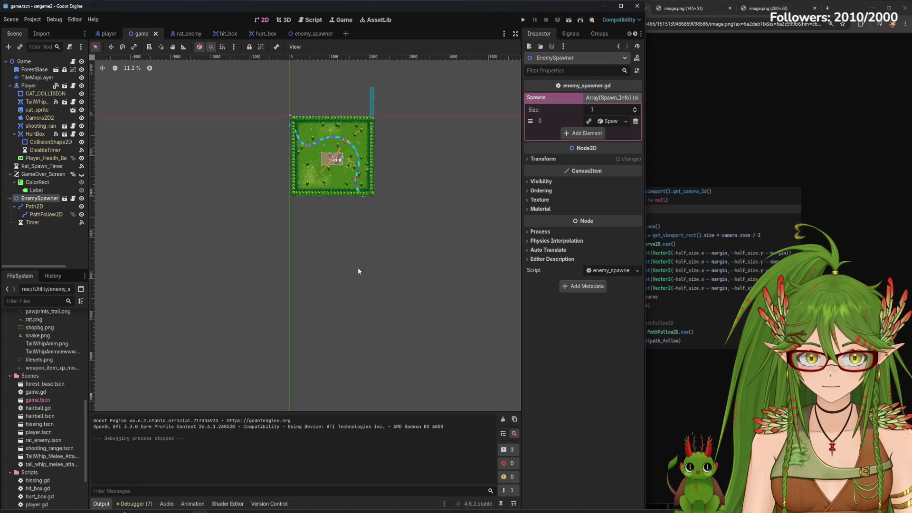
scroll(316, 198, "up", 7)
left_click_drag(332, 245, 305, 304)
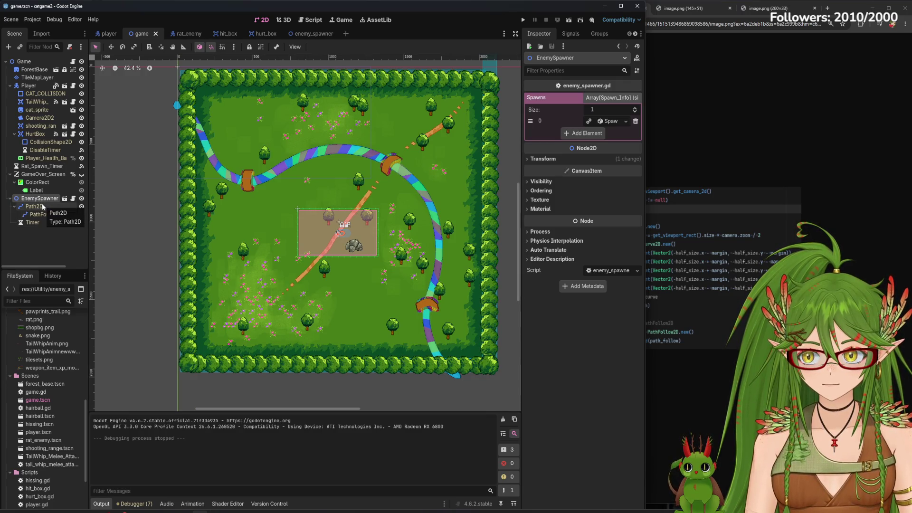
left_click(43, 207)
left_click(45, 215)
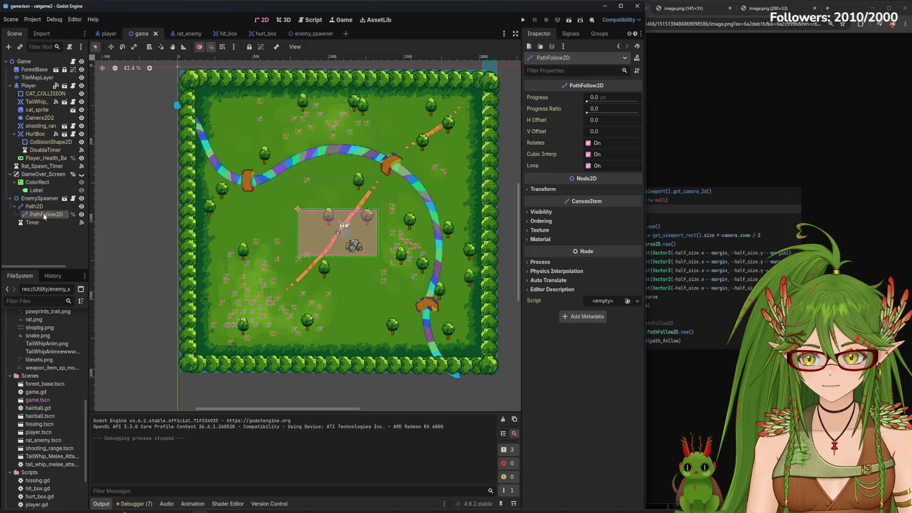
left_click(41, 199)
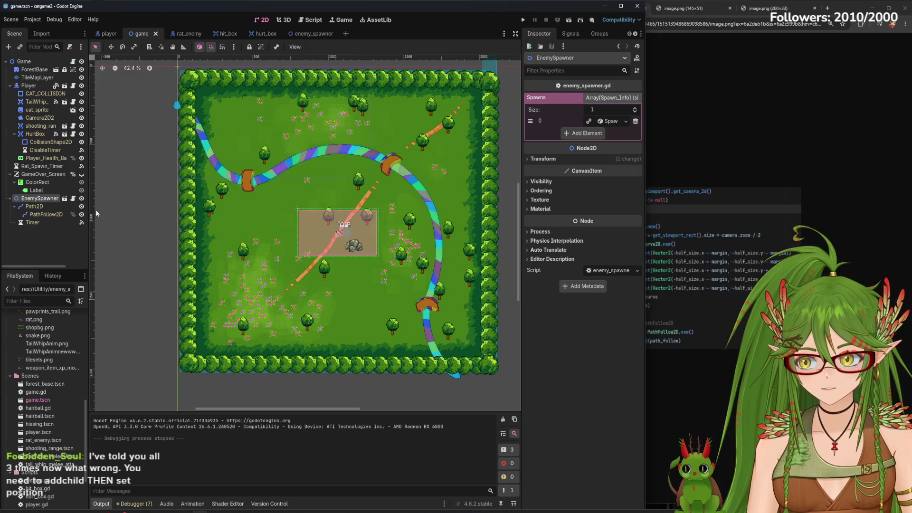
left_click(339, 20)
- Open the enemy_spawner script and select the add_child(enemy_spawn) call on line 23
left_click(311, 20)
left_click(284, 20)
left_click(311, 20)
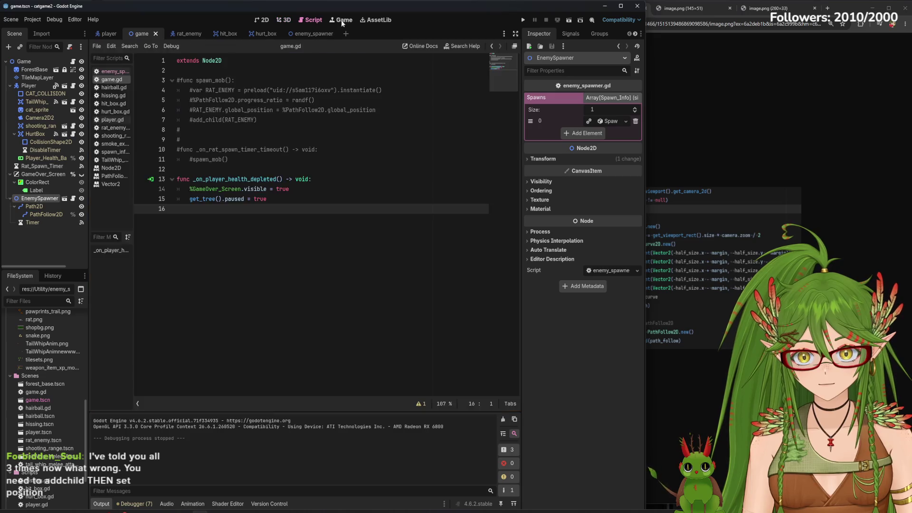
left_click(261, 20)
left_click(256, 34)
left_click(303, 33)
left_click(311, 20)
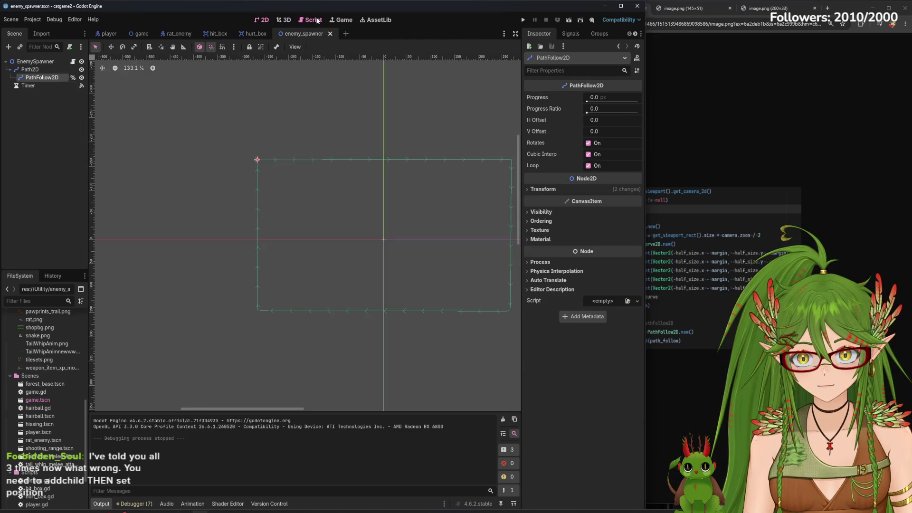
left_click_drag(317, 278, 240, 280)
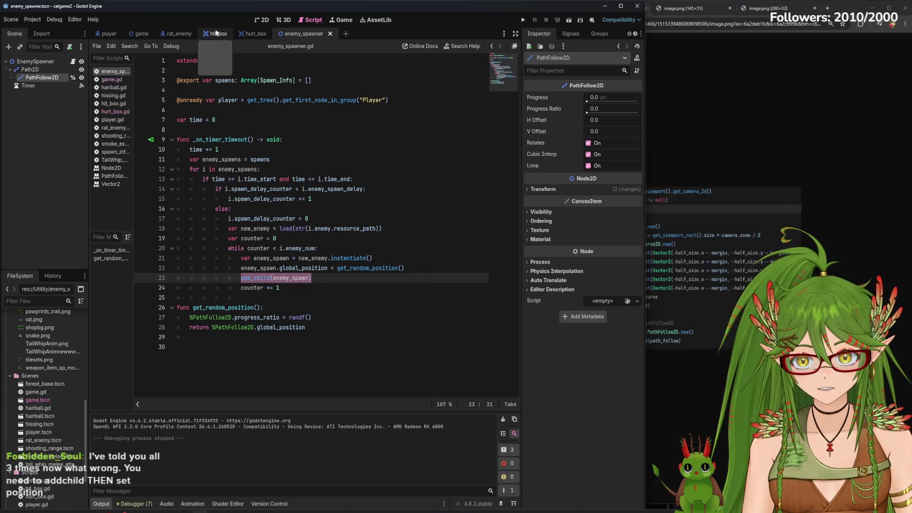
- Compare it with the commented spawn lines 6–7 in game.gd, then reselect add_child on line 23
left_click(138, 34)
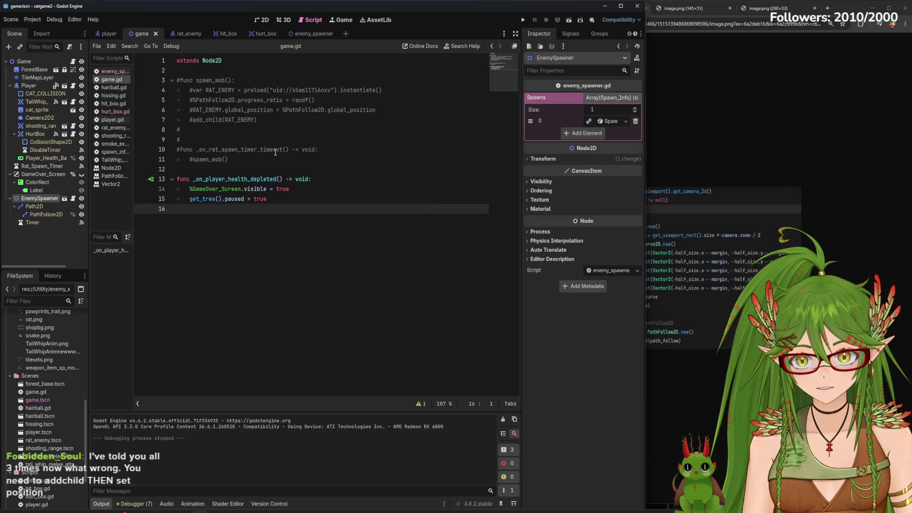
left_click(241, 160)
left_click_drag(190, 110, 262, 123)
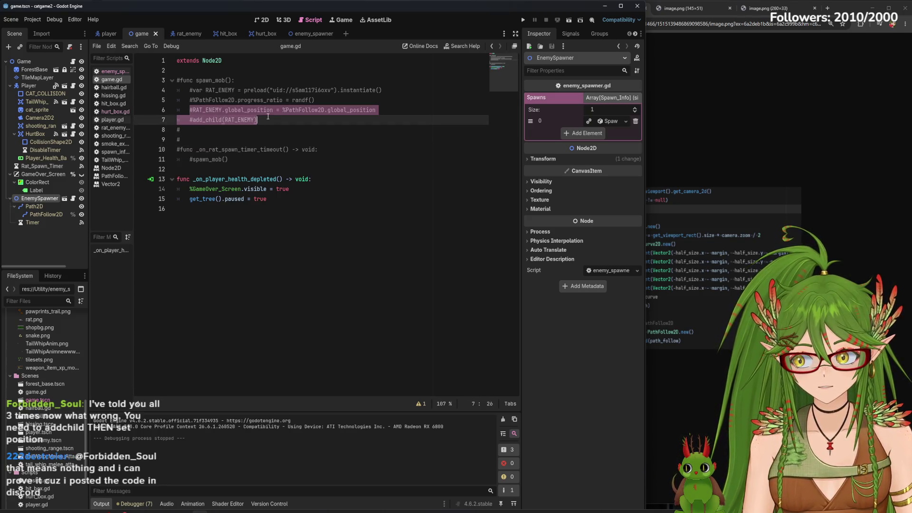
left_click(312, 33)
left_click_drag(312, 278, 241, 278)
key("ctrl+c")
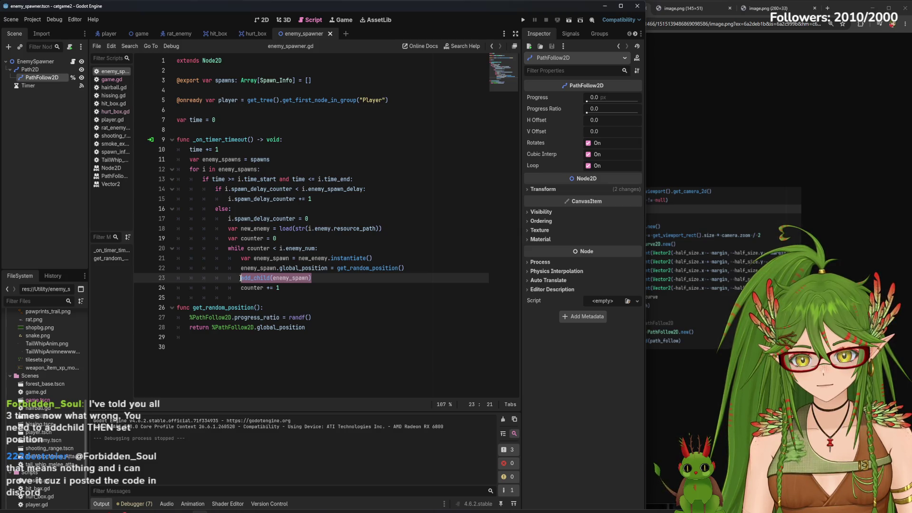
- Cut add_child(enemy_spawn) out of the spawn loop and paste it below the return line
right_click(241, 278)
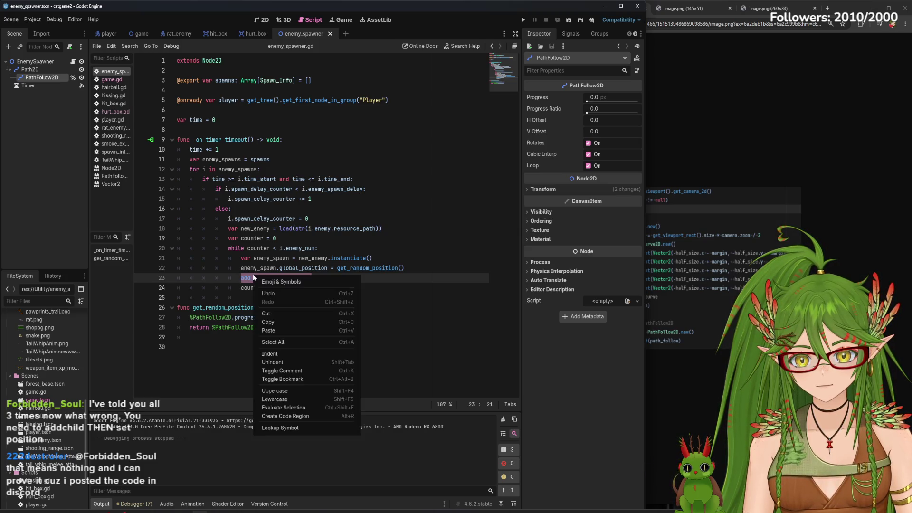
left_click(281, 309)
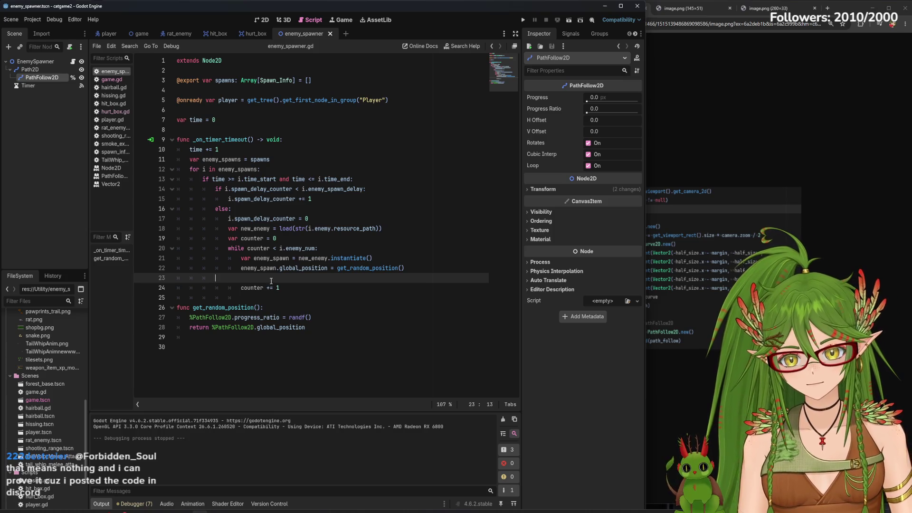
key("BackSpace")
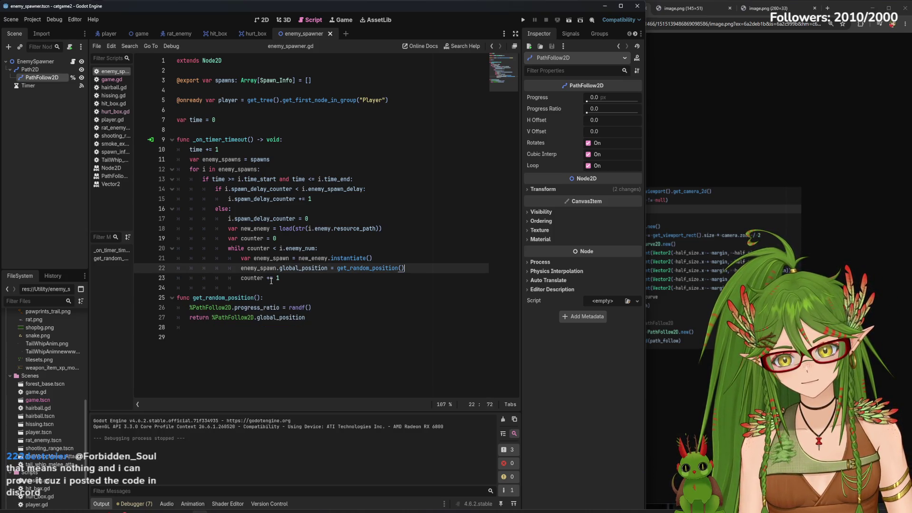
left_click(322, 318)
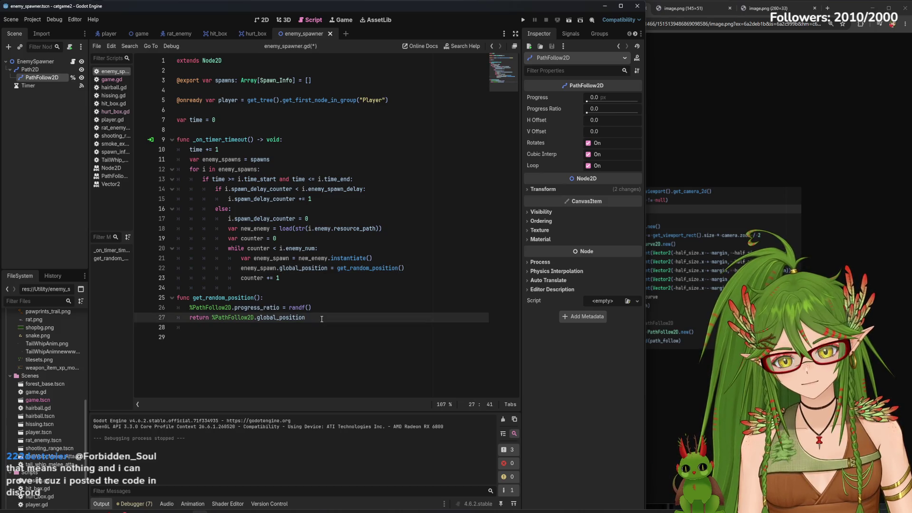
key("Return")
key("ctrl+v")
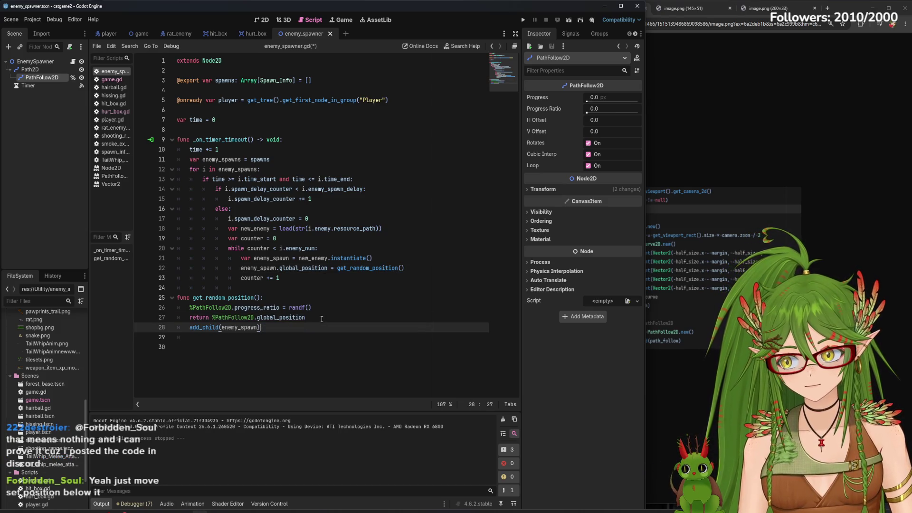
- Move the add_child(enemy_spawn) line to the top of get_random_position()
left_click_drag(261, 327, 188, 329)
key("ctrl+x")
left_click(281, 298)
key("Return")
key("ctrl+v")
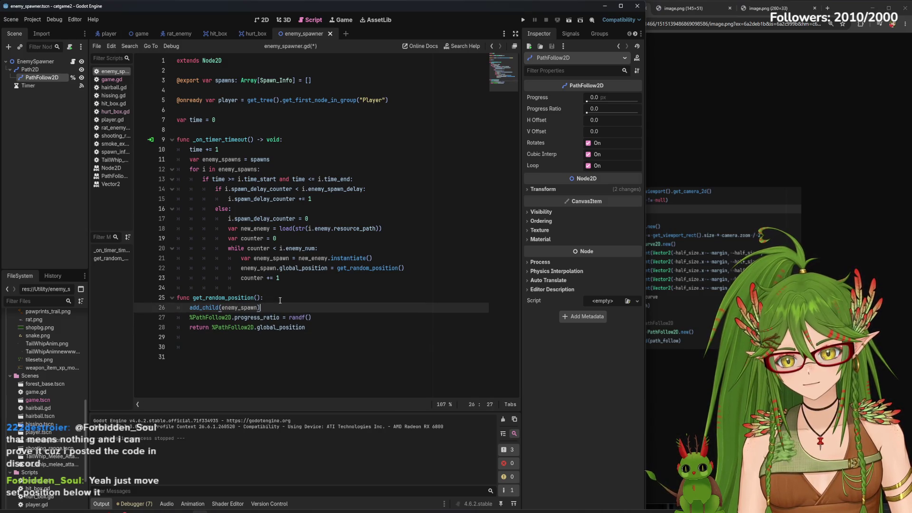
- After checking game.gd, move add_child(enemy_spawn) back below the return line
left_click(142, 33)
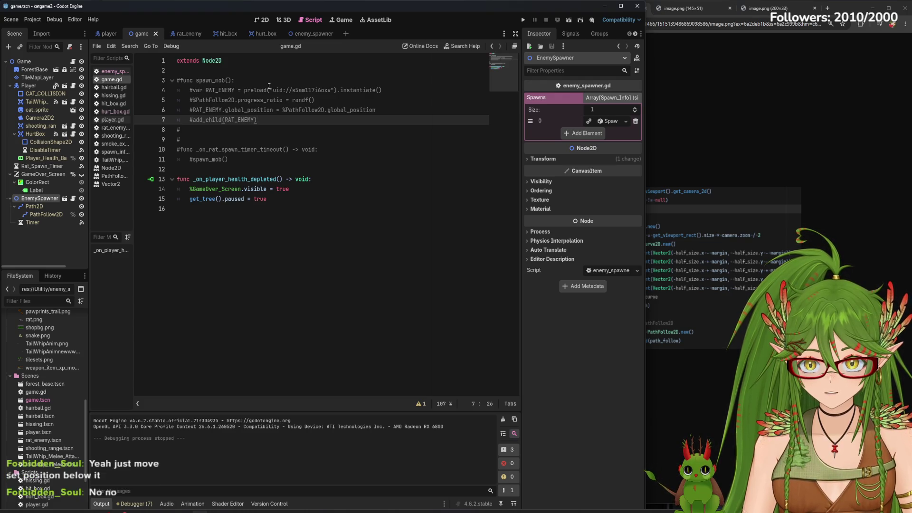
left_click(311, 33)
key("shift+Home")
key("ctrl+x")
key("BackSpace")
key("BackSpace")
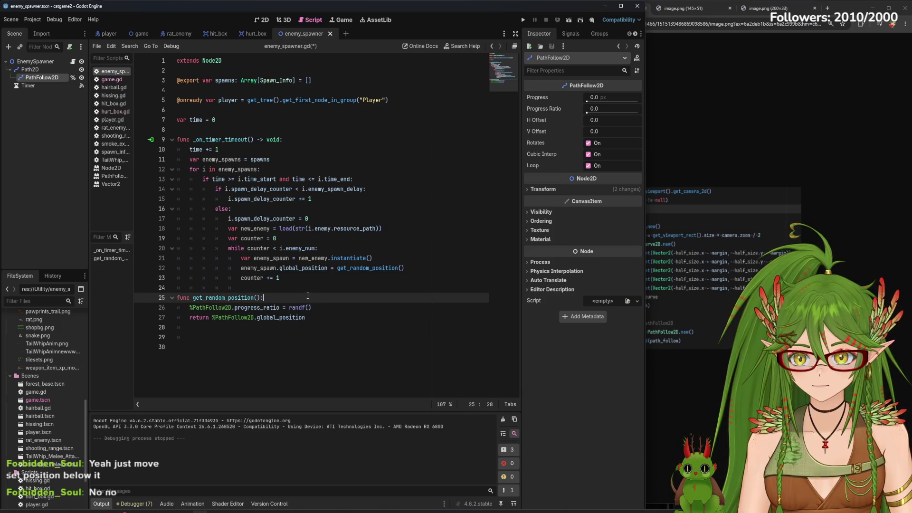
left_click(326, 327)
key("ctrl+v")
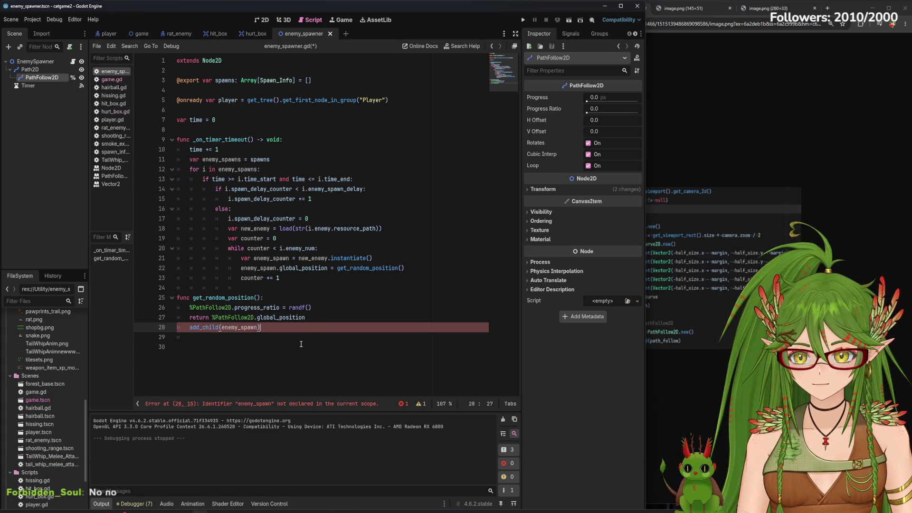
- Start a 'var enemy_spawn' declaration under the get_random_position() header
mouse_move(194, 297)
left_mouse_down()
mouse_move(266, 327)
mouse_move(313, 317)
left_mouse_up()
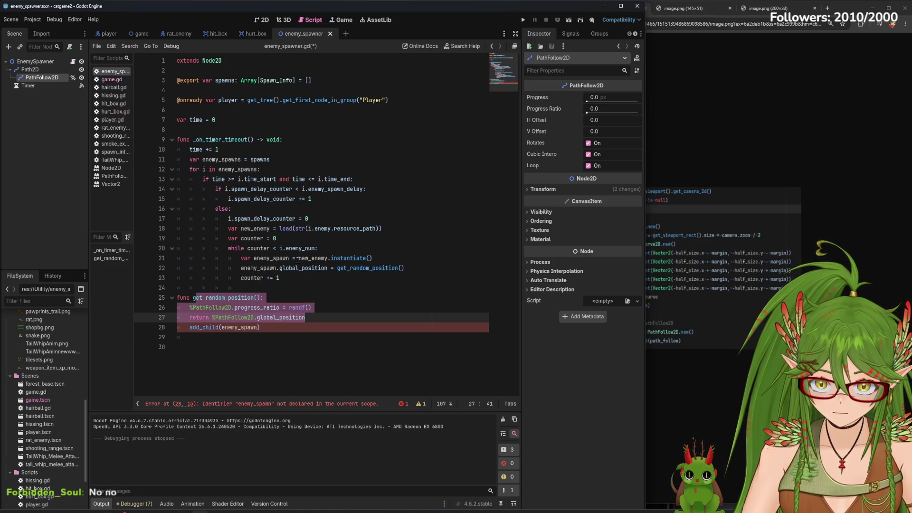
left_click(277, 327)
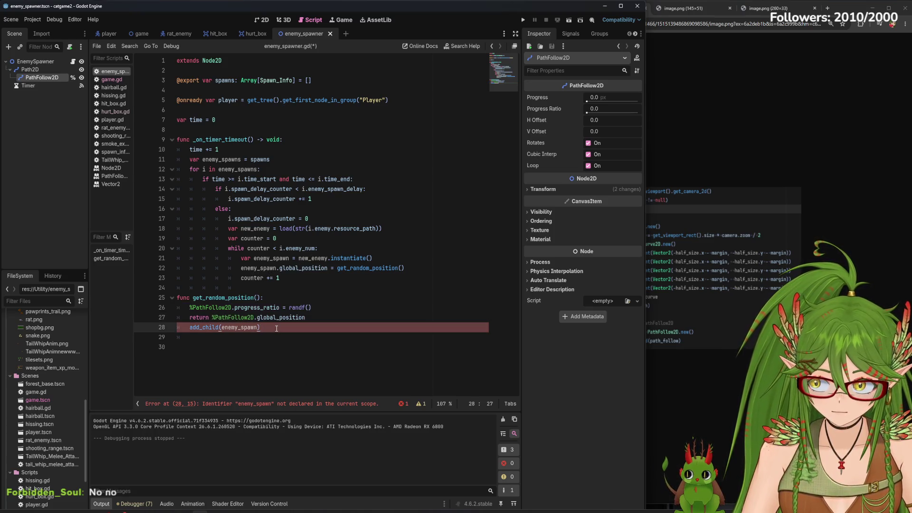
left_click(276, 298)
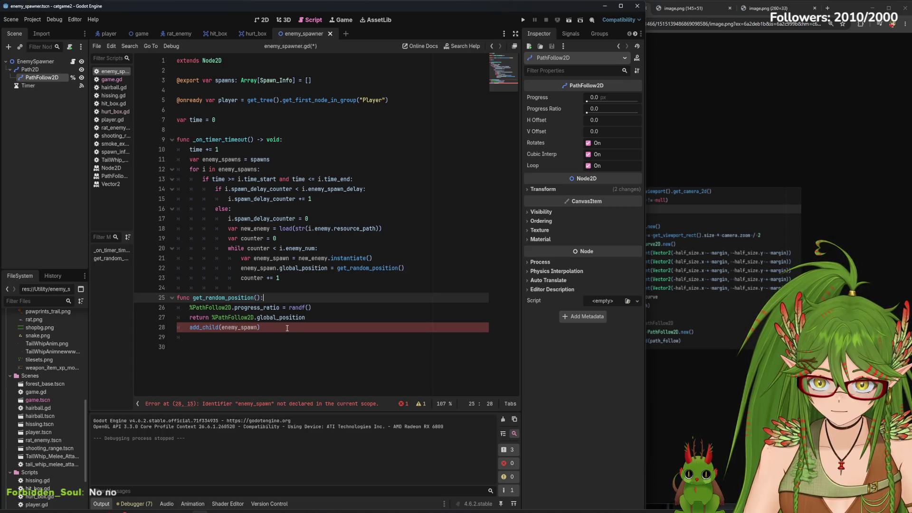
left_click(142, 35)
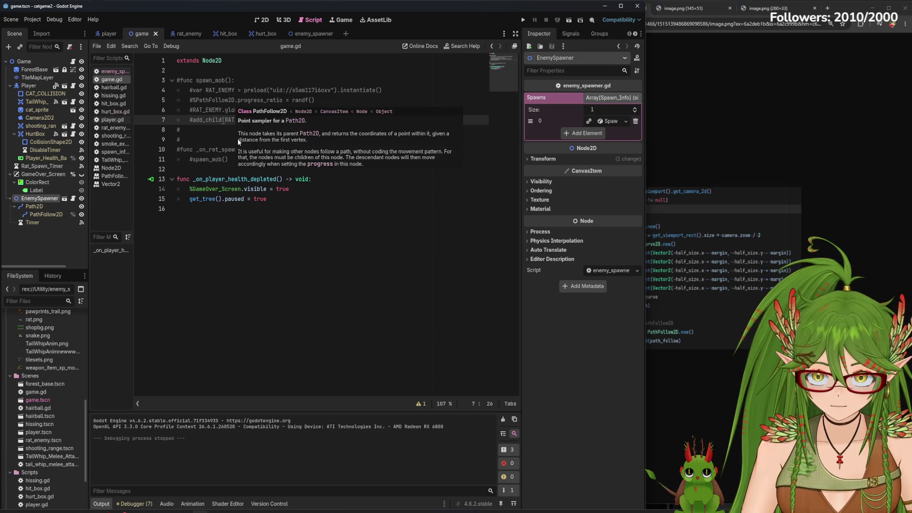
left_click(311, 36)
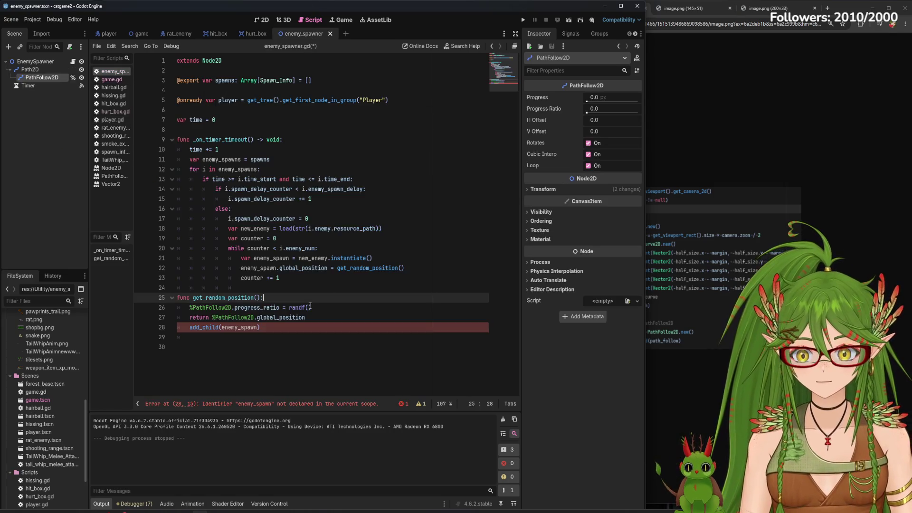
key("Return")
type("var")
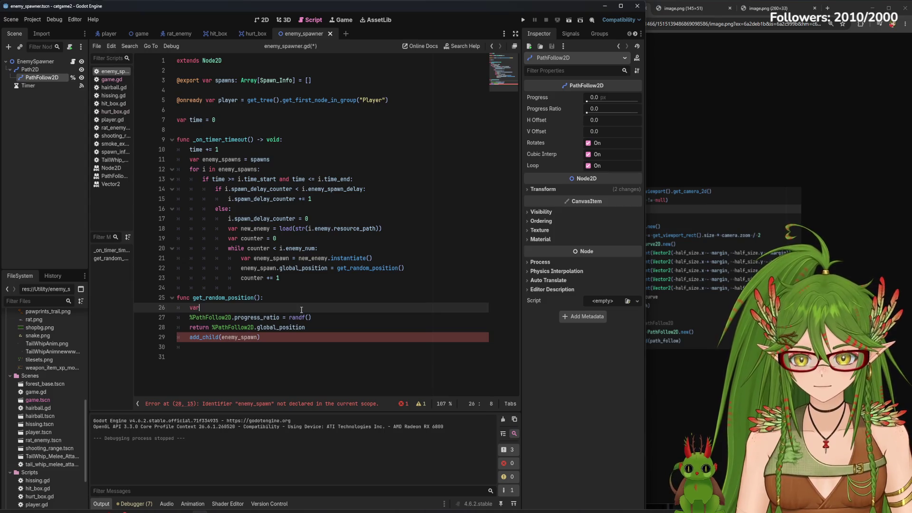
type(" enemy_spawn =")
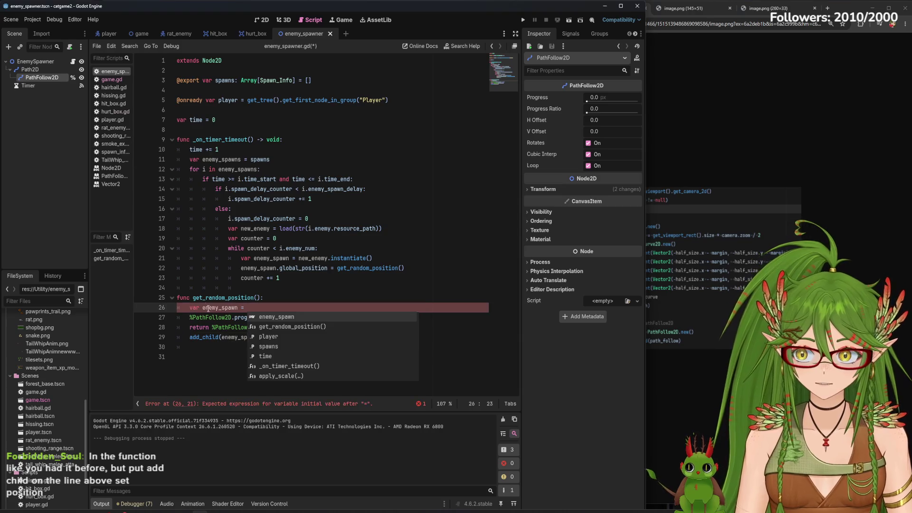
key("Escape")
- Check EnemySpawner's first spawn entry, then delete the partial declaration lines
left_click(36, 61)
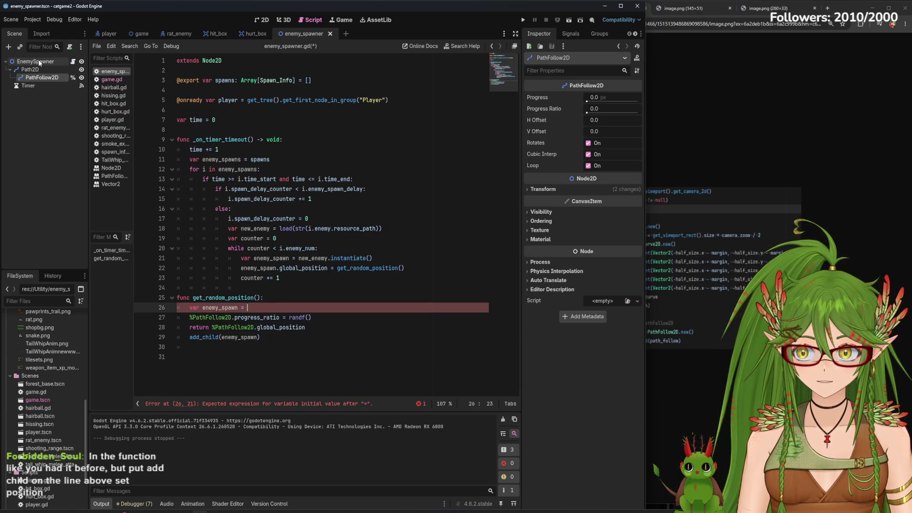
left_click(594, 122)
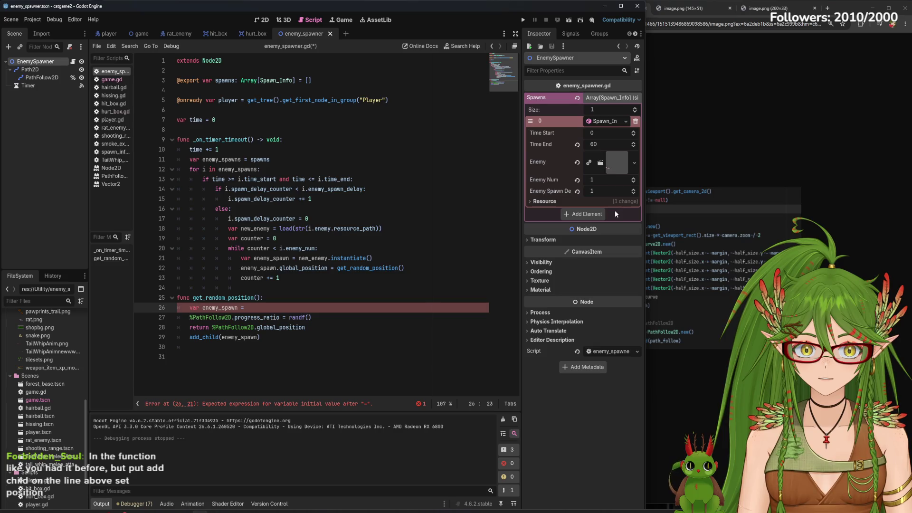
type("enemy")
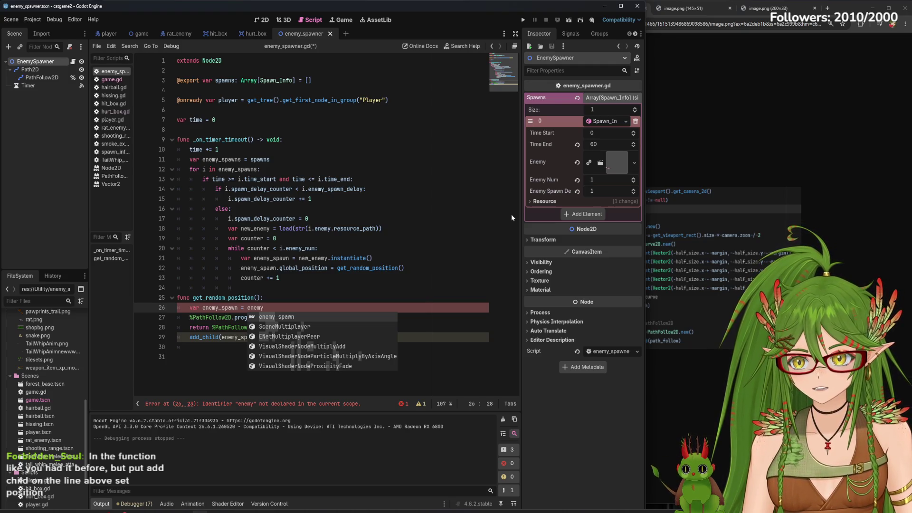
key("ctrl+shift+k")
key("Down")
key("Down")
key("ctrl+shift+k")
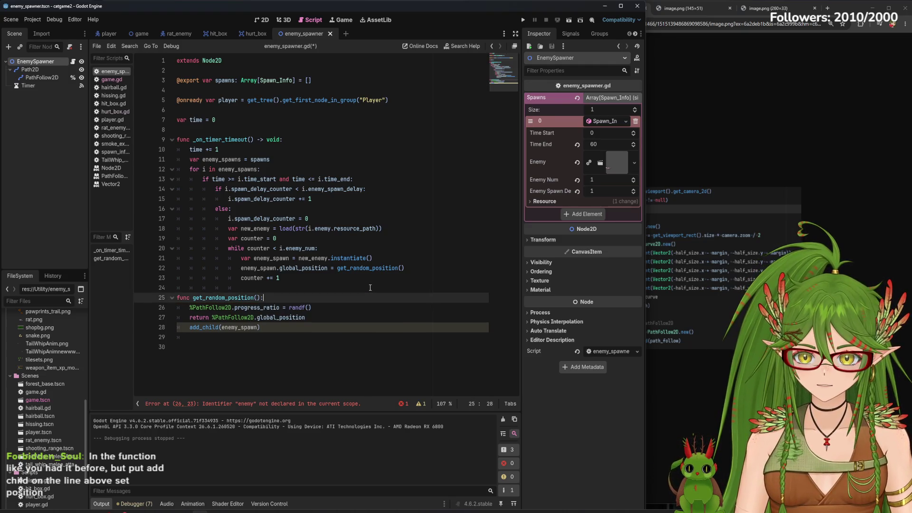
- Restore the spawn loop's add_child line, then delete it and its empty line
key("Left")
key("ctrl+z")
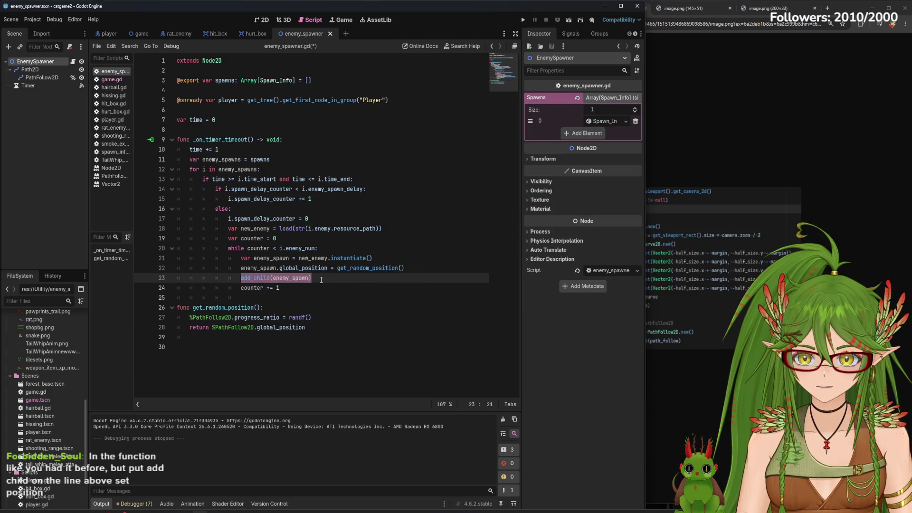
key("BackSpace")
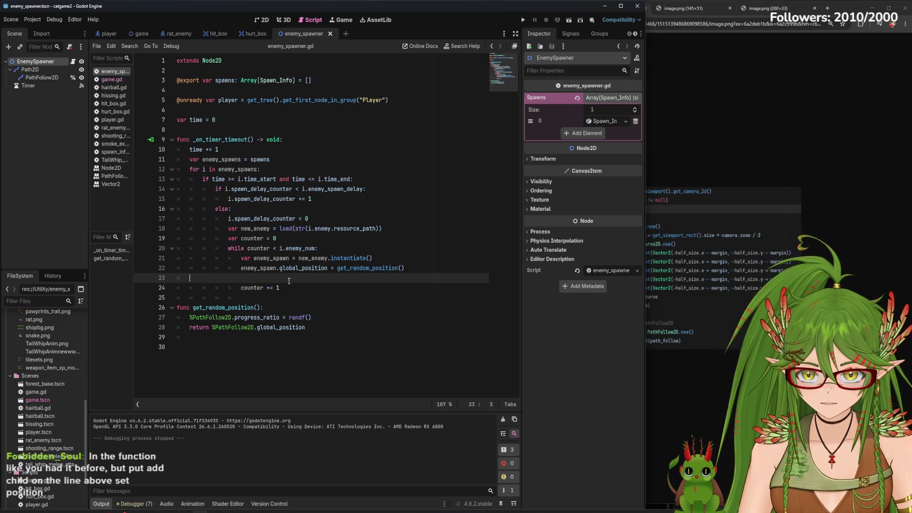
key("BackSpace")
key("BackSpace")
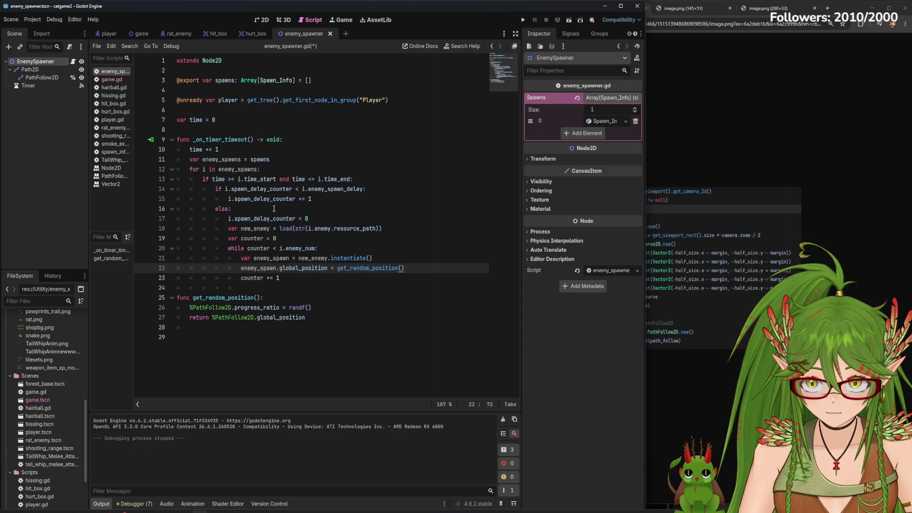
left_click(333, 250)
key("Return")
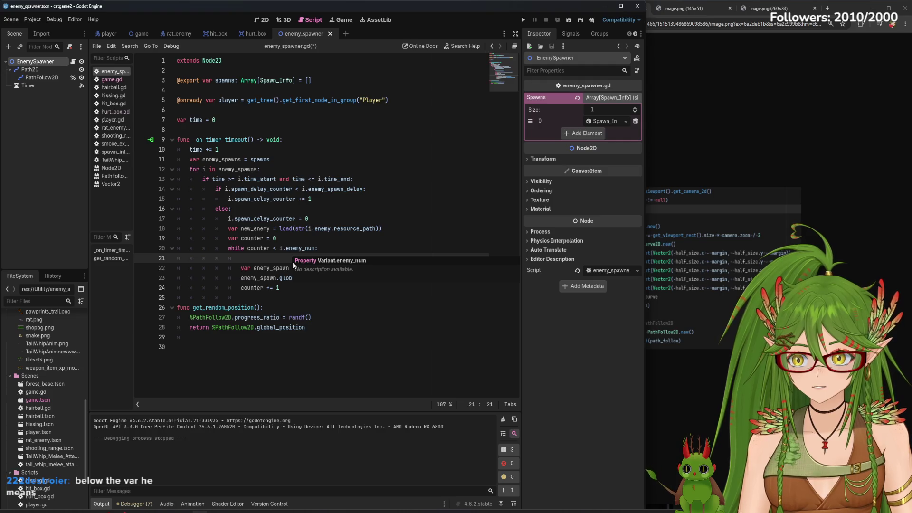
- Add add_child(enemy_spawn) right after the instantiate() line, remove the spare blank line, and run the game
left_click(377, 270)
key("Return")
type("add_child(enemy_spawn)")
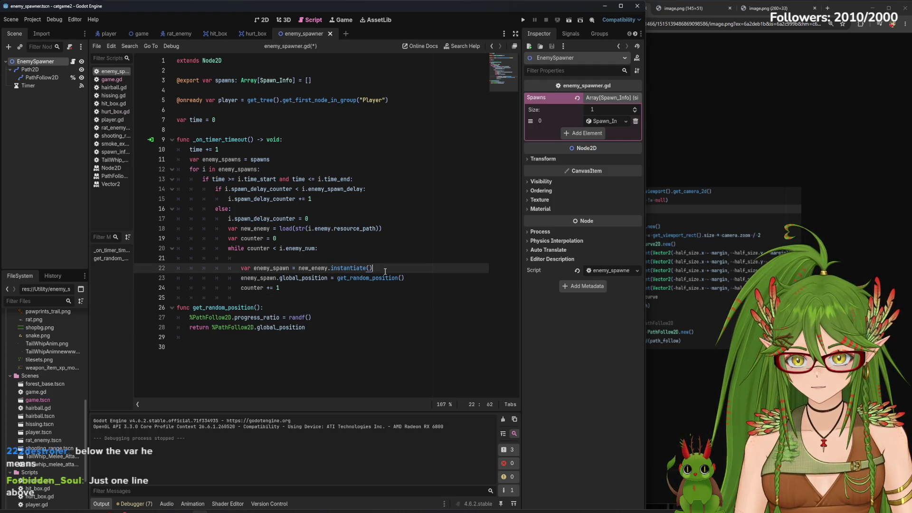
left_click(291, 257)
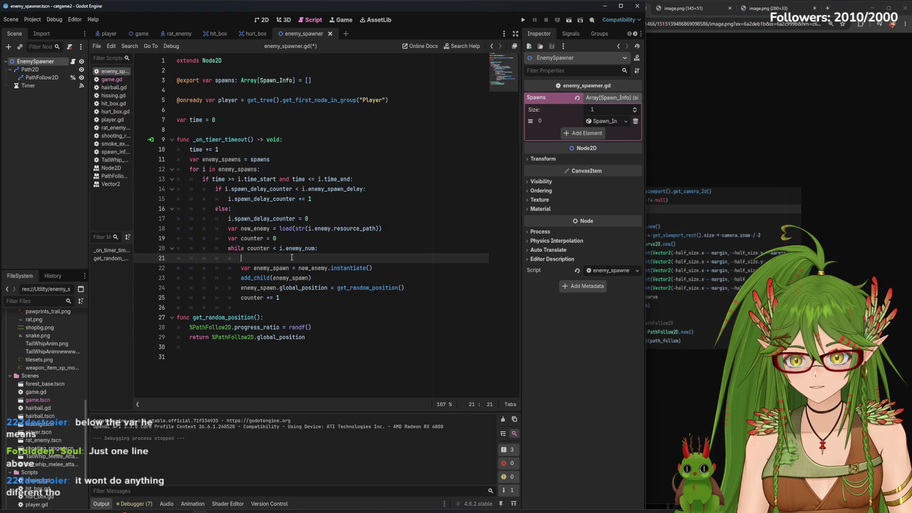
key("BackSpace")
key("BackSpace")
key("BackSpace")
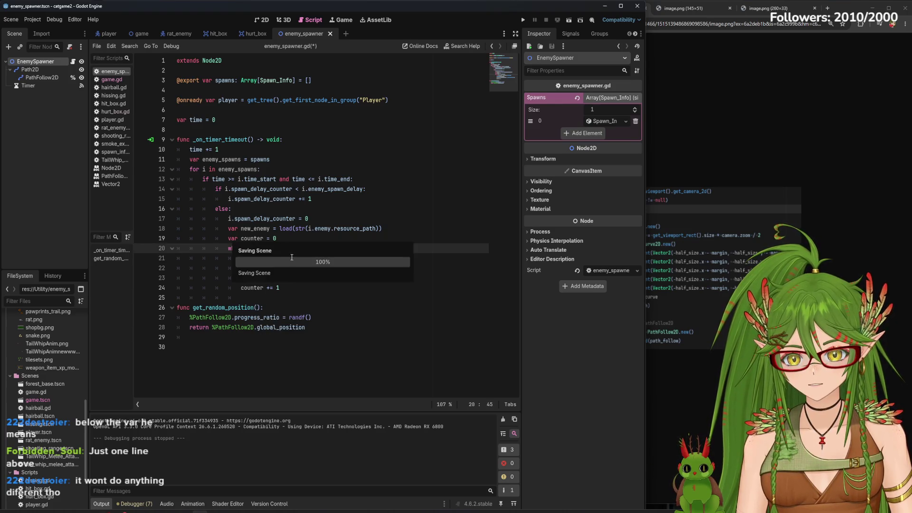
key("F5")
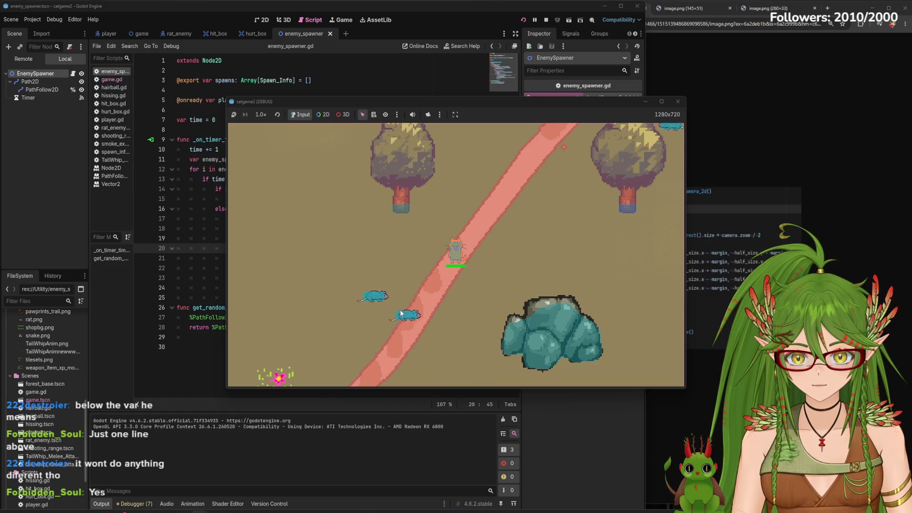
- Walk the cat around the map with WASD while rats spawn and swarm it
key("w")
key("d")
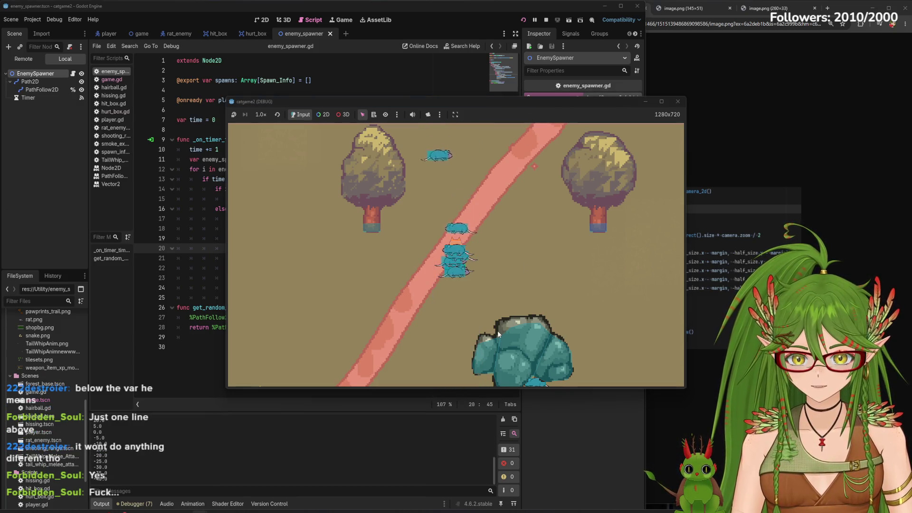
key("s")
key("a")
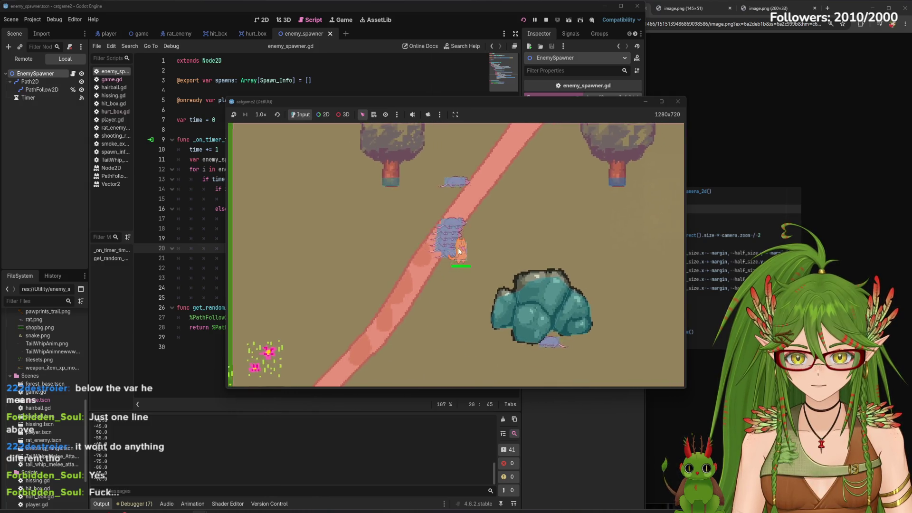
key("d")
key("s")
key("w")
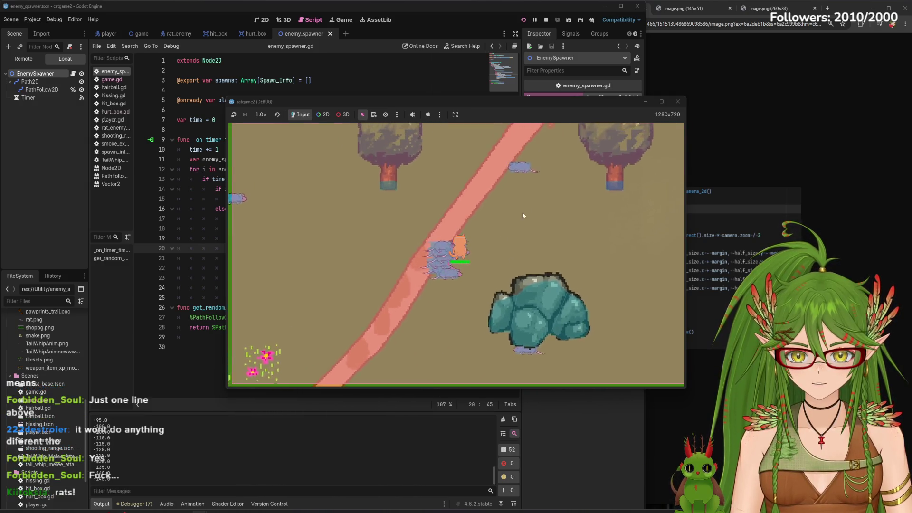
key("d")
key("w")
key("s")
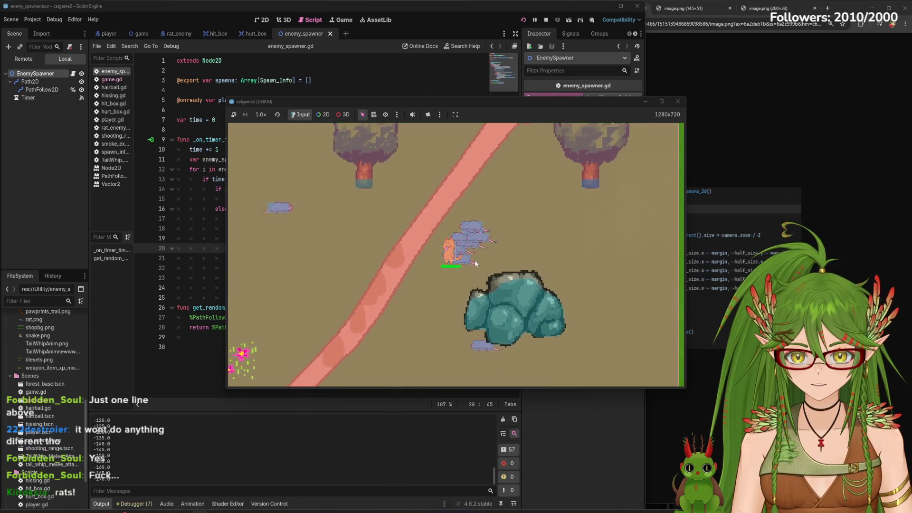
key("a")
key("s")
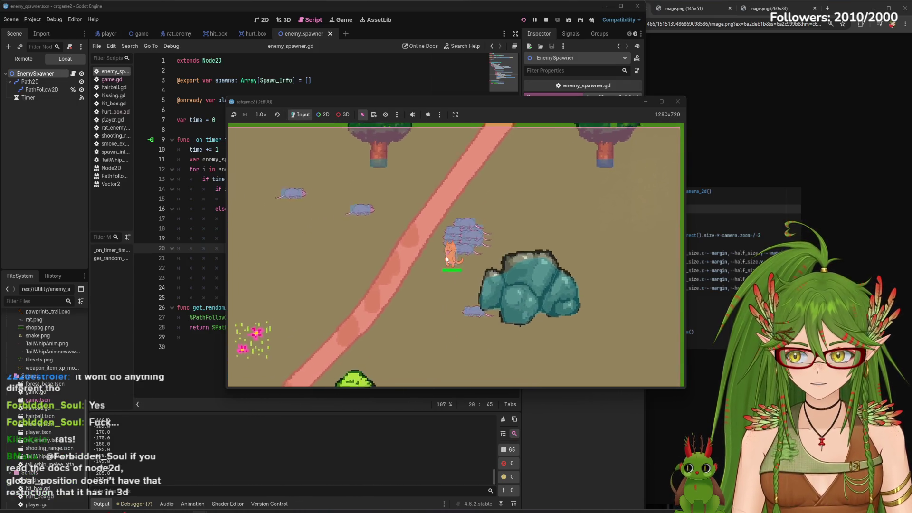
key("a")
key("s")
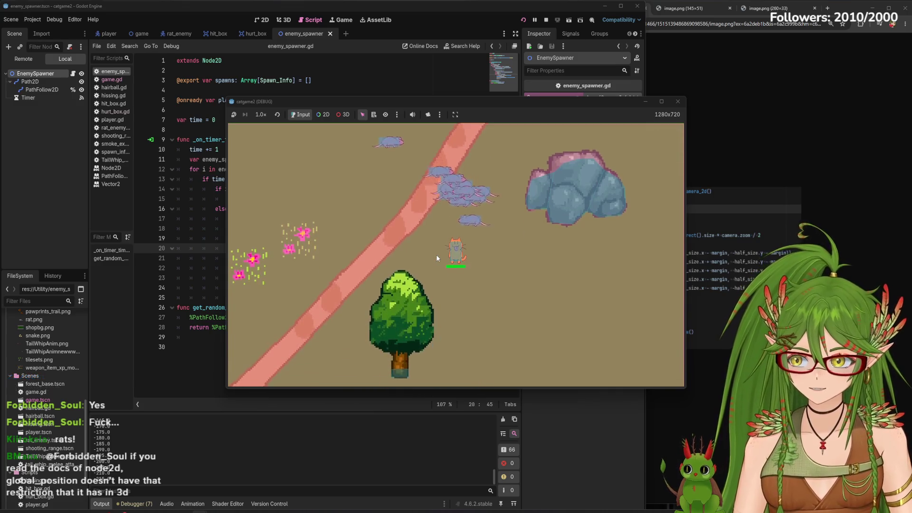
key("w")
key("d")
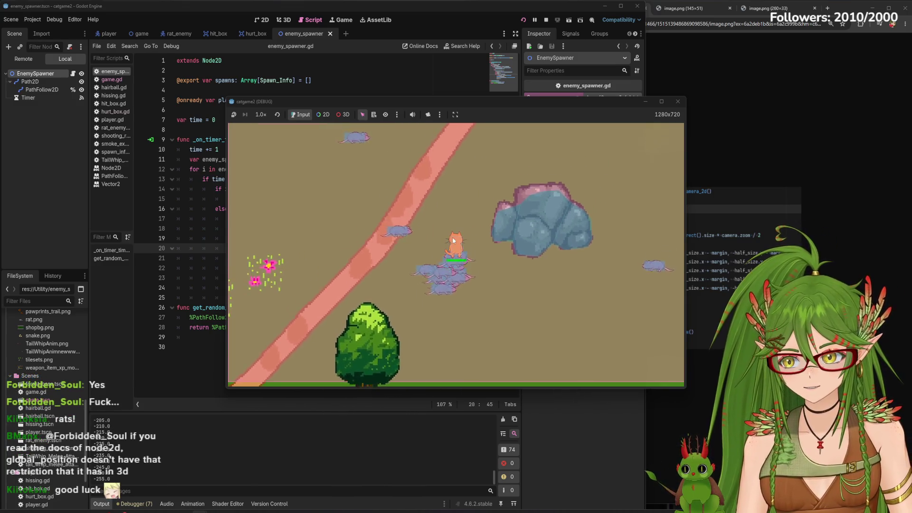
key("d")
key("s")
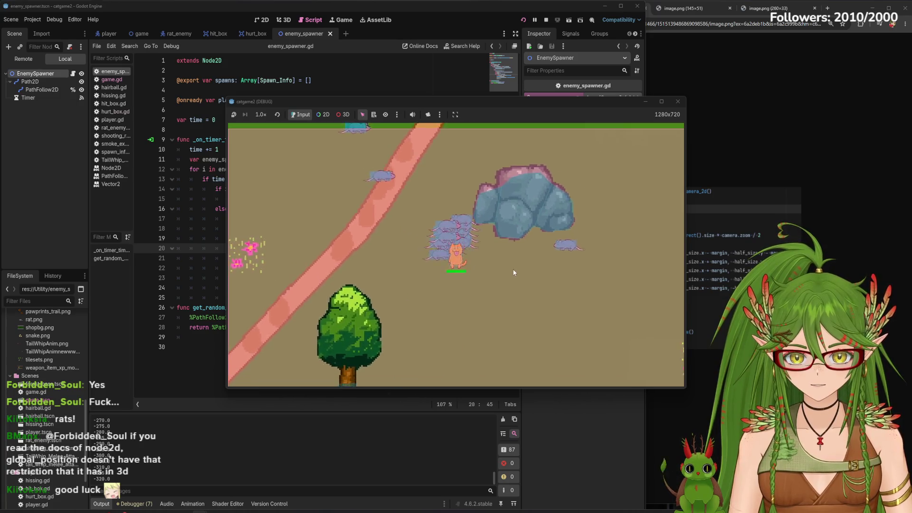
key("a")
key("s")
key("d")
key("a")
key("w")
key("d")
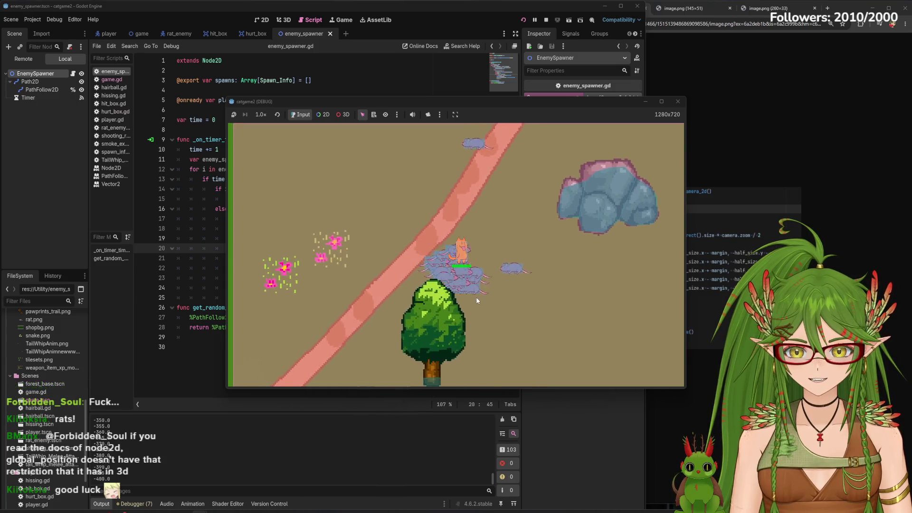
key("d")
key("s")
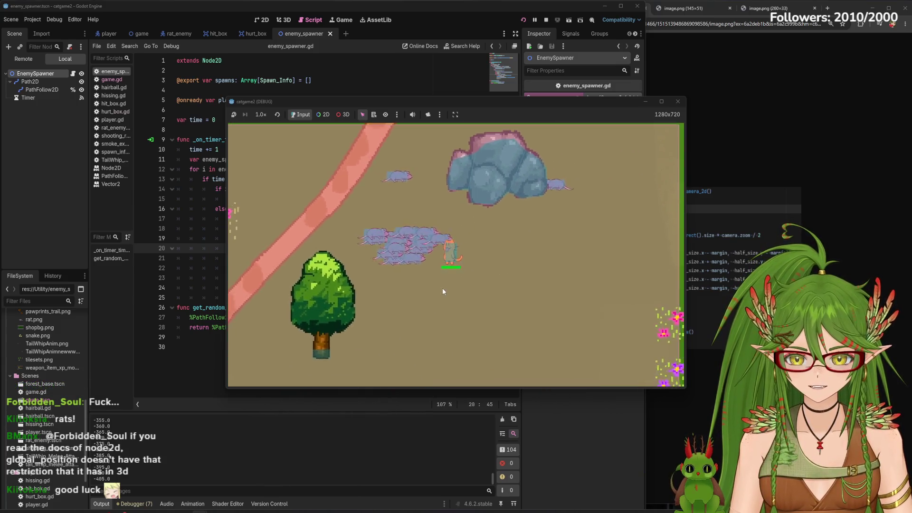
key("a")
key("w")
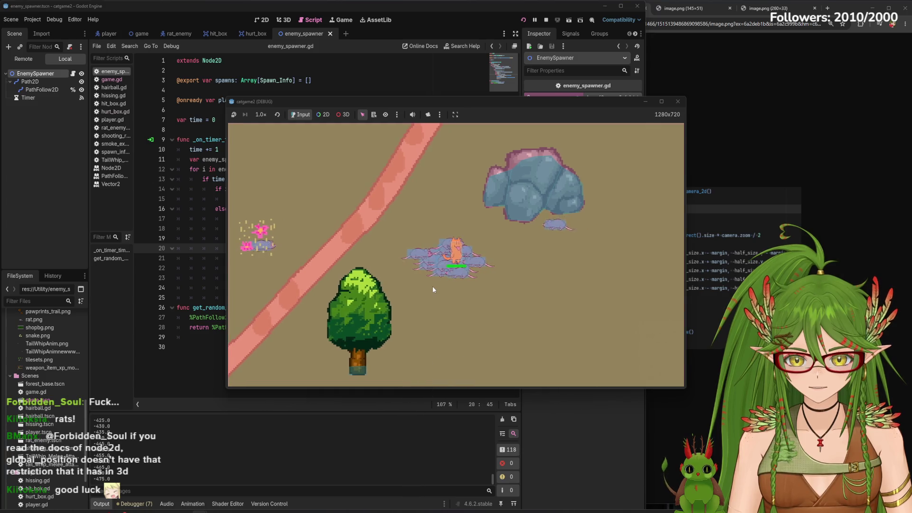
key("w")
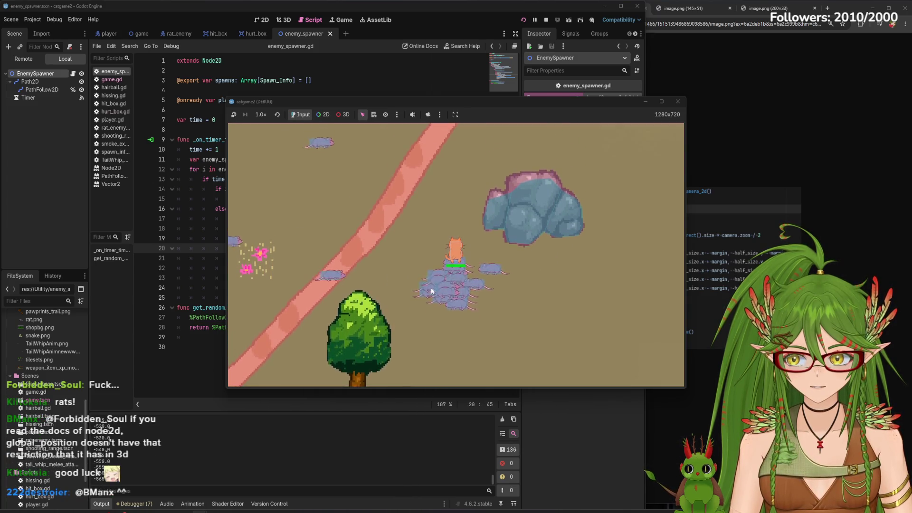
key("s")
key("d")
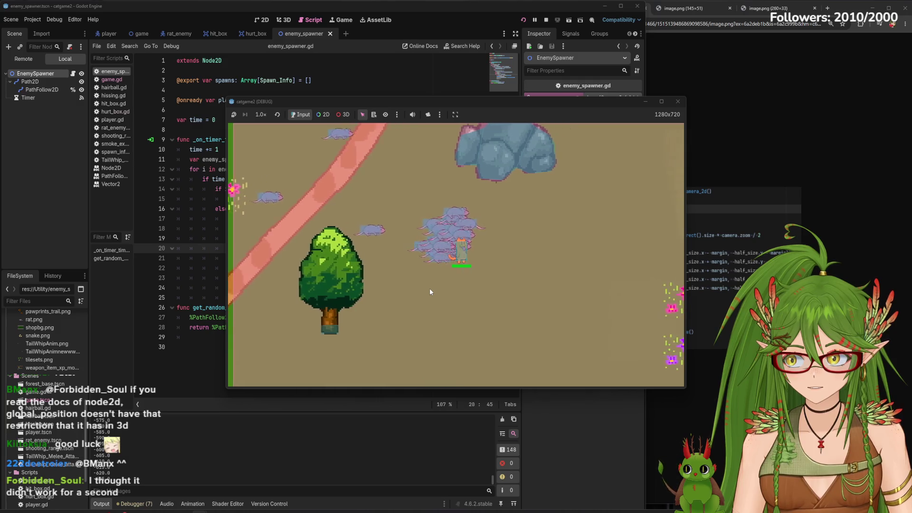
key("w")
key("a")
key("s")
key("d")
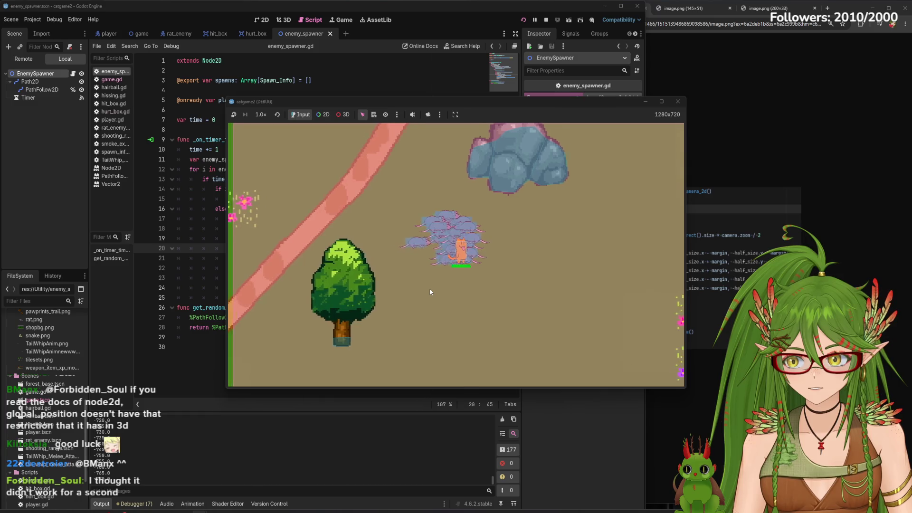
key("d")
key("s")
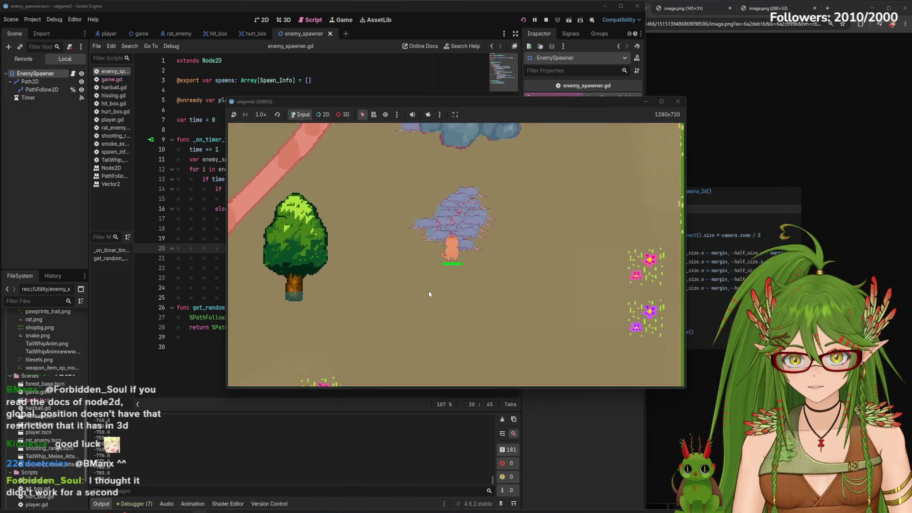
key("w")
key("s")
key("s")
key("w")
key("a")
key("s")
key("d")
key("w")
key("a")
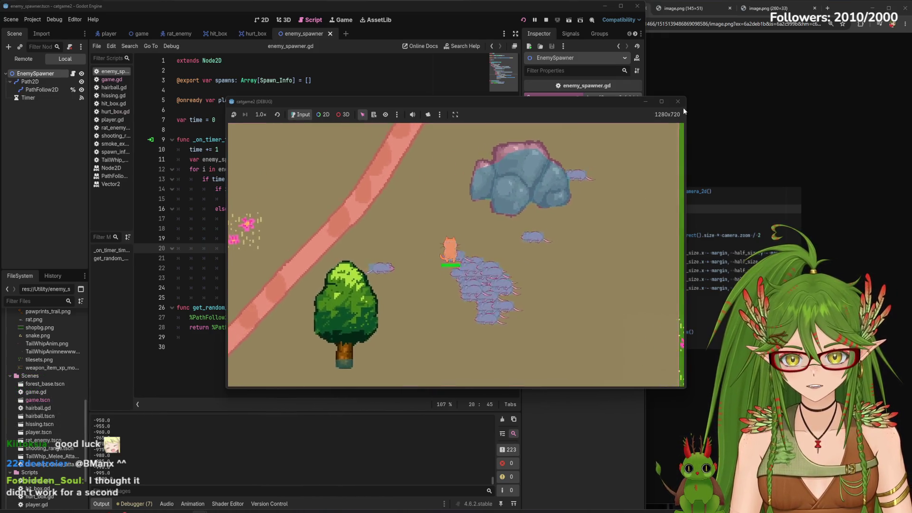
key("d")
key("s")
key("a")
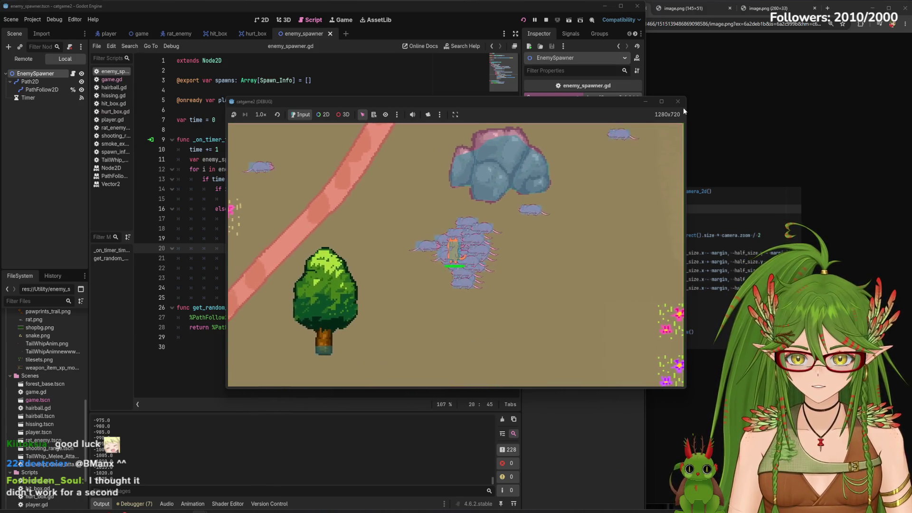
key("d")
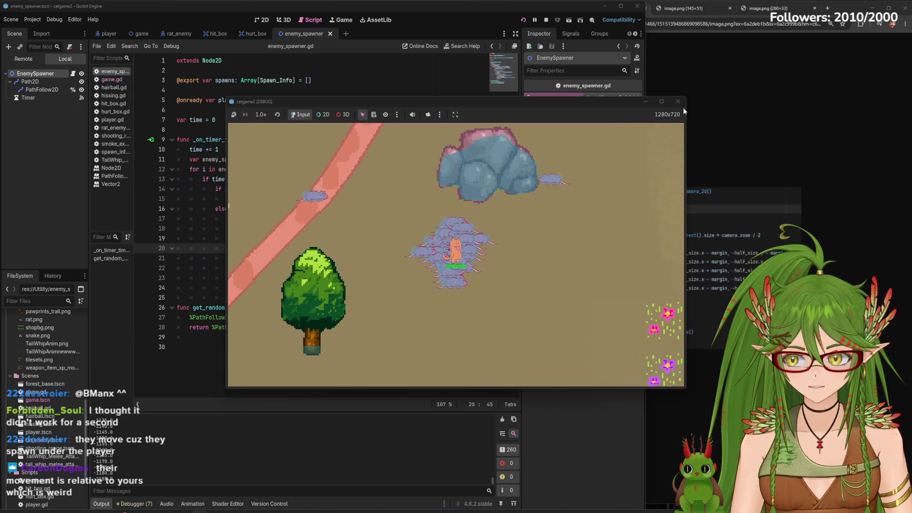
- Stop the running game with F8 and return to the main game scene
key("a")
key("F8")
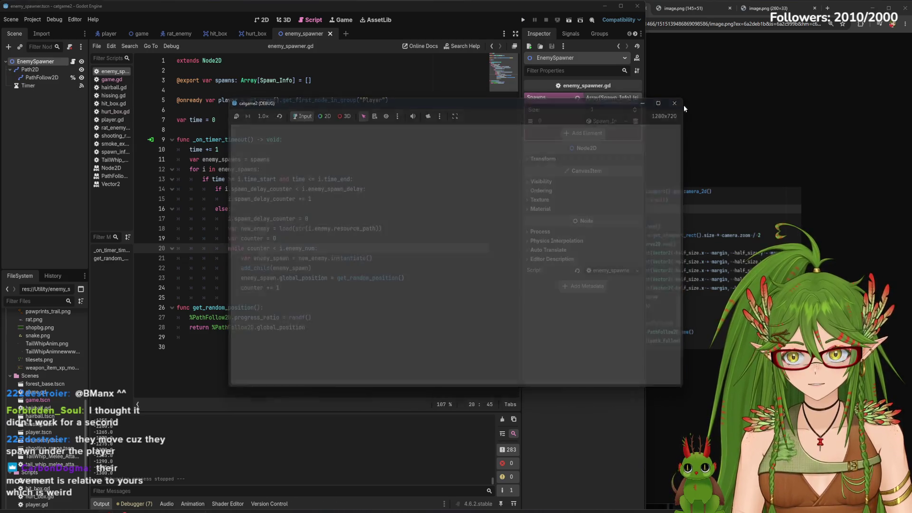
left_click(145, 35)
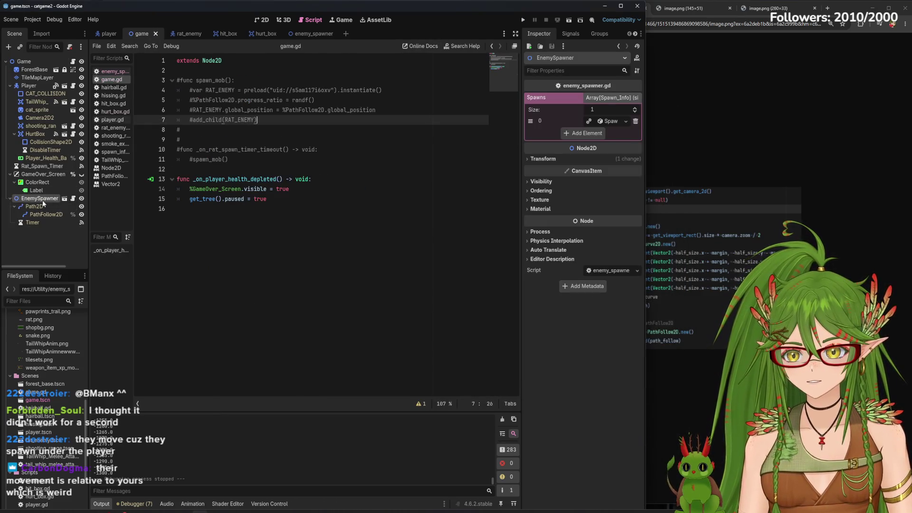
- Select and collapse the Player node in the Scene dock, then run the project again
left_click(14, 86)
left_click(10, 86)
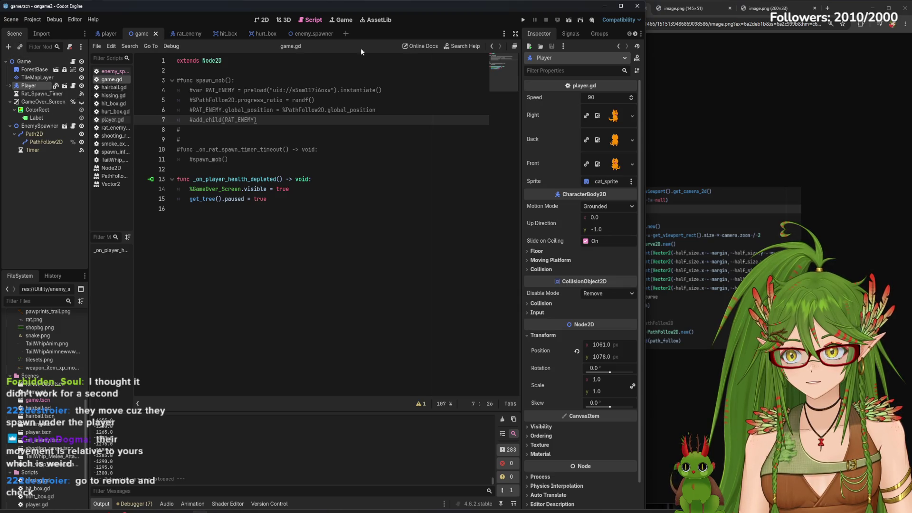
left_click(523, 20)
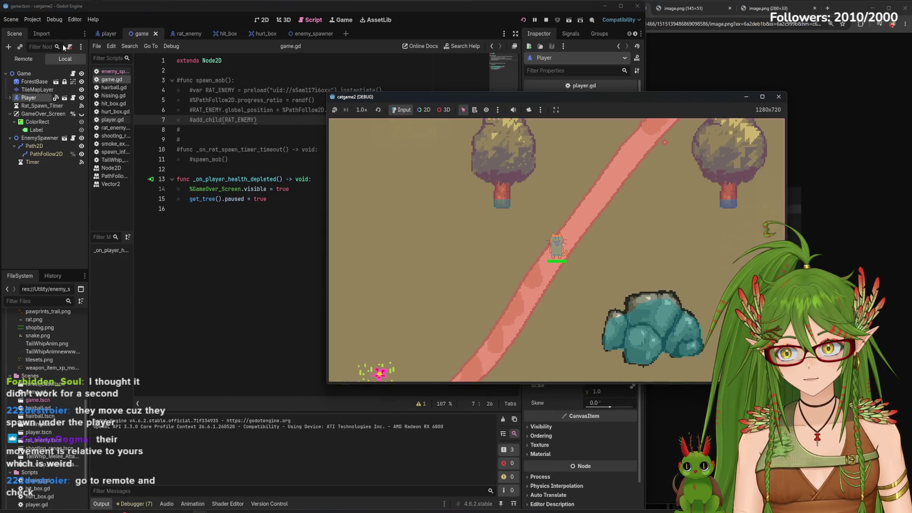
- Inspect the Remote scene tree's spawned rat nodes under EnemySpawner, then stop the game
left_click(19, 60)
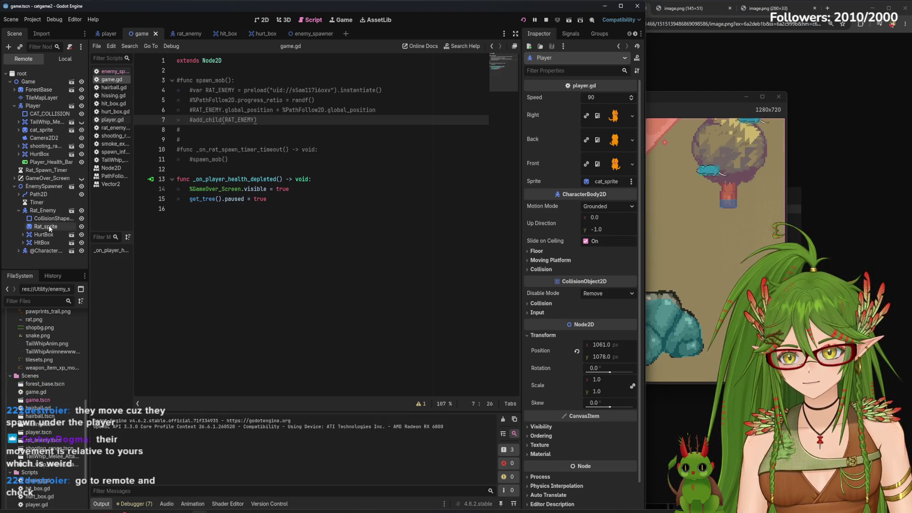
left_click(19, 251)
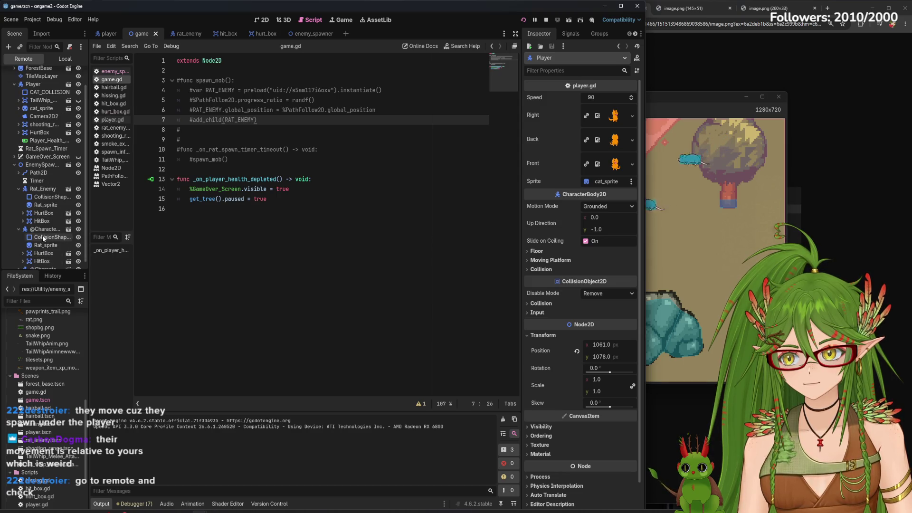
left_click(20, 181)
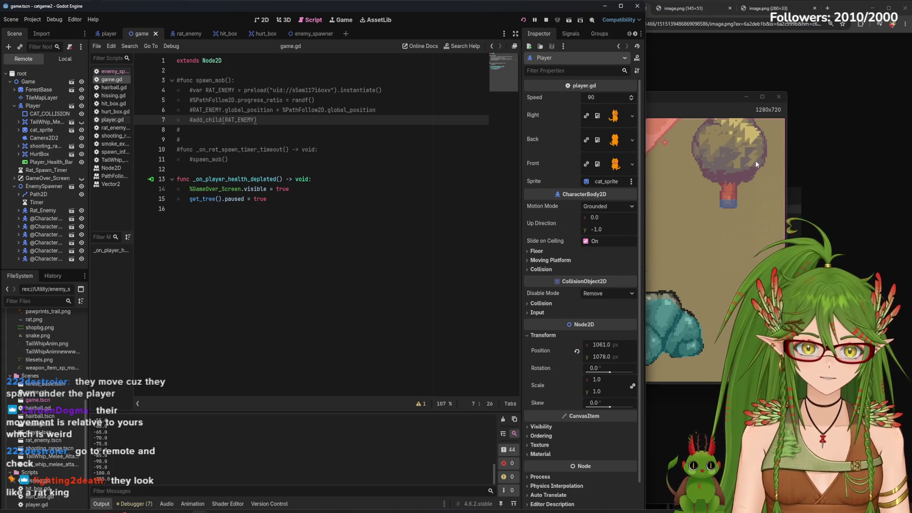
left_click(685, 102)
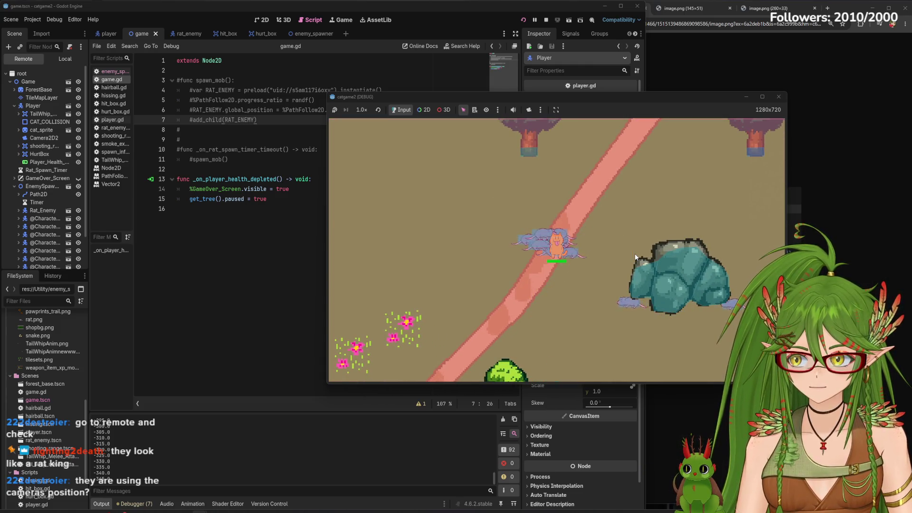
left_click(775, 97)
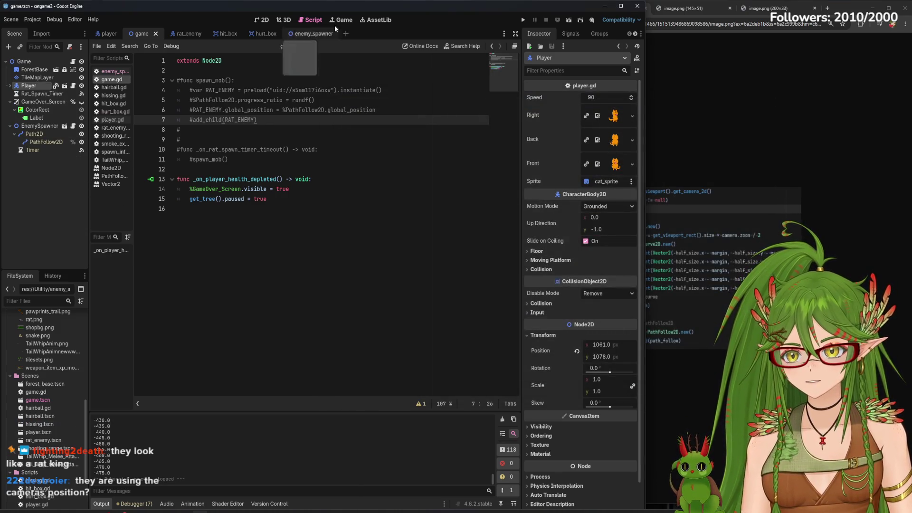
- Relaunch the game and walk the cat right, up and down among the spawning rats
left_click(528, 20)
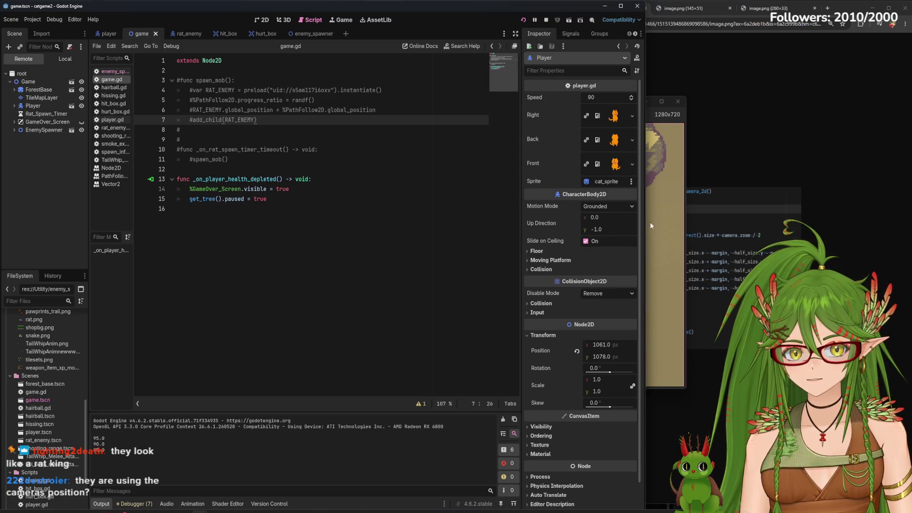
left_click(671, 227)
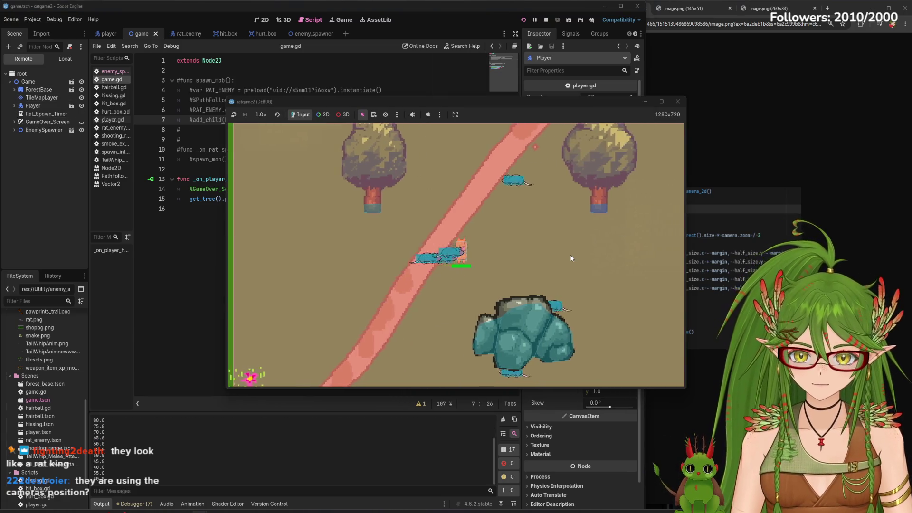
key("d")
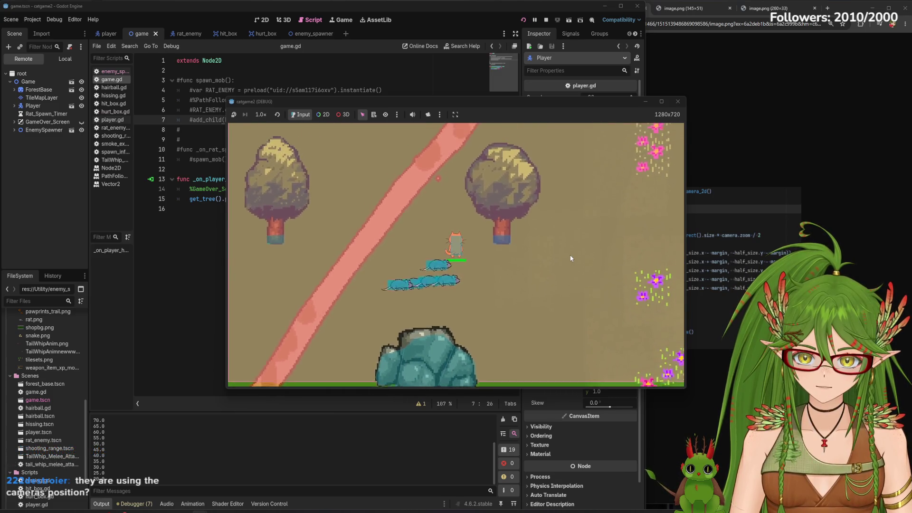
key("w")
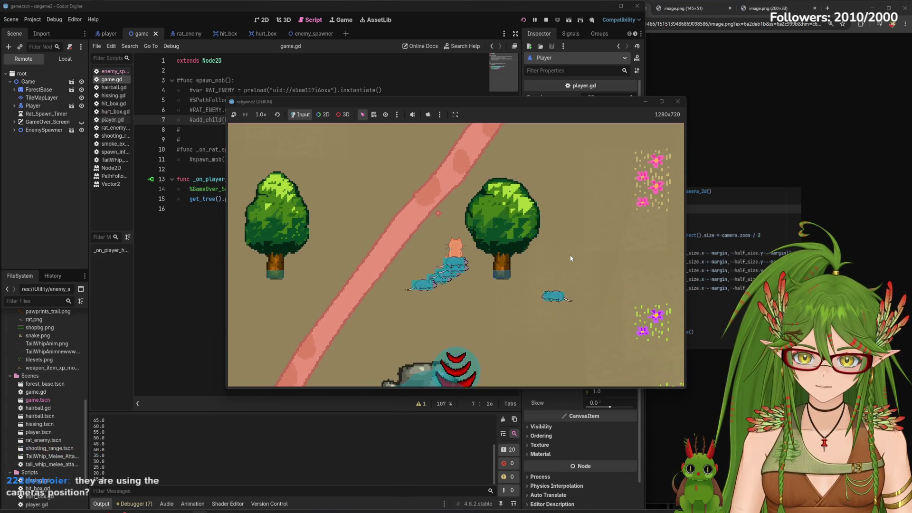
key("a")
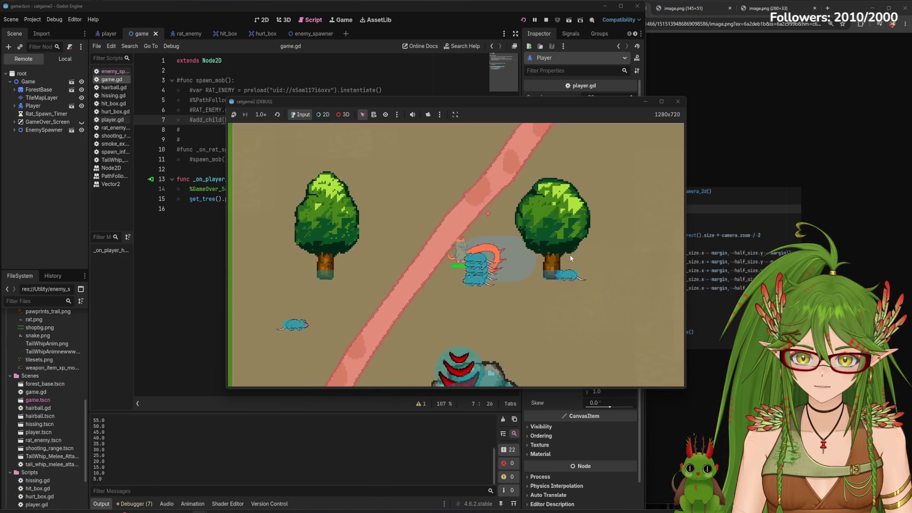
key("d")
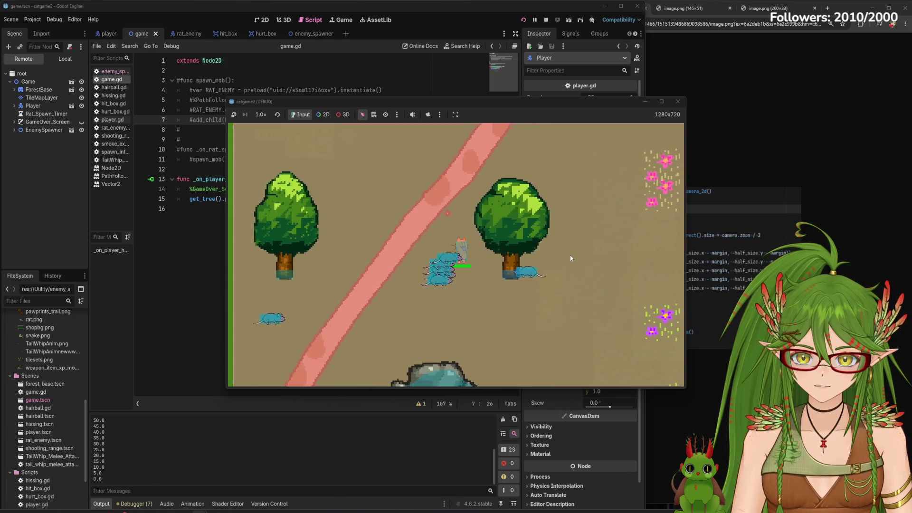
key("s")
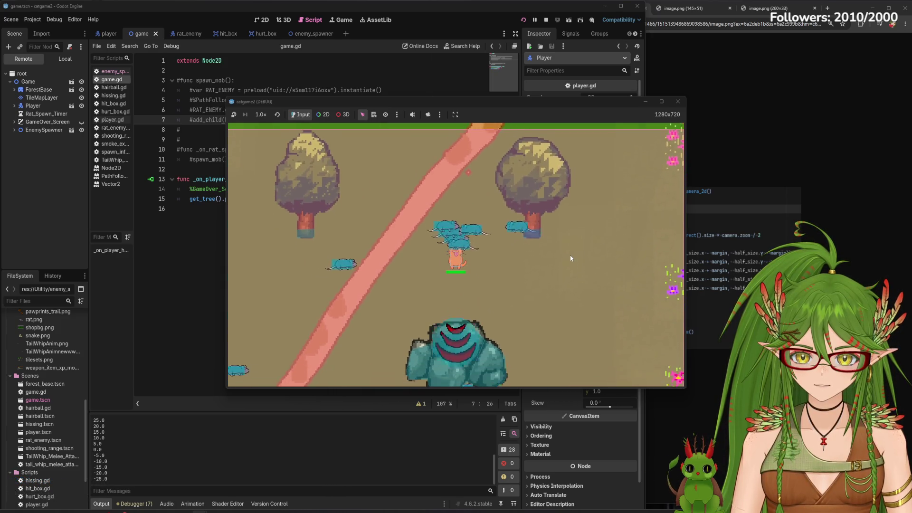
key("d")
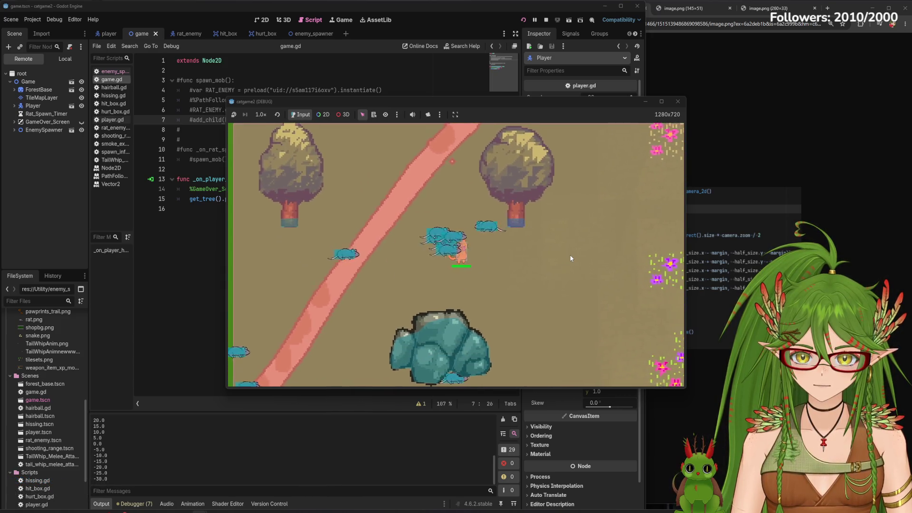
key("w")
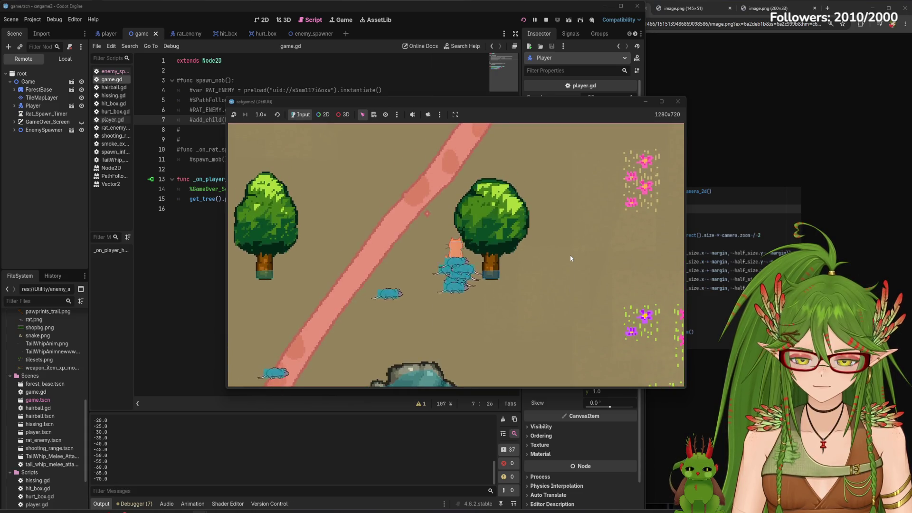
key("a")
key("s")
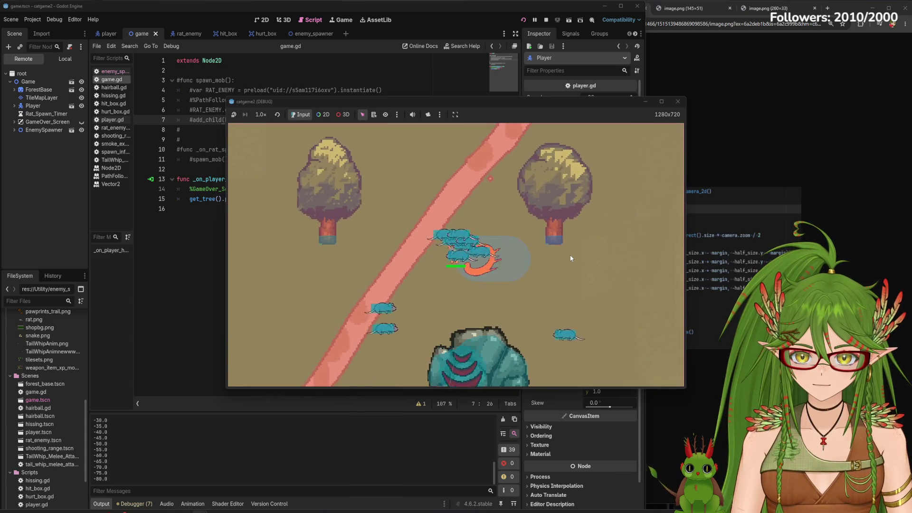
key("d")
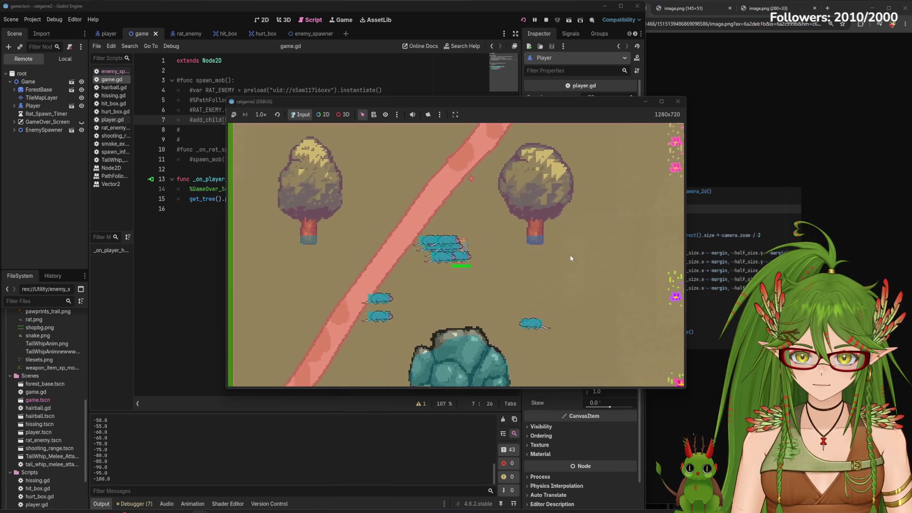
key("s")
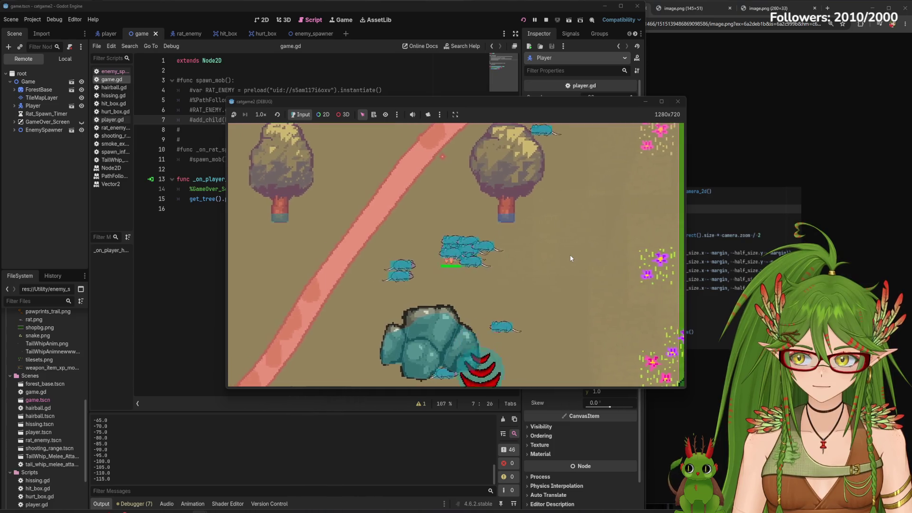
key("a")
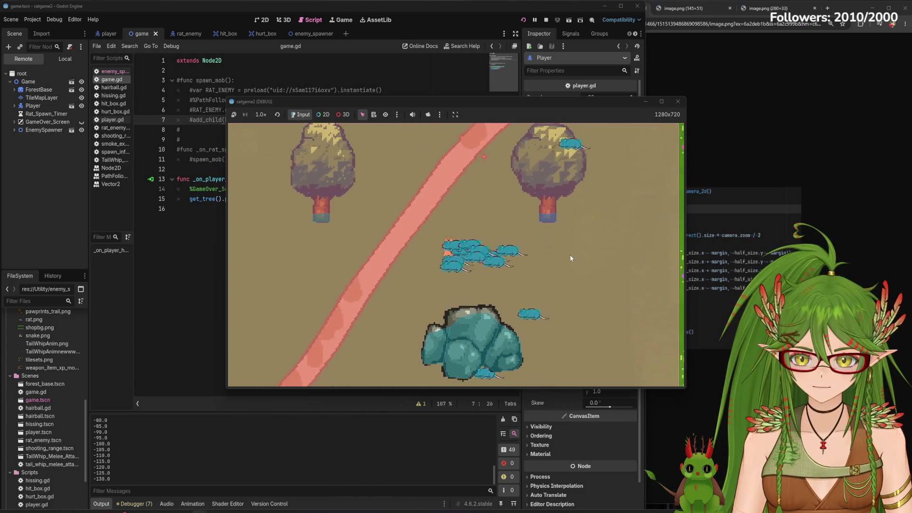
key("d")
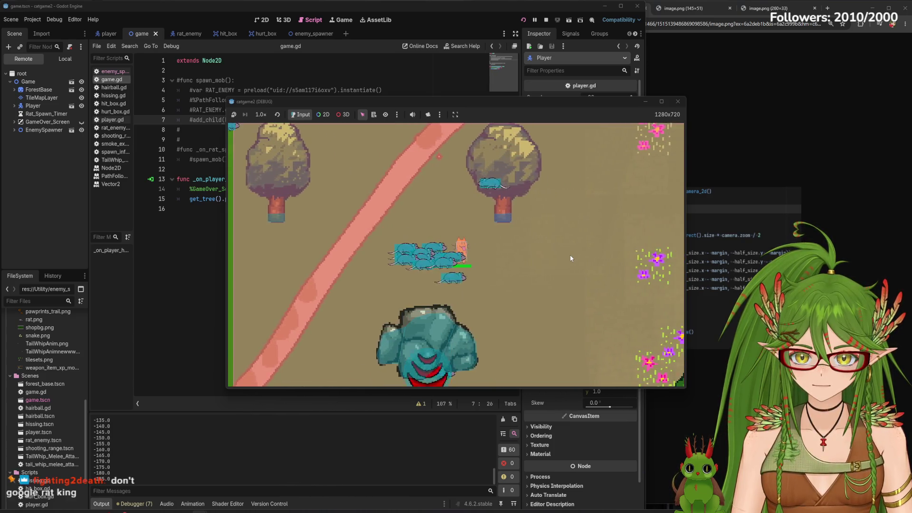
key("d")
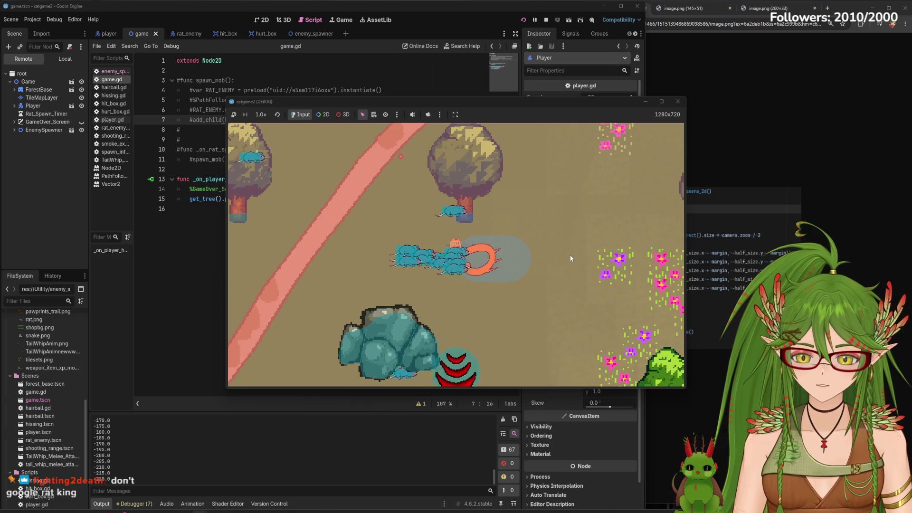
key("d")
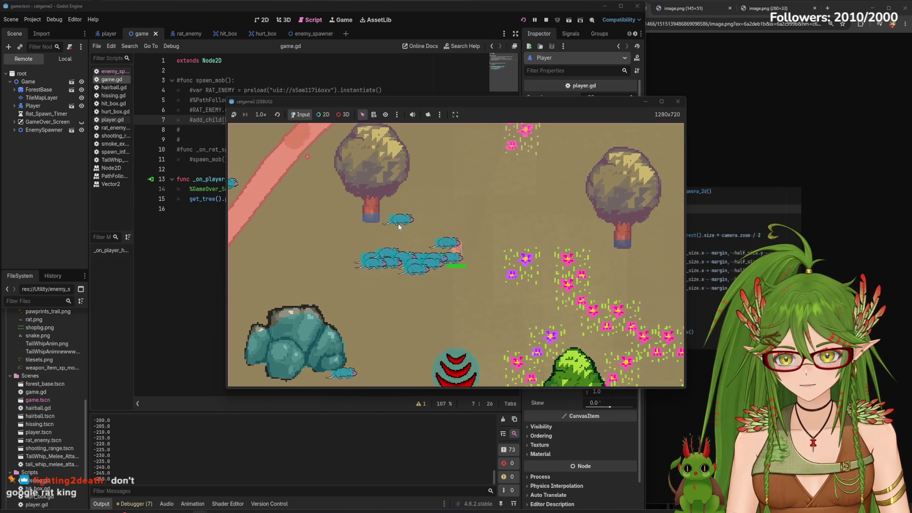
- Steer the cat diagonally past the rats, then close the game window
key("w")
key("a")
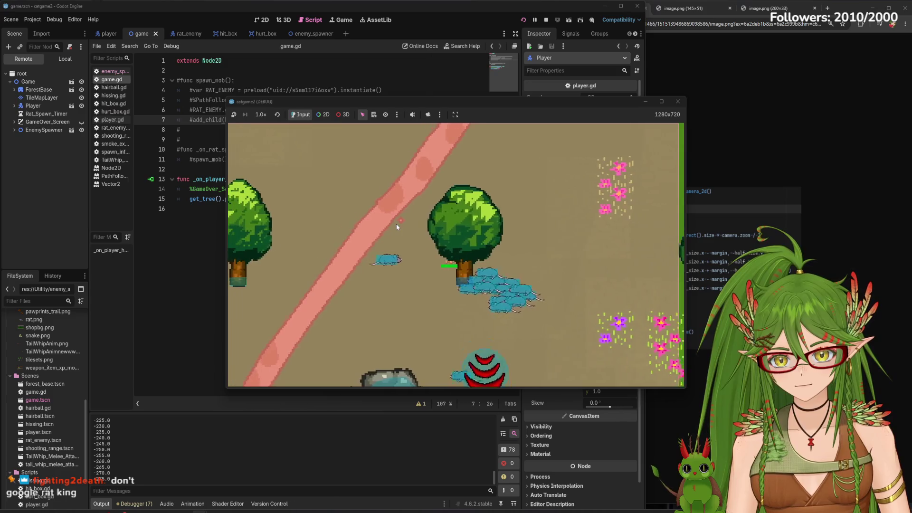
key("w")
key("a")
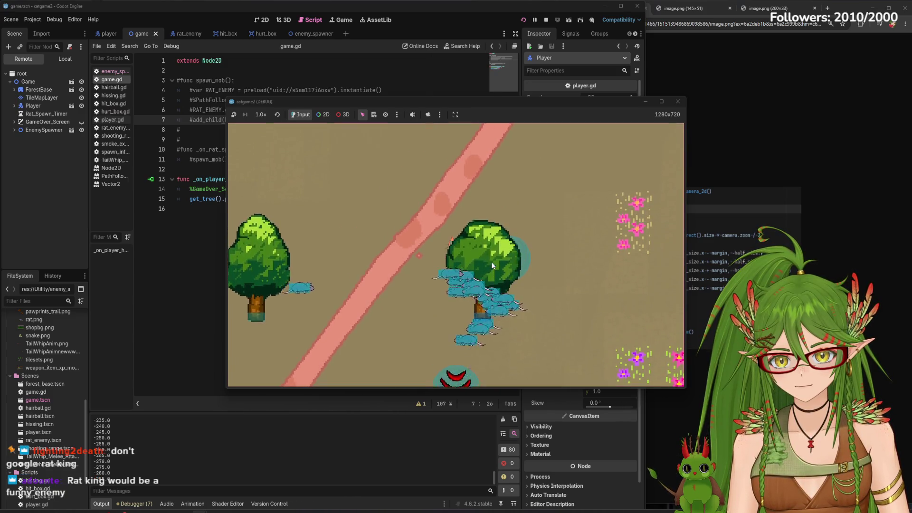
key("d")
key("s")
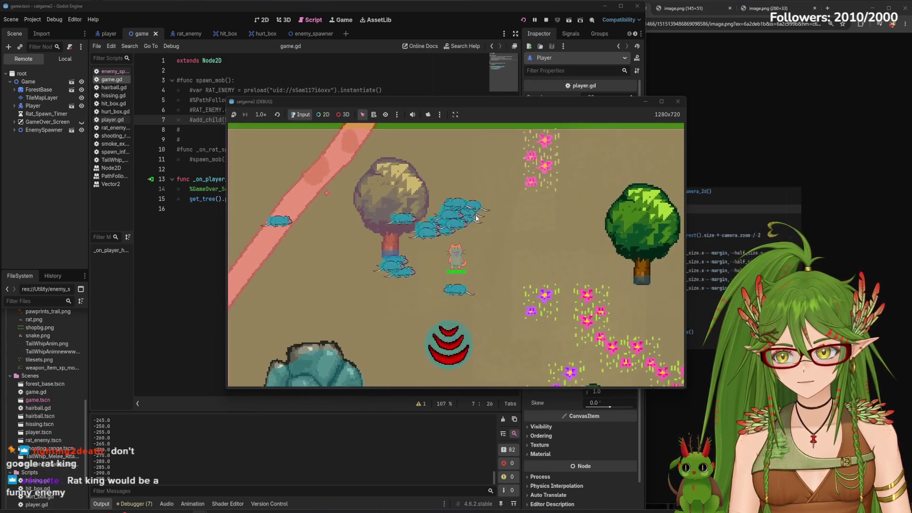
key("s")
key("d")
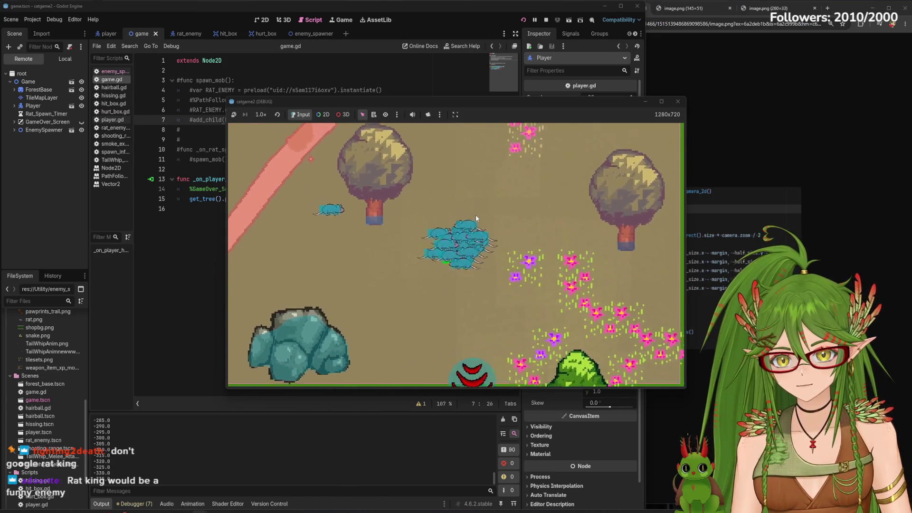
key("a")
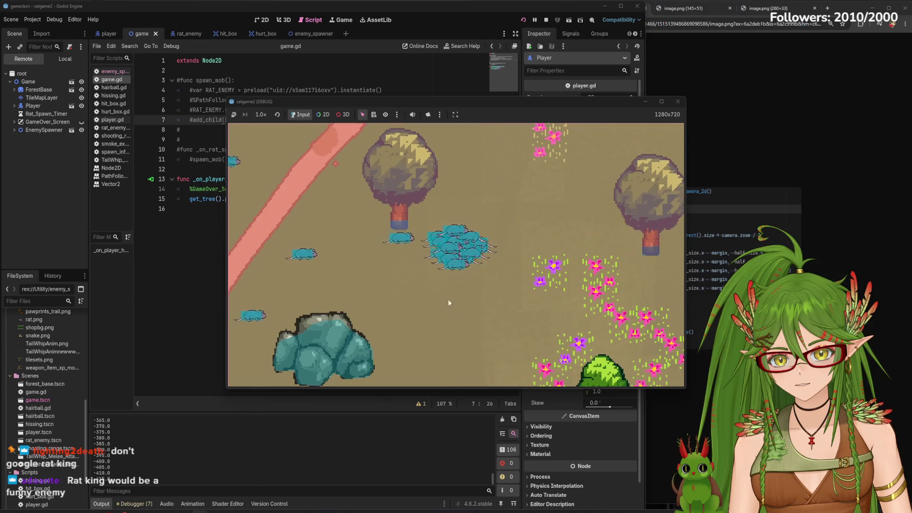
key("s")
key("d")
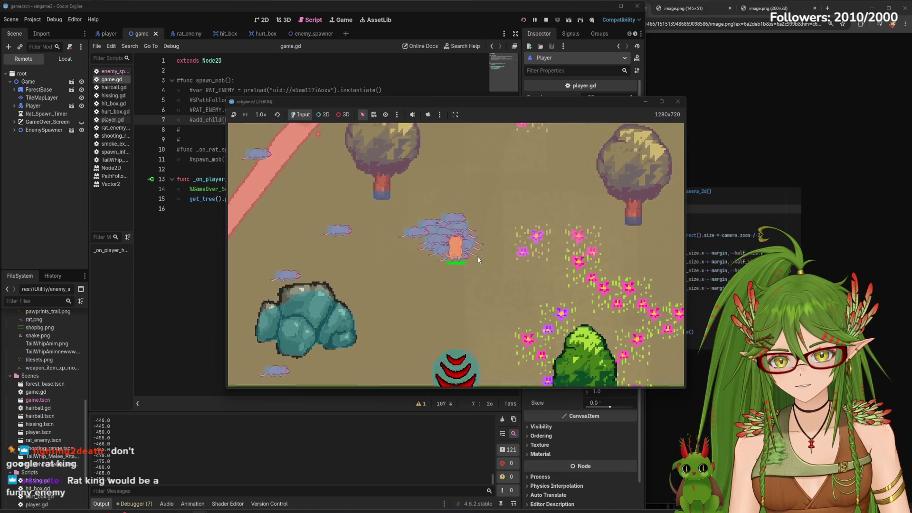
key("w")
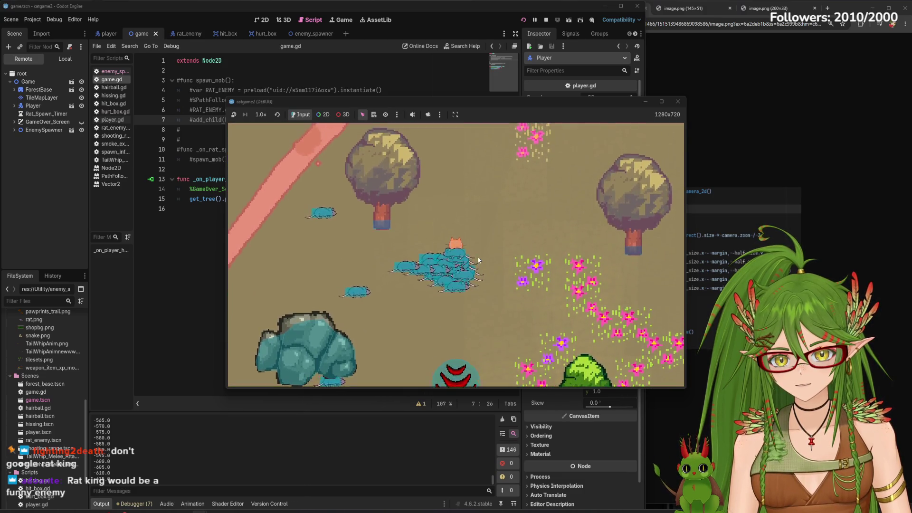
key("s")
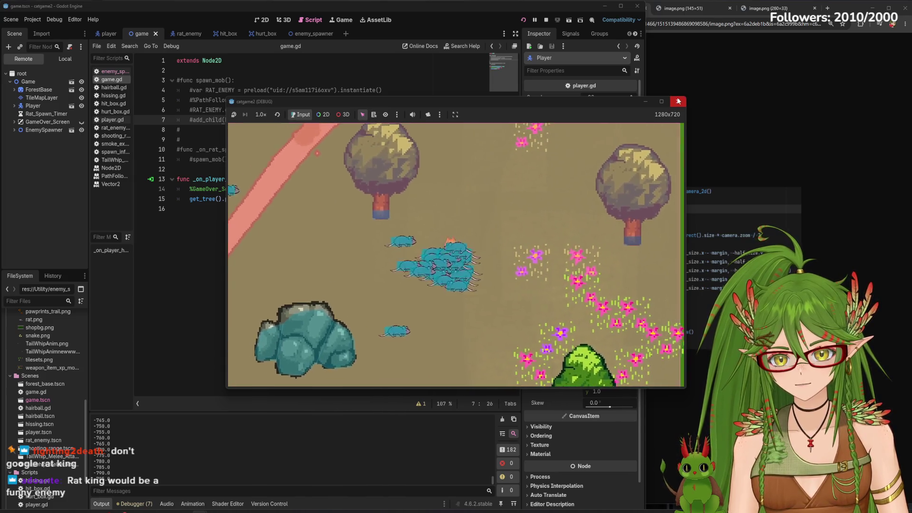
left_click(678, 101)
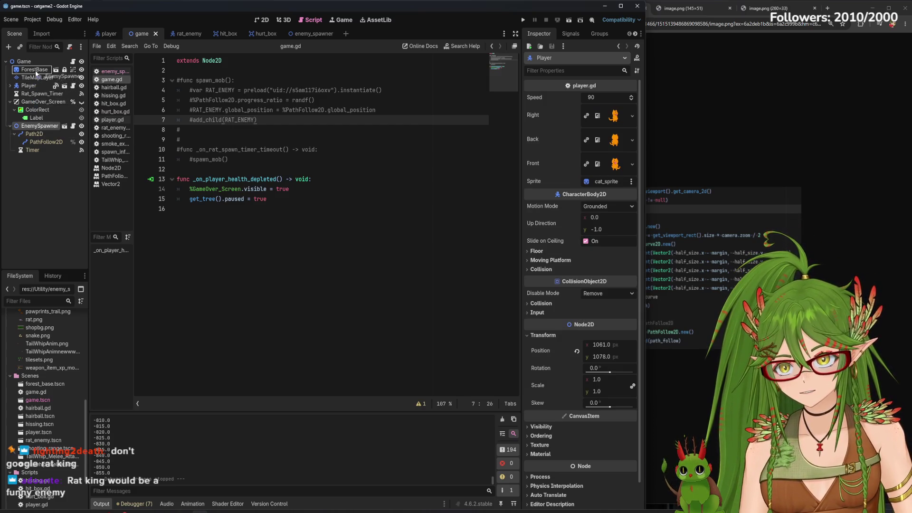
- Drag EnemySpawner above Player in the Game scene tree, then save and run the game
left_click(30, 70)
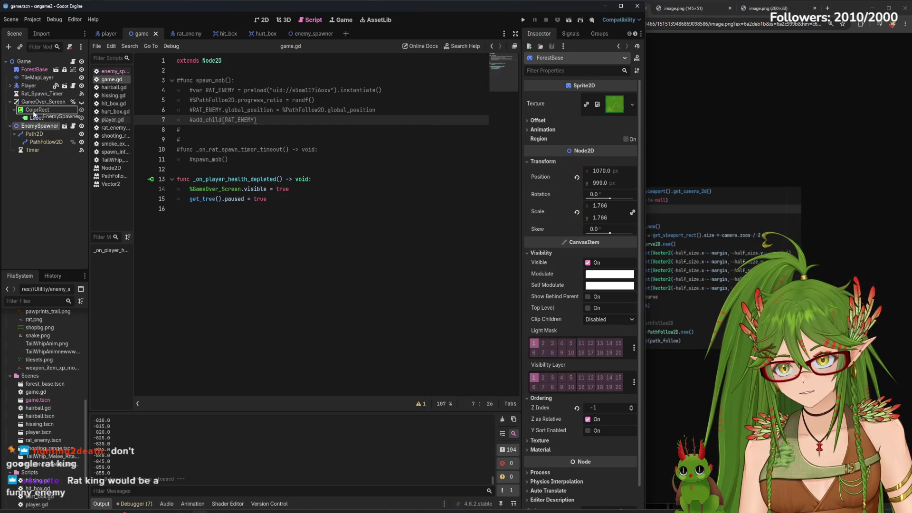
left_click_drag(27, 84, 27, 84)
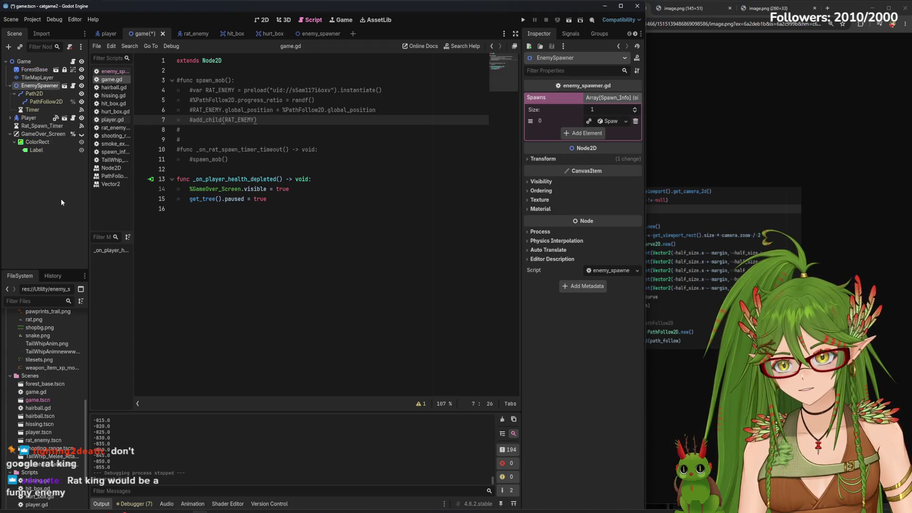
left_click(61, 200)
left_click(523, 19)
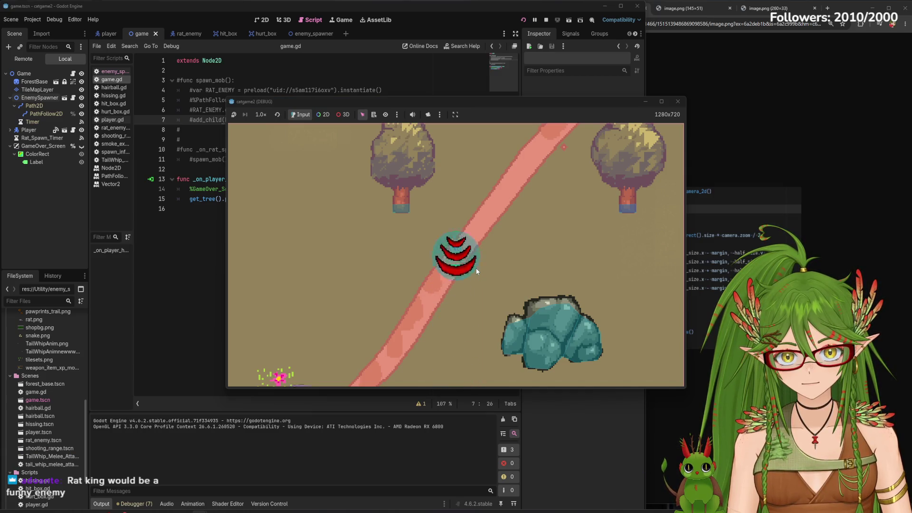
- Walk the cat along the path to check the rats, then close the game window
key("a")
key("s")
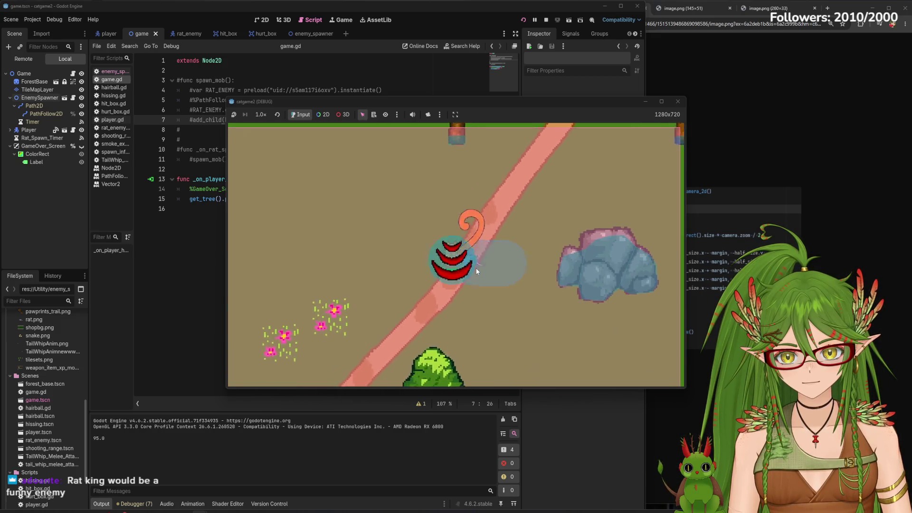
key("d")
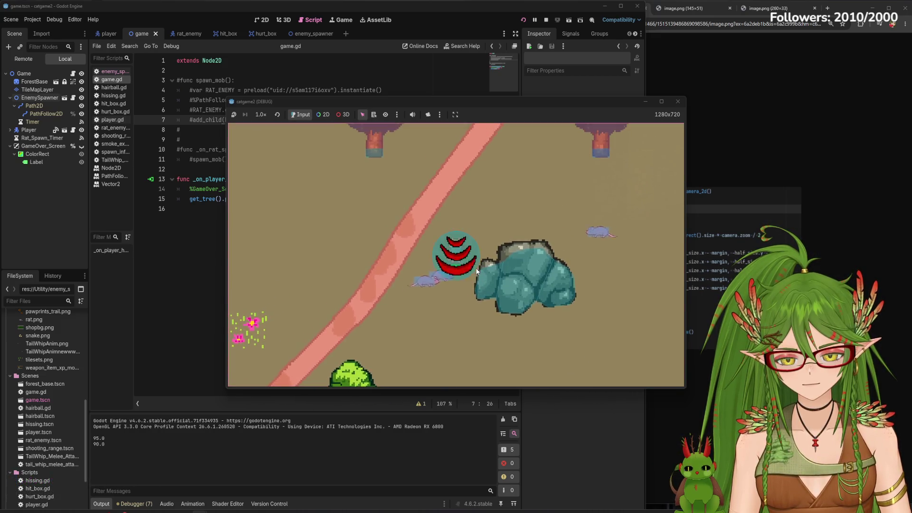
key("w")
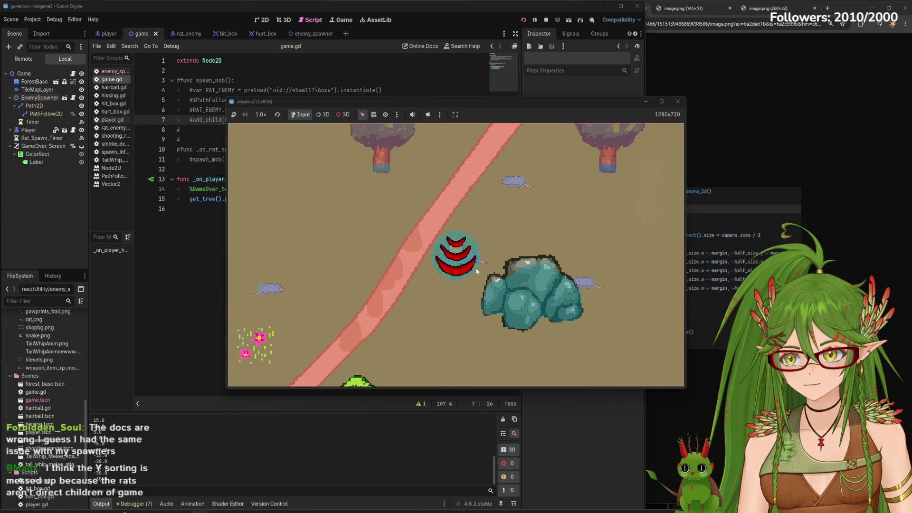
key("s")
key("a")
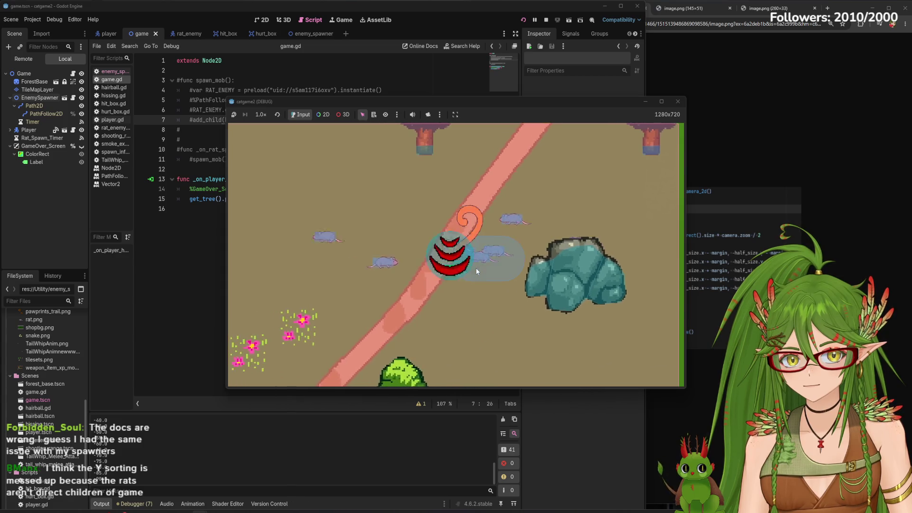
key("w")
key("d")
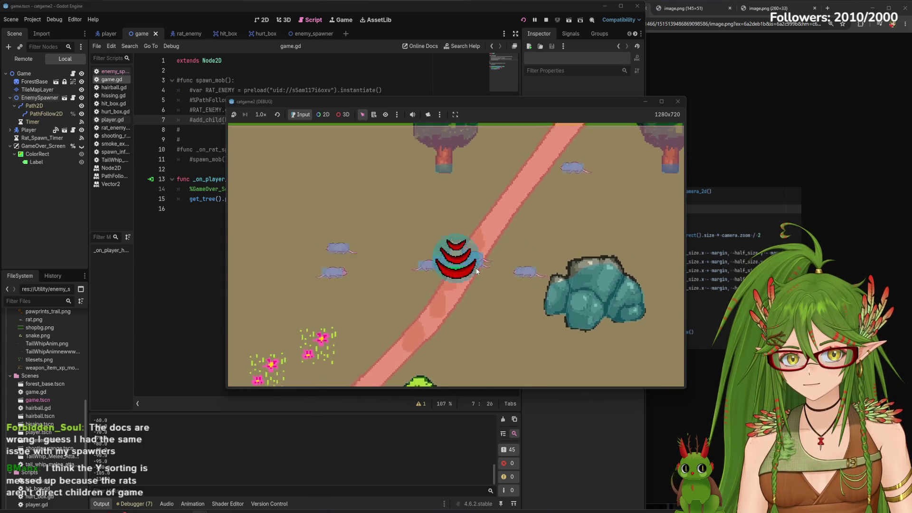
key("w")
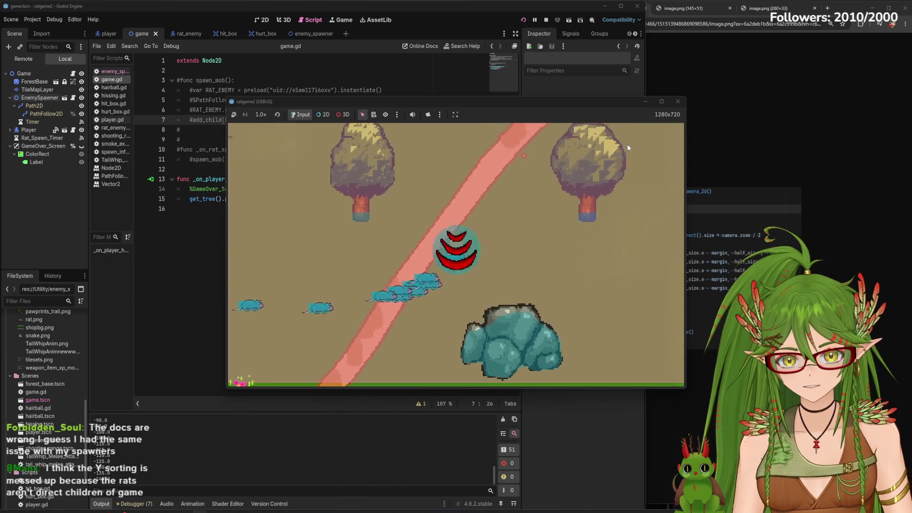
key("a")
key("w")
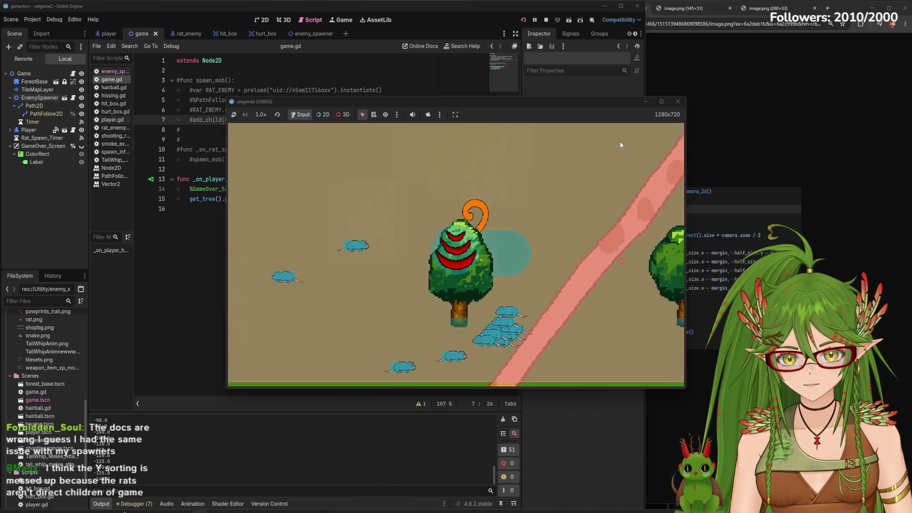
left_click(679, 102)
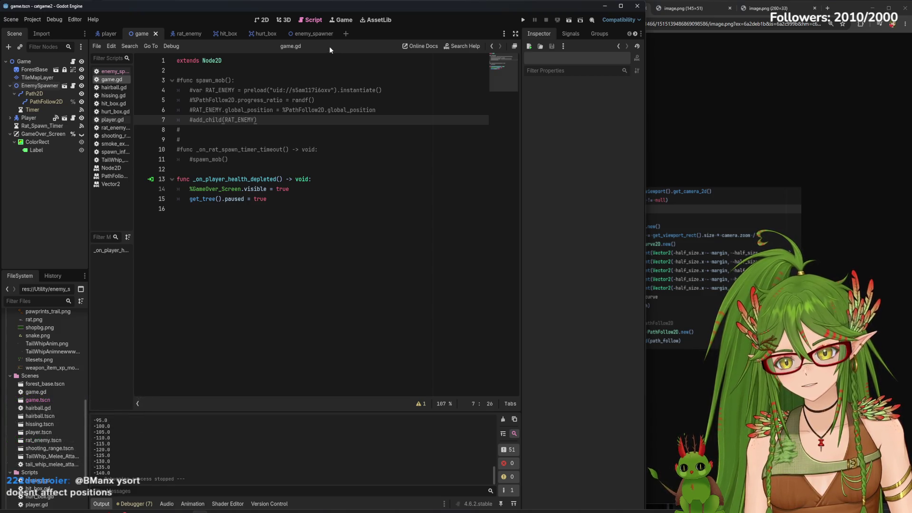
- Compare the enemy_spawner scene with the commented spawn code on lines 4–6 of game.gd
left_click(319, 34)
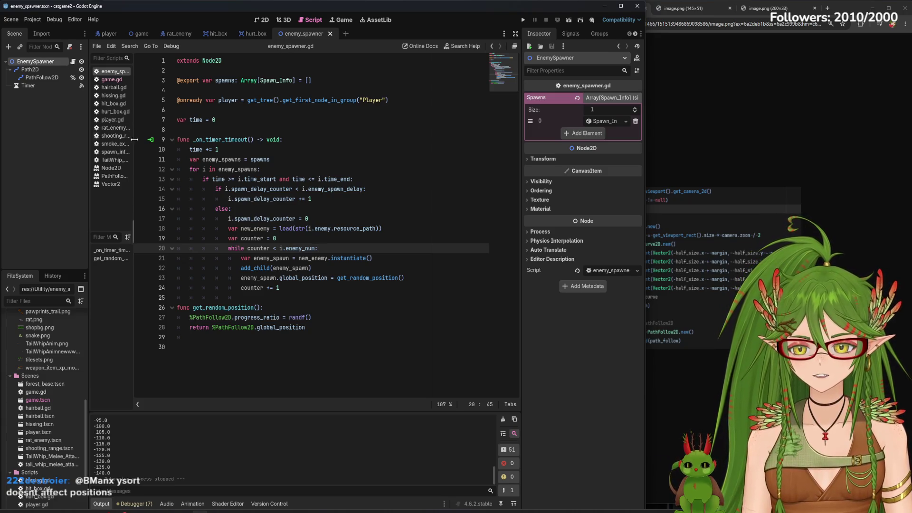
left_click(141, 34)
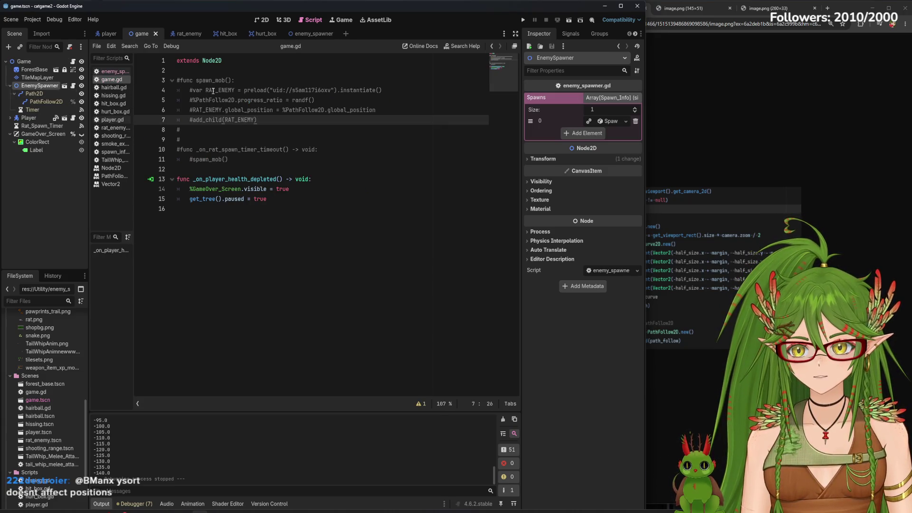
left_click_drag(190, 89, 274, 110)
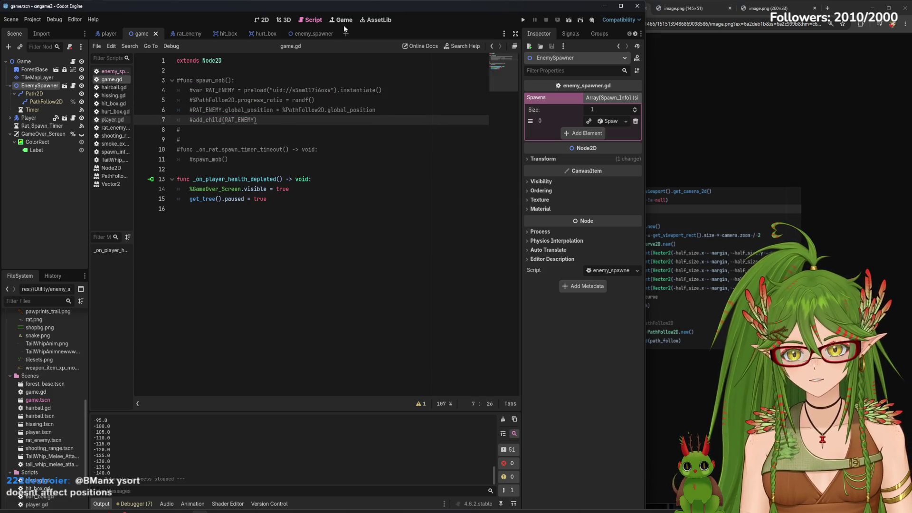
left_click(326, 34)
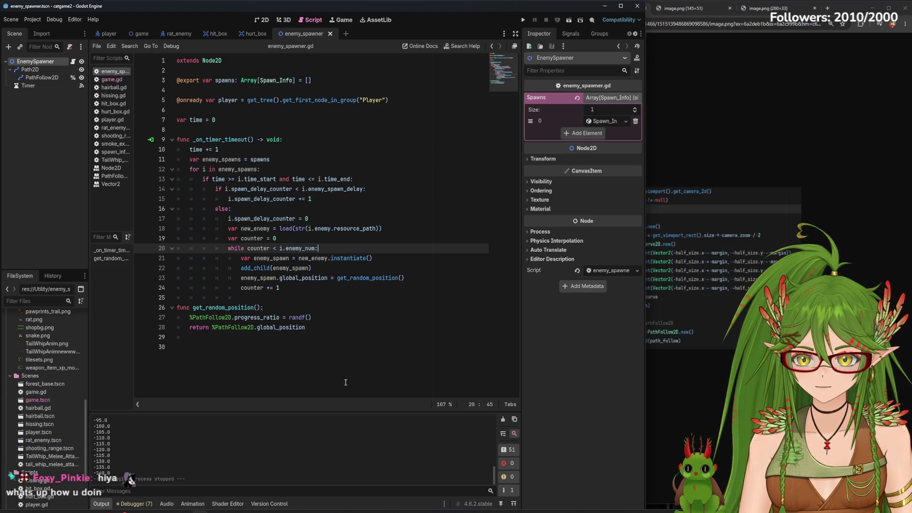
- Flip through the code screenshot tabs to the YouTube Enemy Spawner tutorial, keeping Godot alongside
left_click(691, 150)
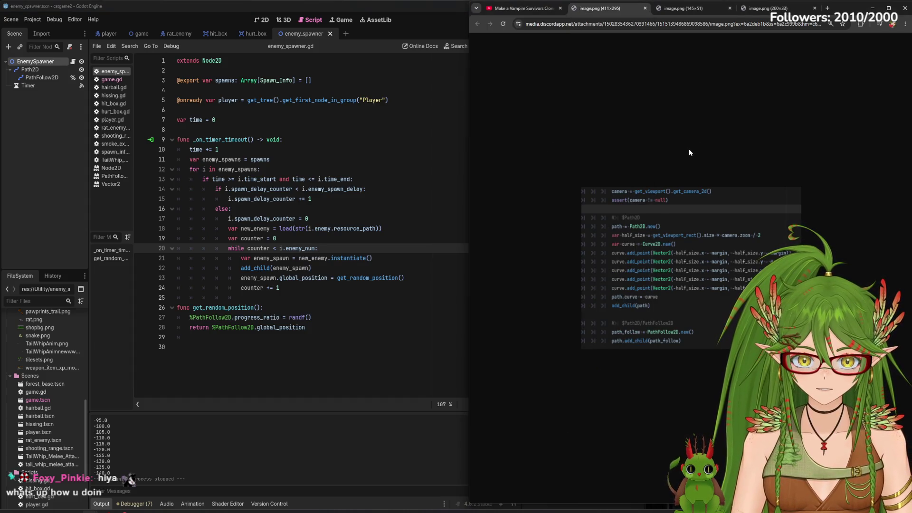
left_click(684, 8)
left_click(770, 8)
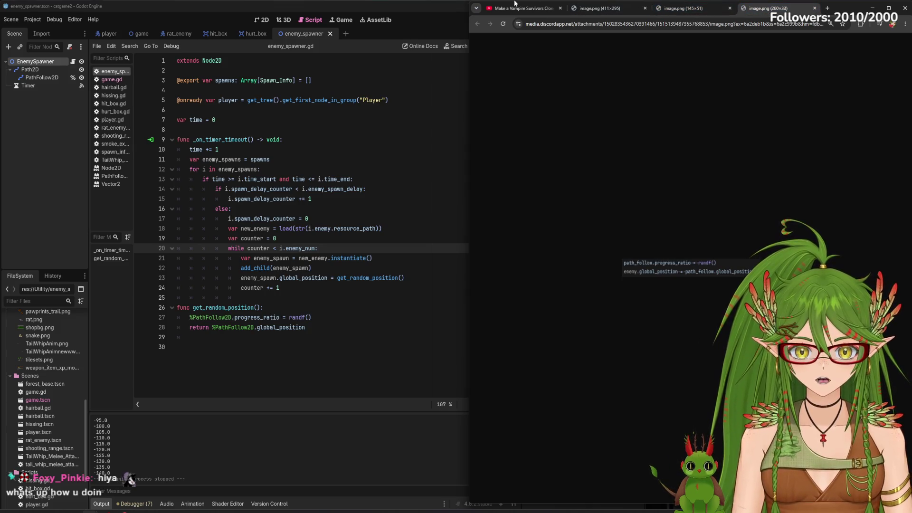
left_click(514, 3)
left_click(364, 371)
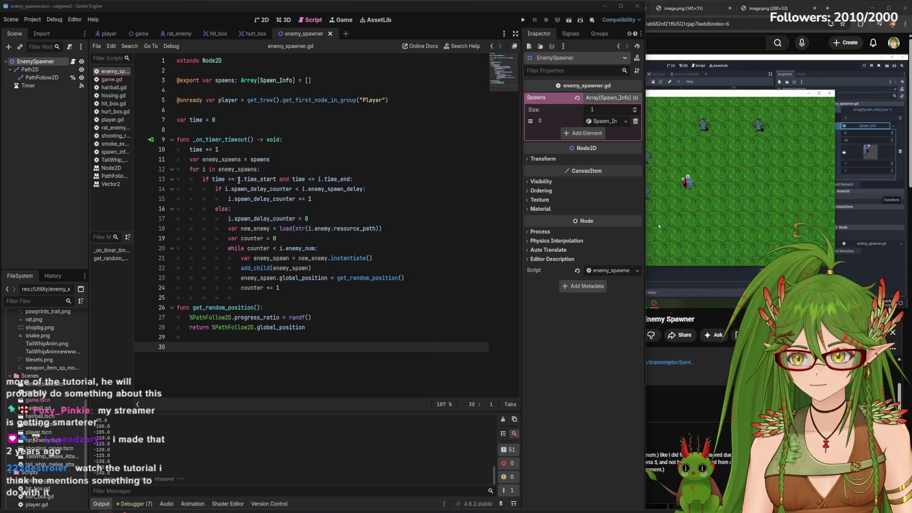
- Play the Enemy Spawner tutorial video in full screen
left_click(647, 35)
left_click(780, 190)
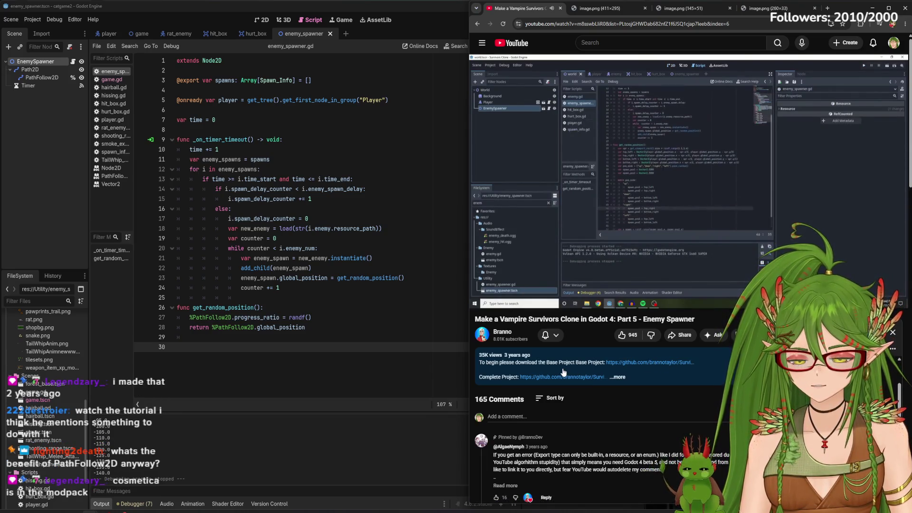
left_click(640, 189)
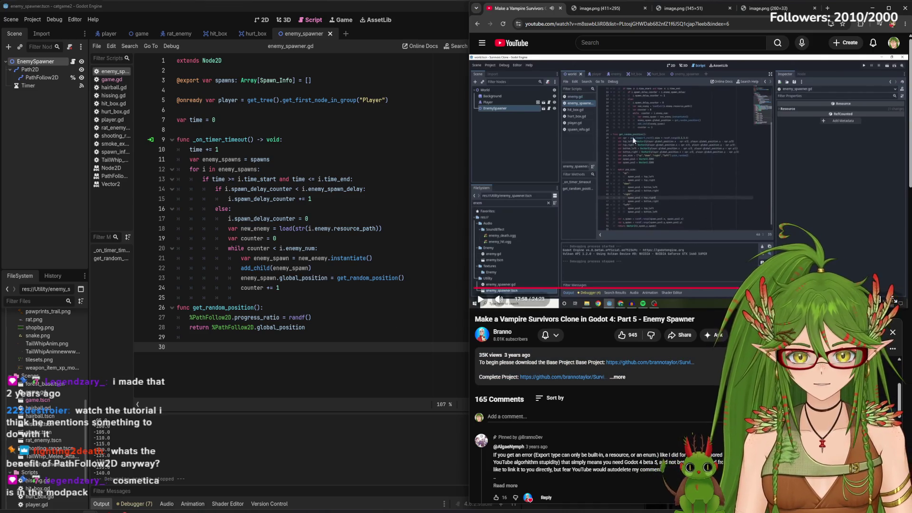
key("f")
left_click(359, 321)
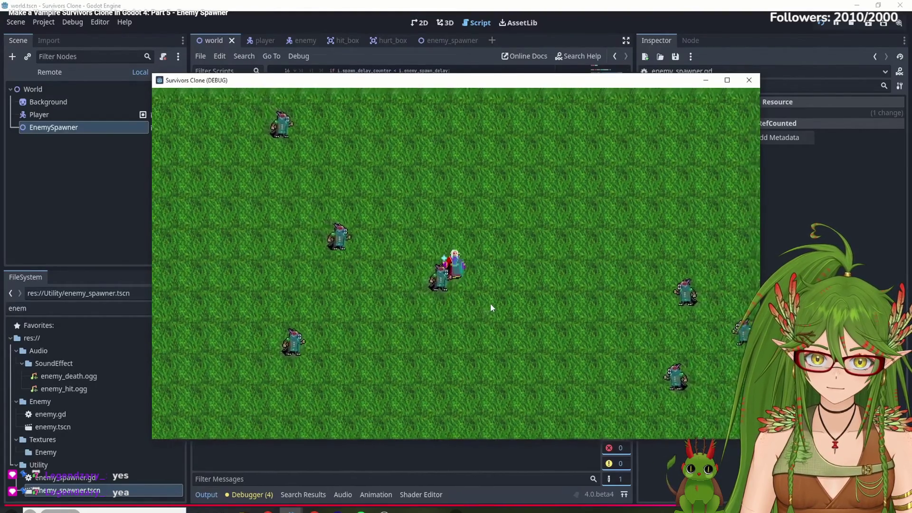
- Pause the tutorial on the Spawn_info settings (Time End 60, spawn delay 1) and exit full screen
key("w")
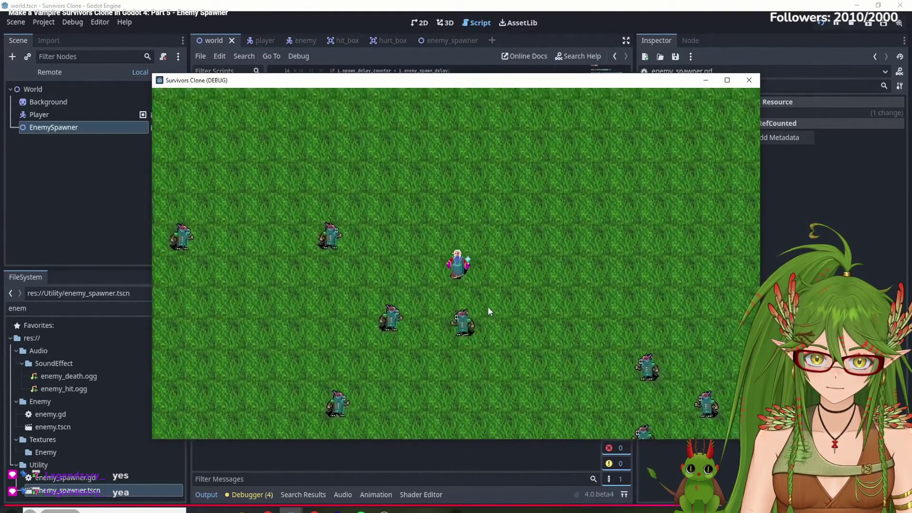
key("s")
key("a")
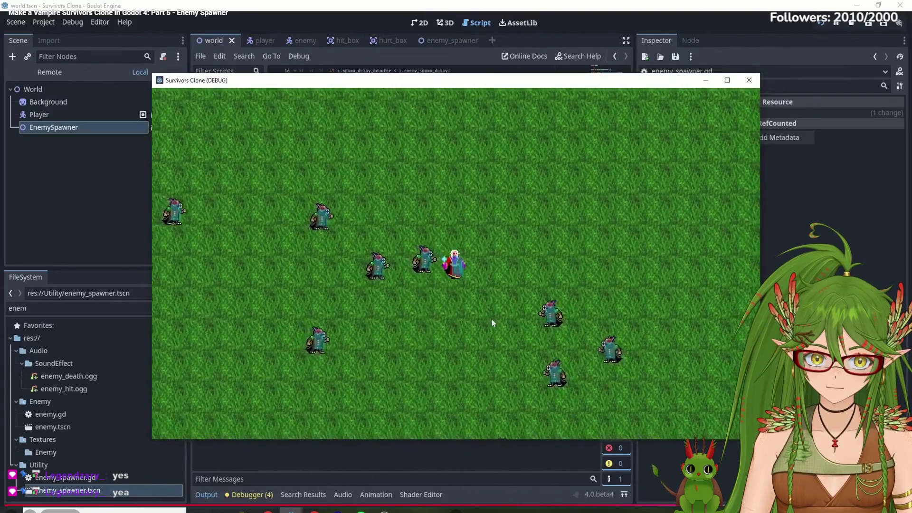
key("d")
key("s")
key("w")
key("s")
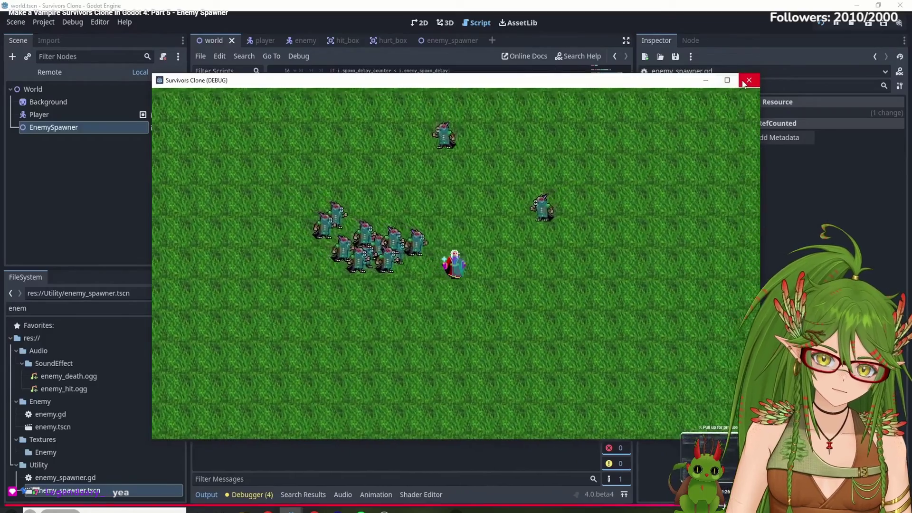
left_click(744, 81)
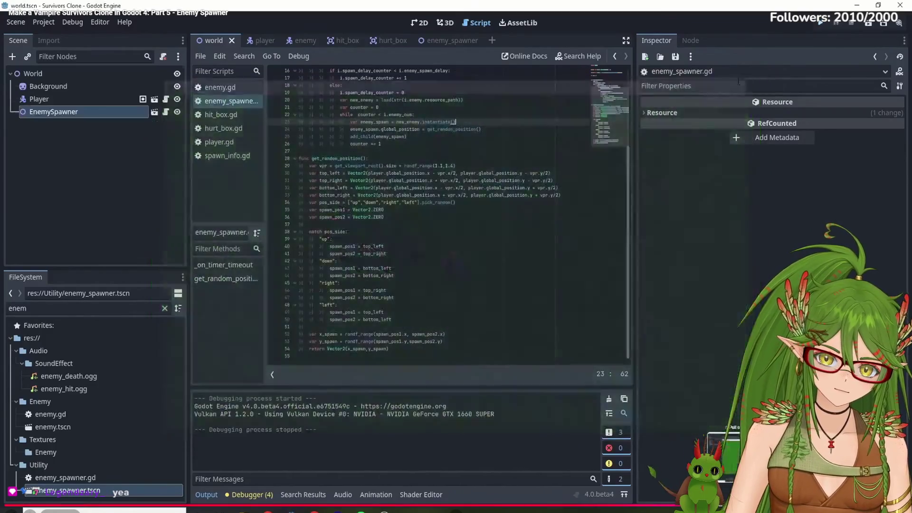
left_click(63, 112)
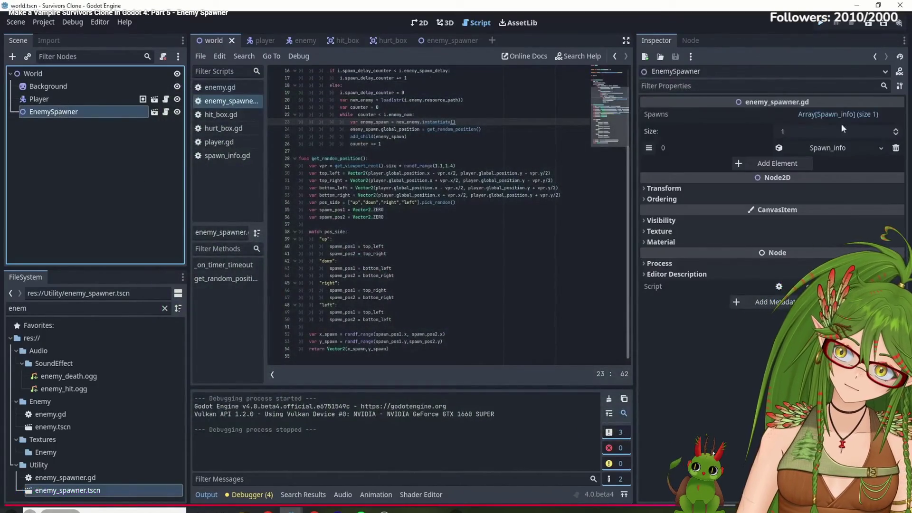
left_click(837, 149)
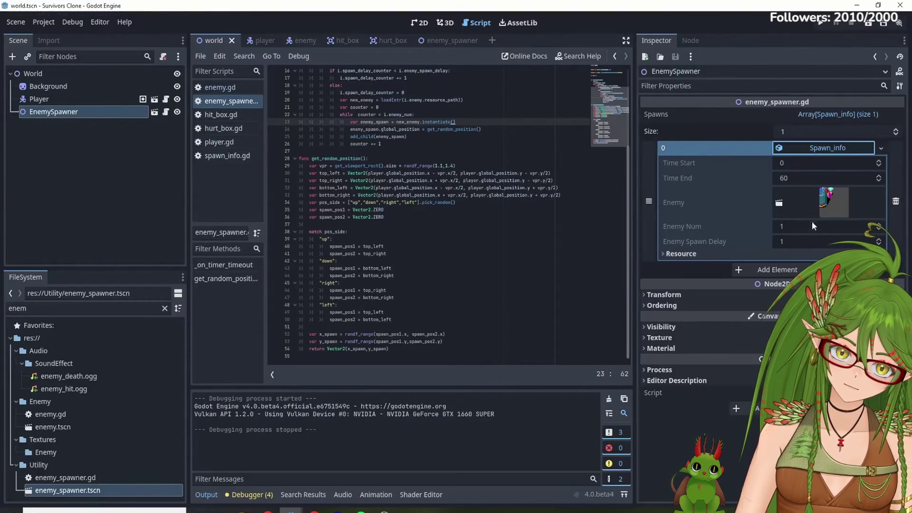
left_click(831, 177)
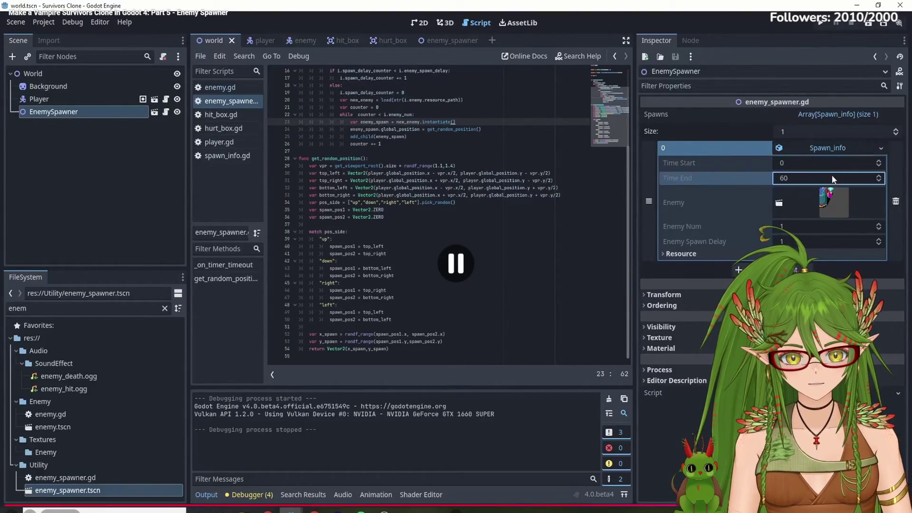
key("Escape")
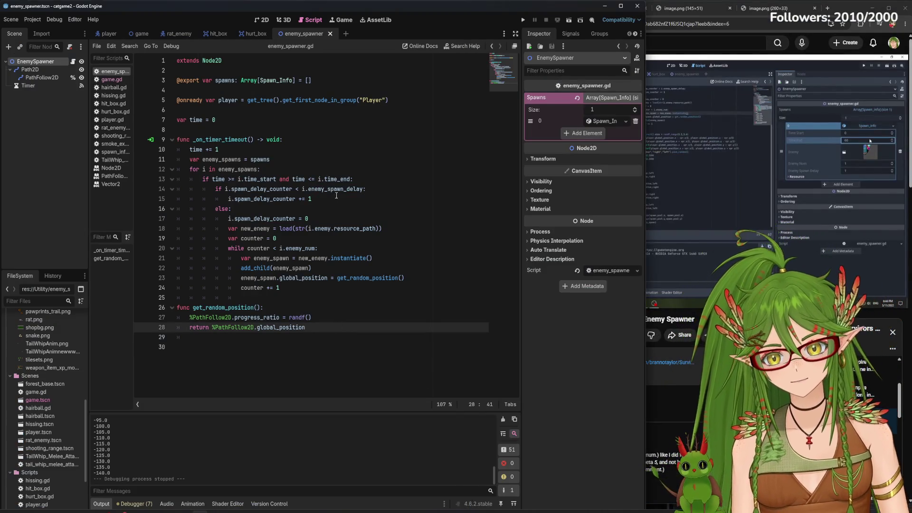
- Move add_child(enemy_spawn) from line 22 to below the global position line
left_click_drag(312, 269, 241, 268)
key("ctrl+c")
right_click(248, 270)
left_click(261, 306)
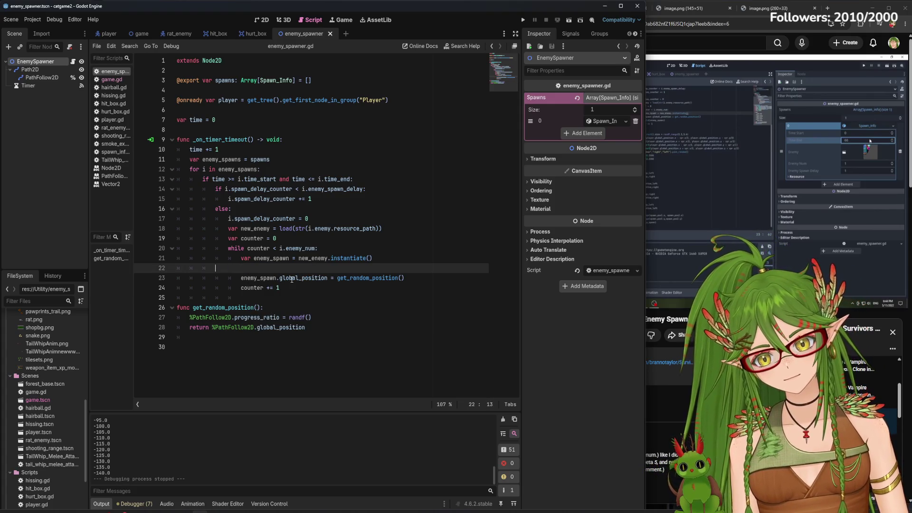
key("BackSpace")
key("BackSpace")
key("BackSpace")
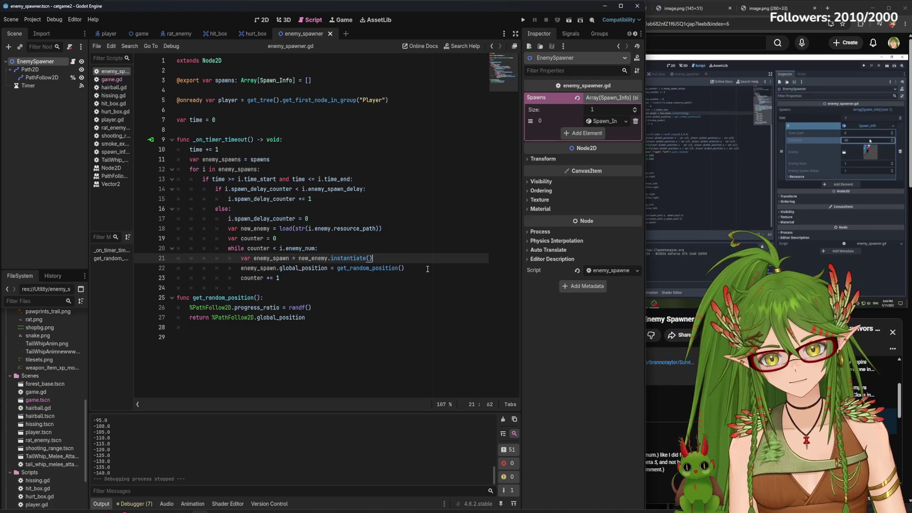
left_click(428, 269)
key("Return")
key("ctrl+v")
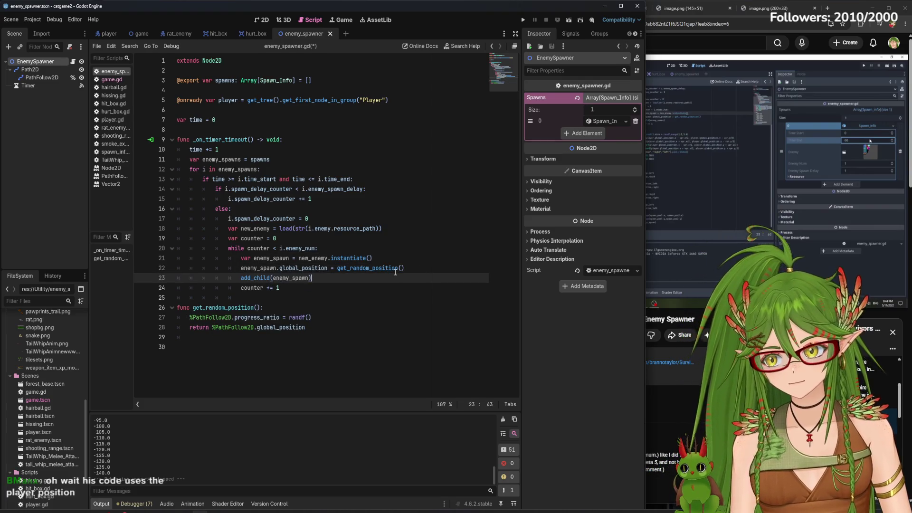
- Watch the tutorial video full screen in the browser, then exit full screen
left_click(344, 367)
left_click(717, 200)
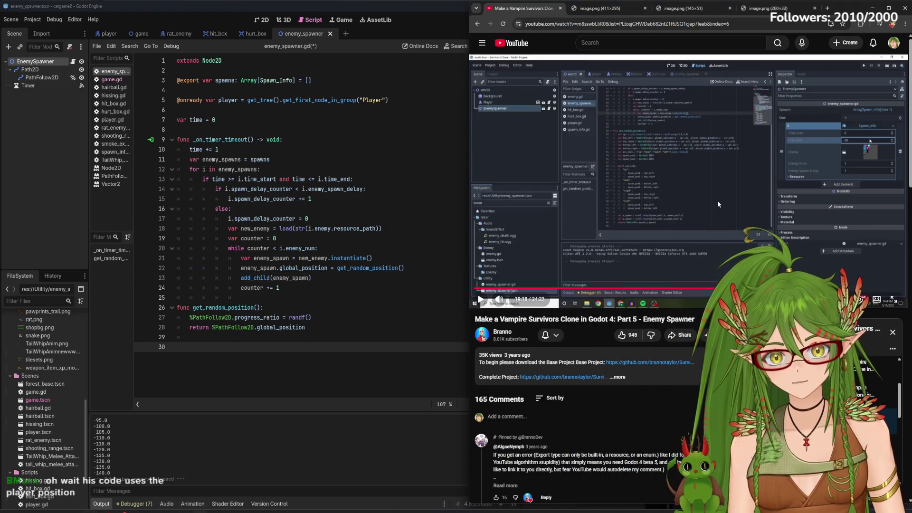
double_click(718, 200)
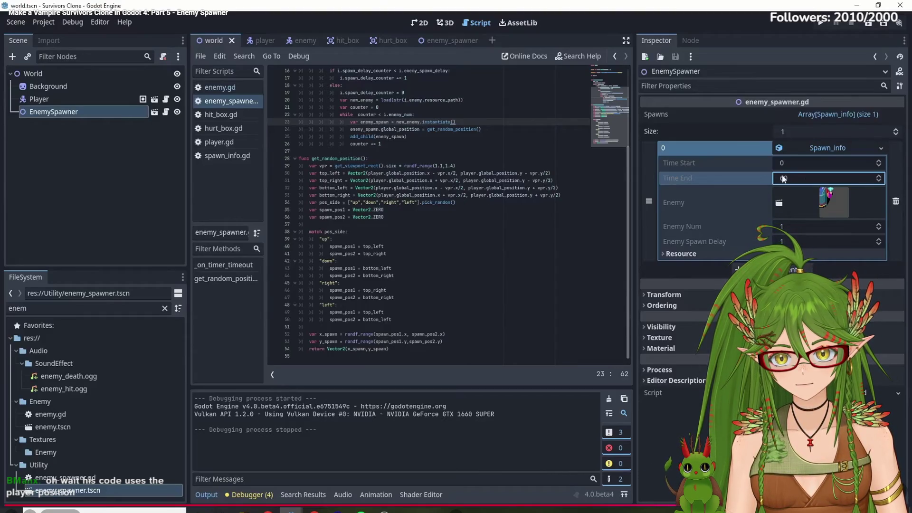
key("Escape")
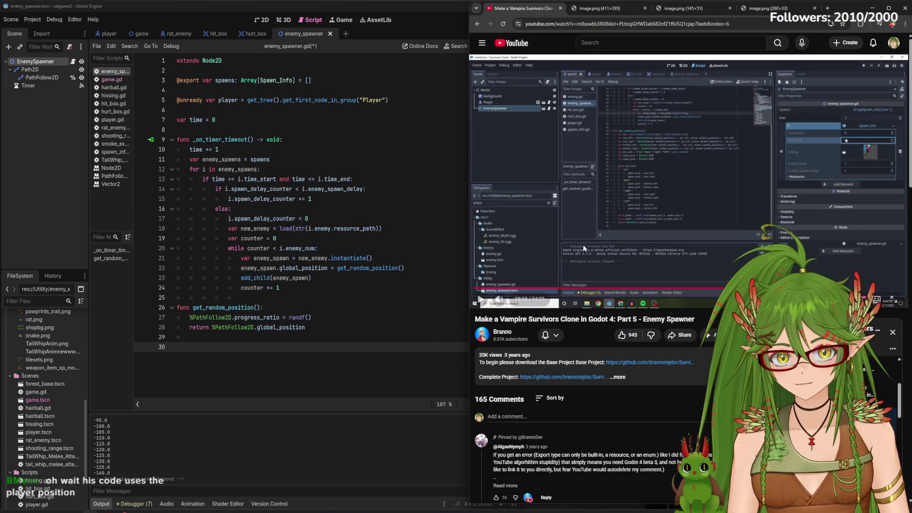
- In game.gd, select the old commented-out spawn lines and clear the selection
left_click(142, 33)
left_click_drag(209, 93, 342, 126)
left_click(366, 134)
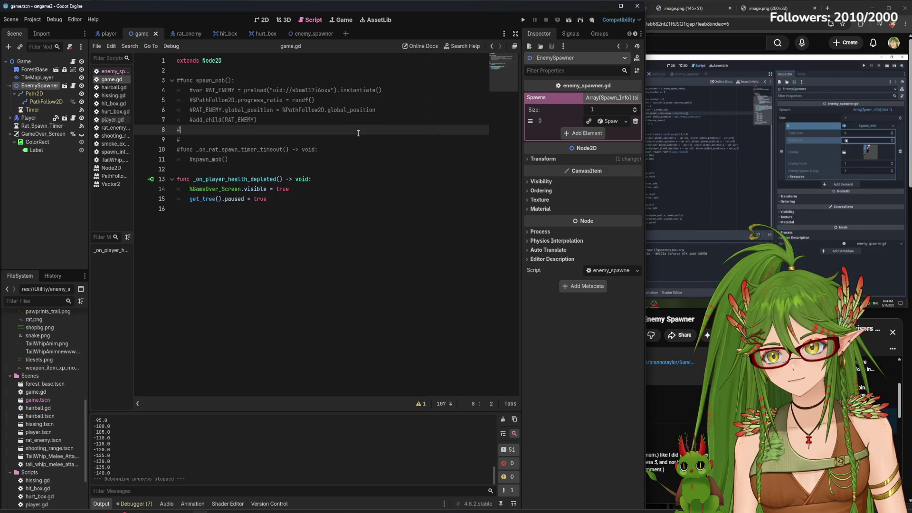
- Compare game.gd's commented spawn lines 4–7 with get_random_position lines 27–28 in enemy_spawner.gd
left_click(308, 34)
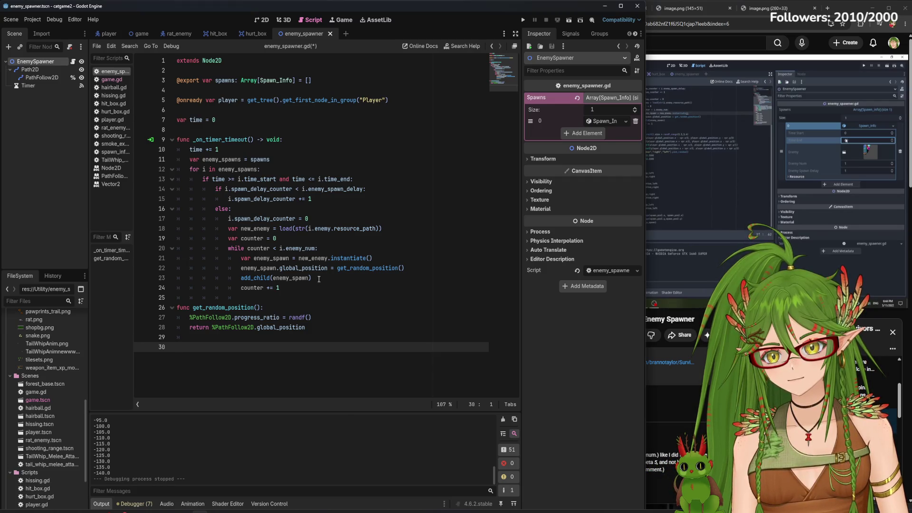
left_click(142, 33)
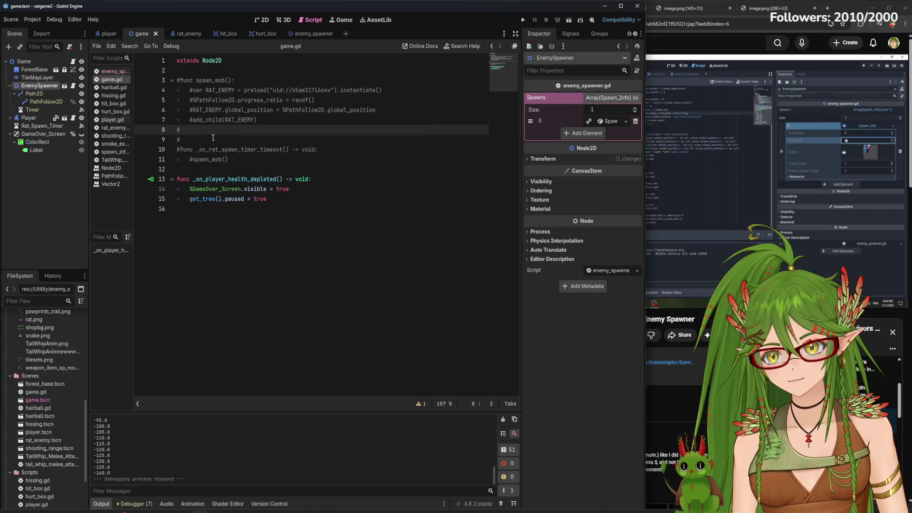
left_click_drag(259, 119, 183, 94)
key("ctrl+c")
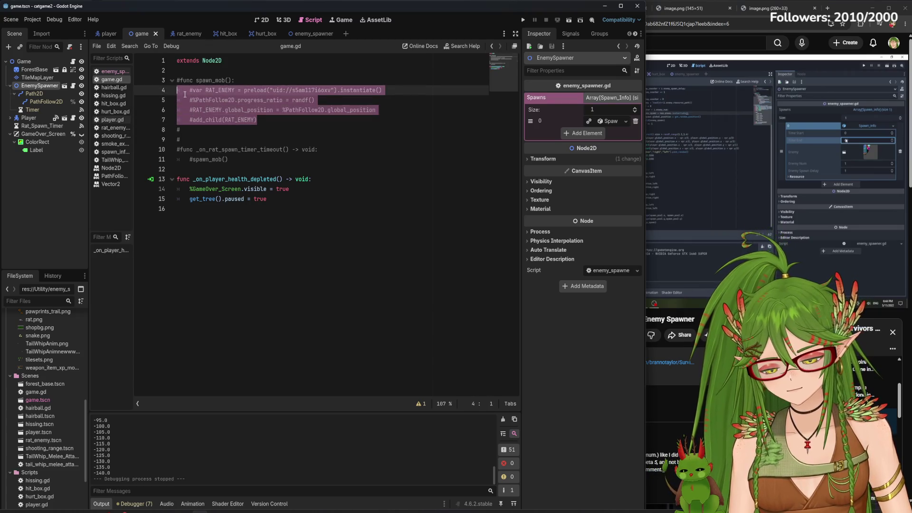
left_click(303, 33)
left_click_drag(321, 327, 189, 317)
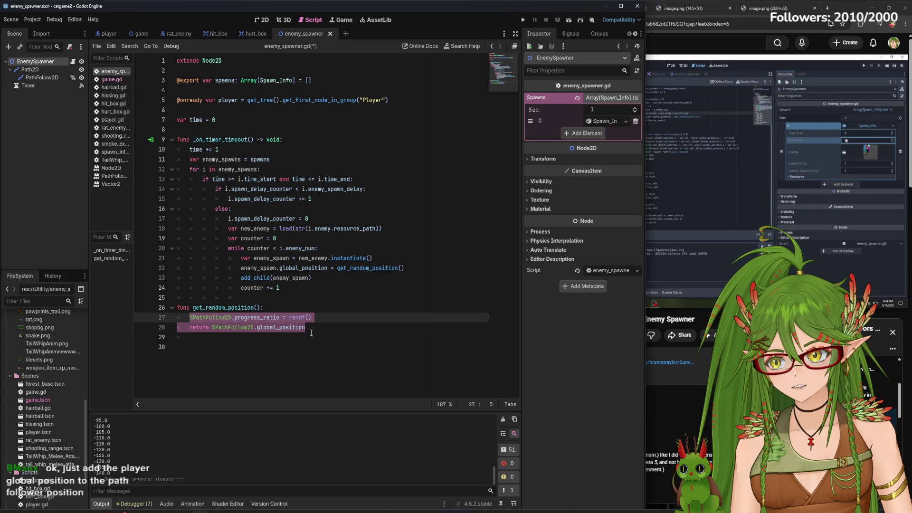
- Try adding a player global-position reference on line 27, then delete the unfinished text
left_click(327, 331)
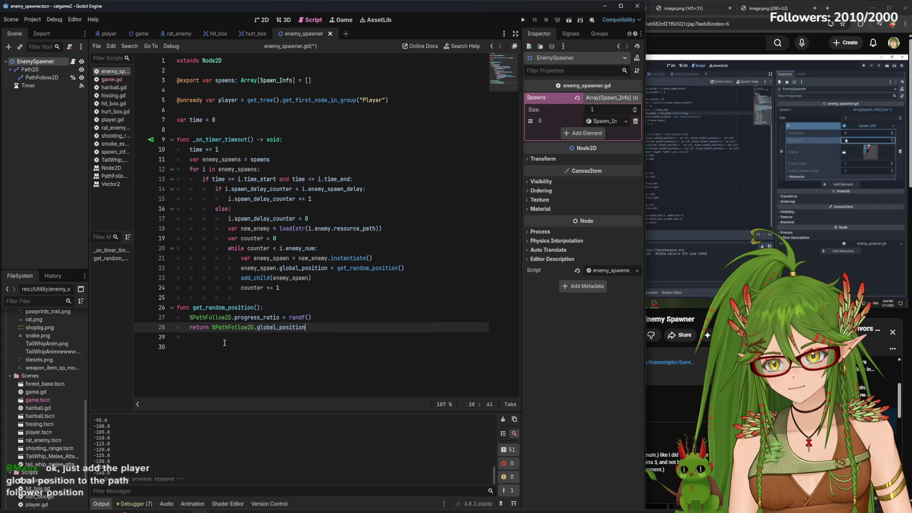
left_click(319, 320)
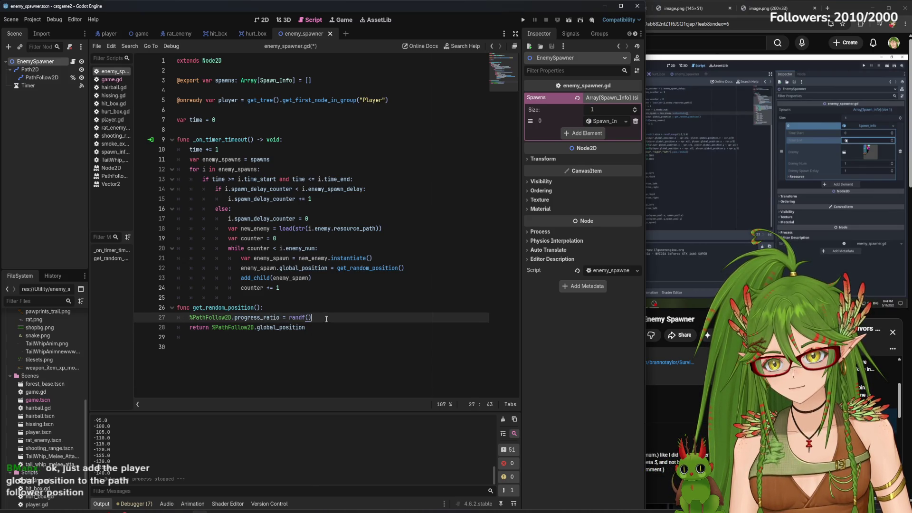
left_click_drag(326, 319, 267, 318)
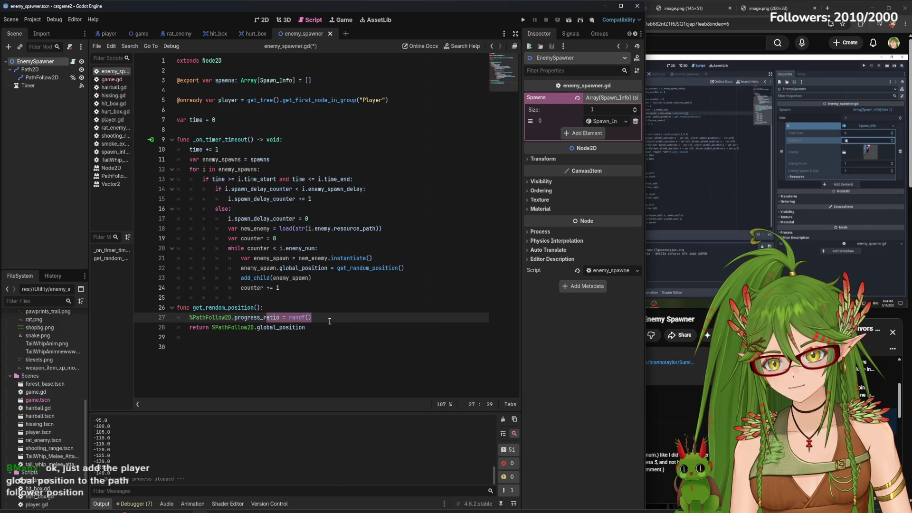
left_click(327, 321)
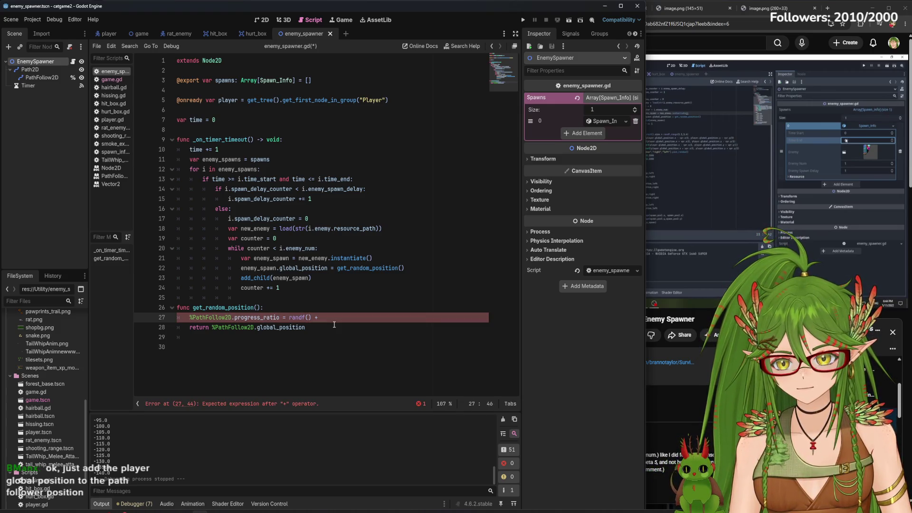
type("+ pl")
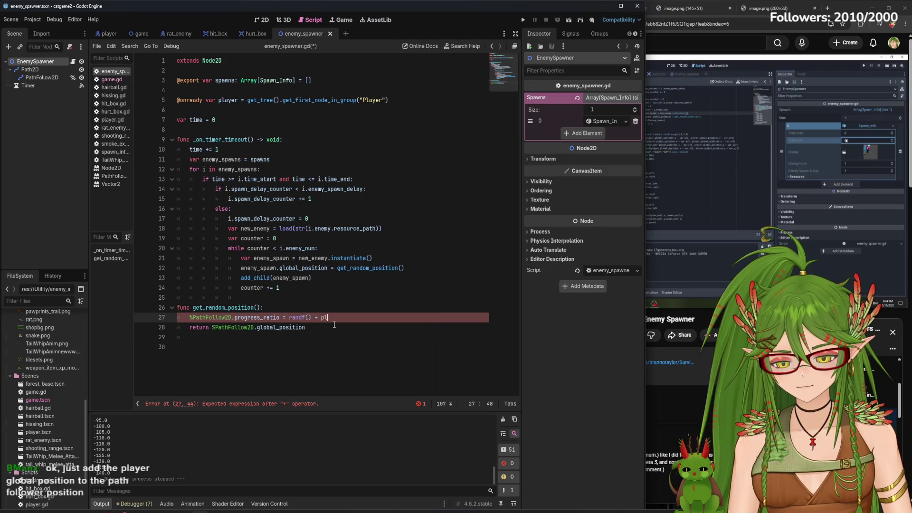
type("ayer.")
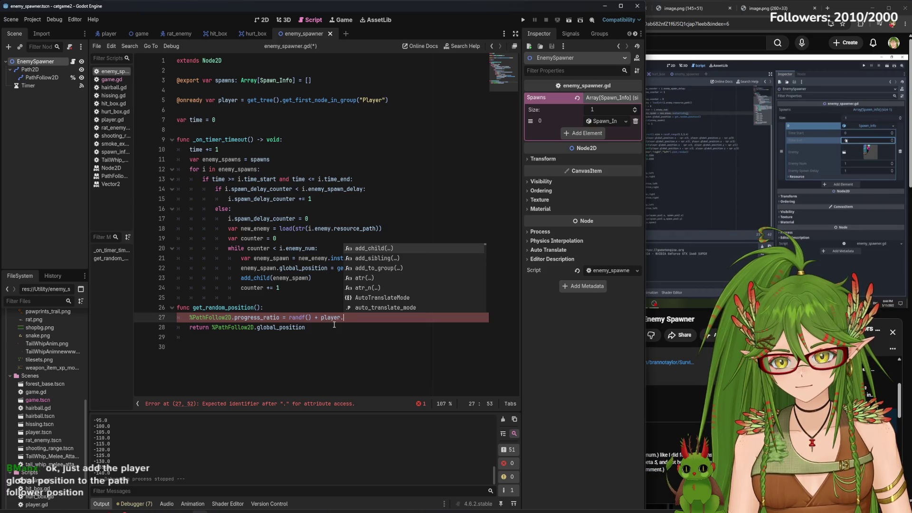
type("gl")
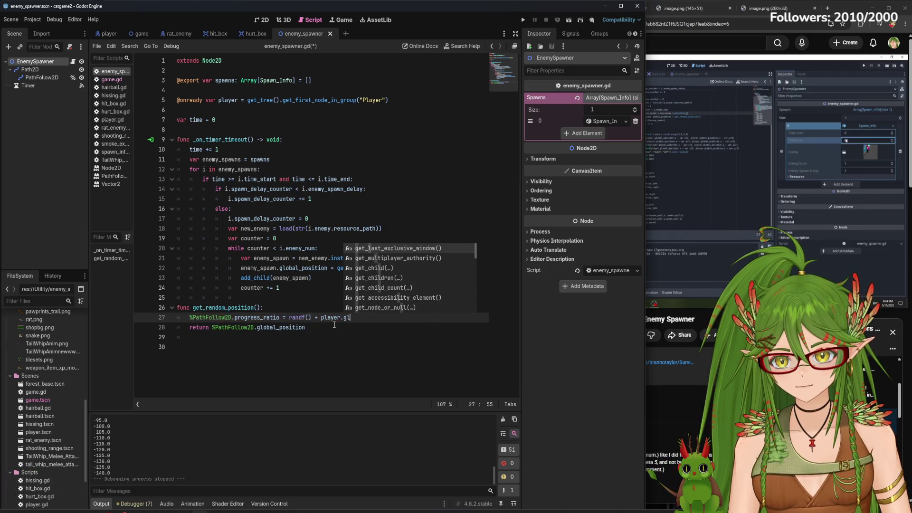
key("BackSpace")
key("BackSpace")
key("BackSpace")
type("_g")
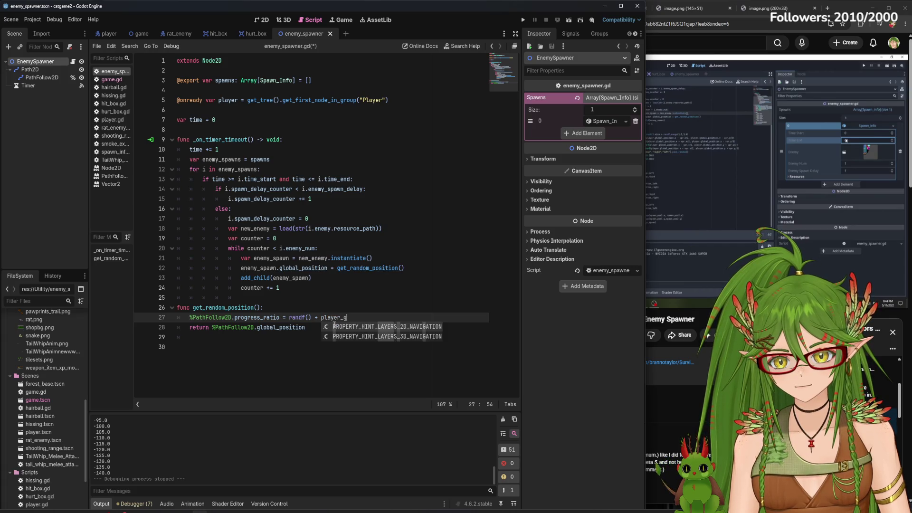
key("BackSpace")
key("BackSpace")
type(".")
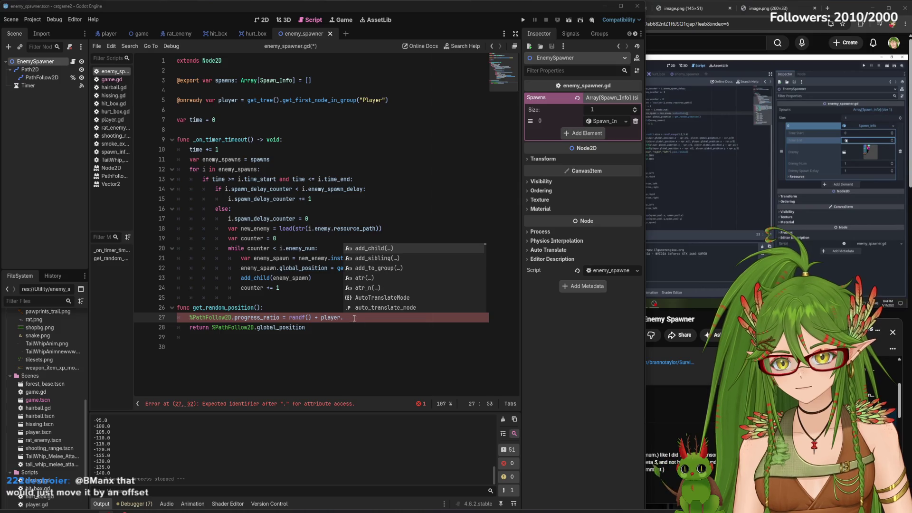
key("BackSpace")
key("BackSpace")
key("BackSpace")
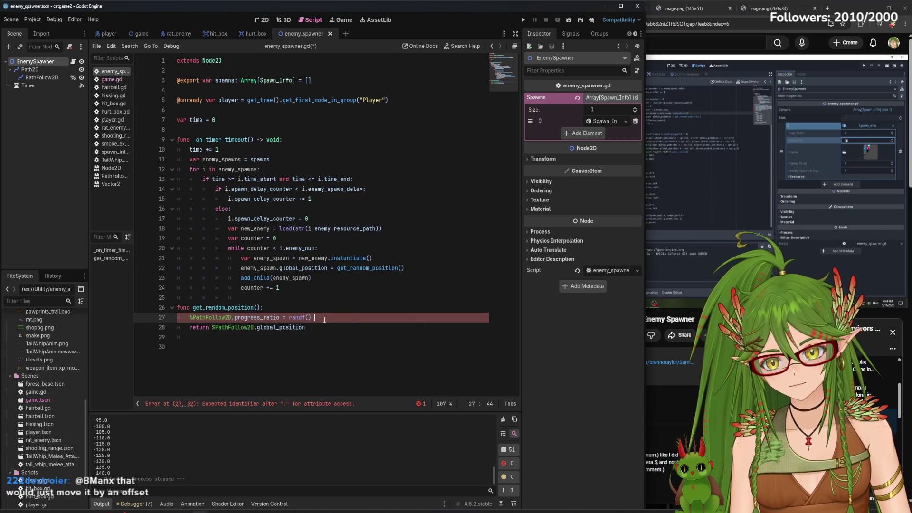
- Comment out lines 27–28 and paste the commented rat-spawn code below the function header
mouse_move(316, 328)
left_mouse_down()
mouse_move(192, 327)
mouse_move(166, 319)
left_mouse_up()
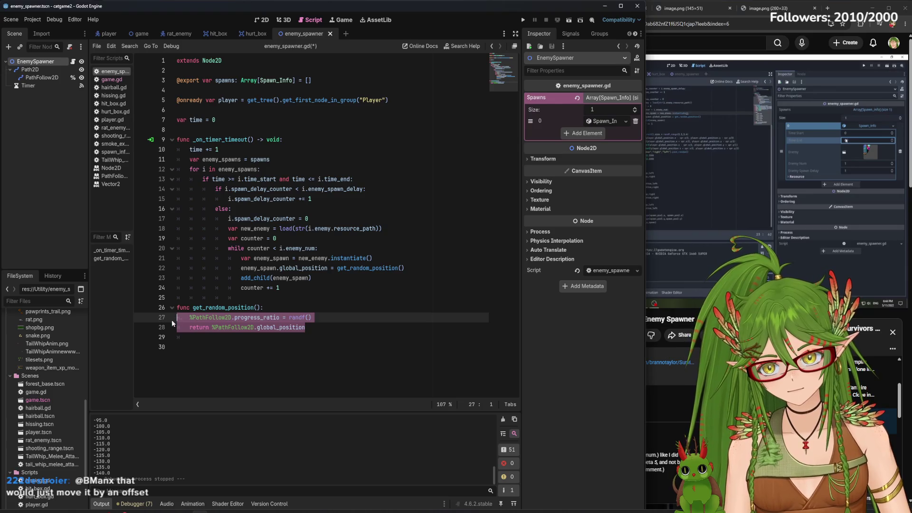
right_click(210, 325)
left_click(272, 419)
left_click(287, 308)
key("Return")
key("ctrl+v")
left_click_drag(281, 350, 197, 320)
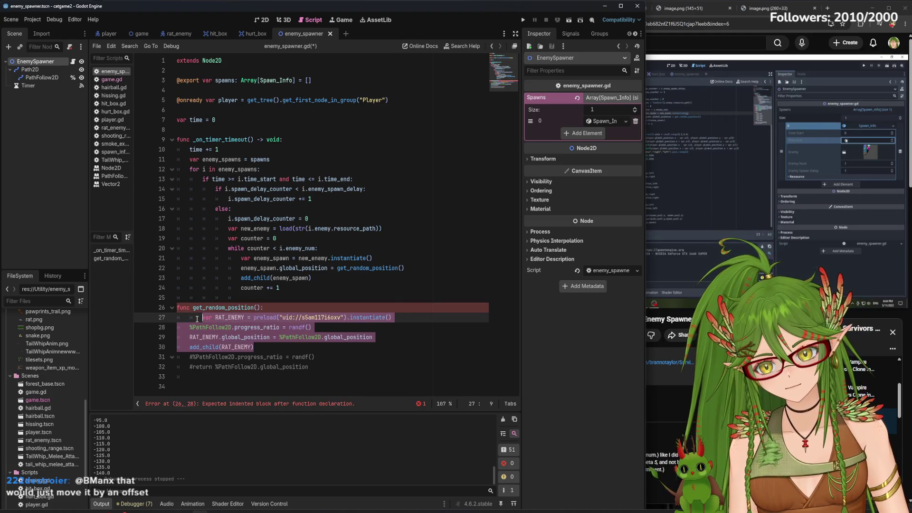
- Uncomment the pasted spawn lines, align lines 29–30, then run the game and check errors
key("ctrl+k")
left_click(187, 338)
key("Tab")
left_click(189, 347)
key("Tab")
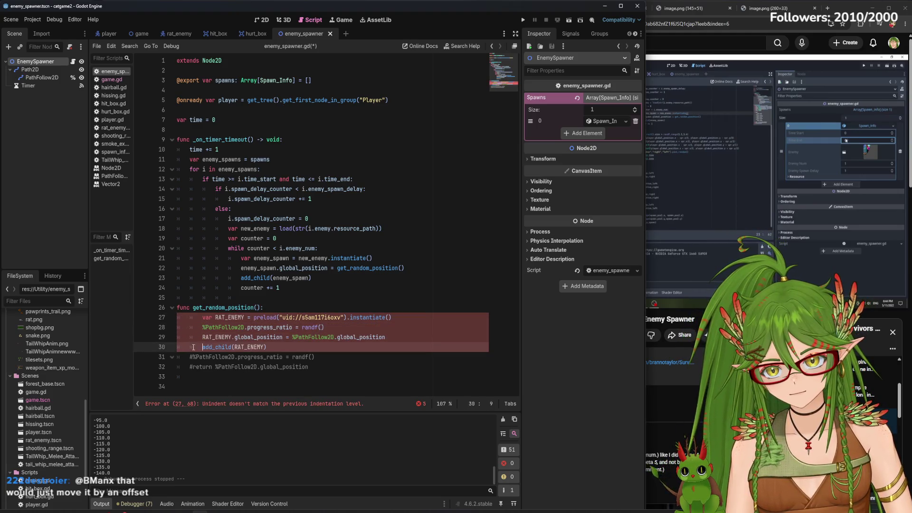
left_click(523, 20)
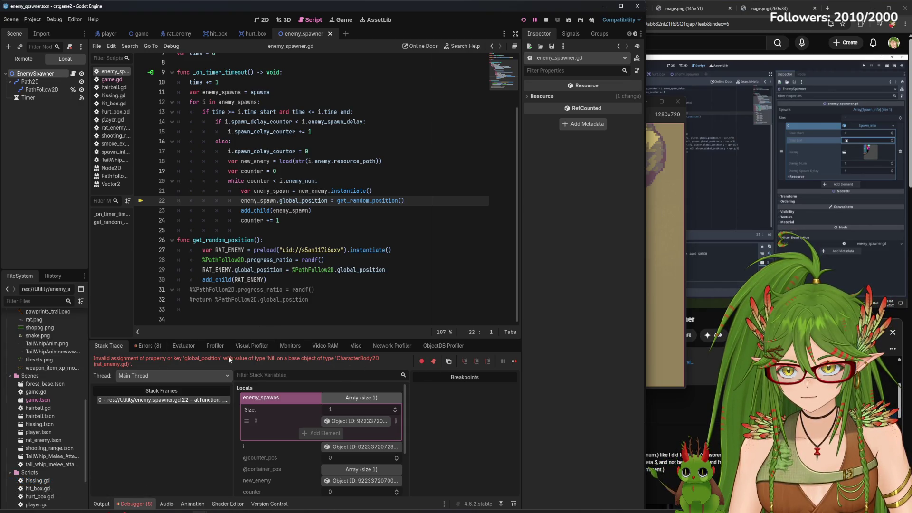
left_click(150, 346)
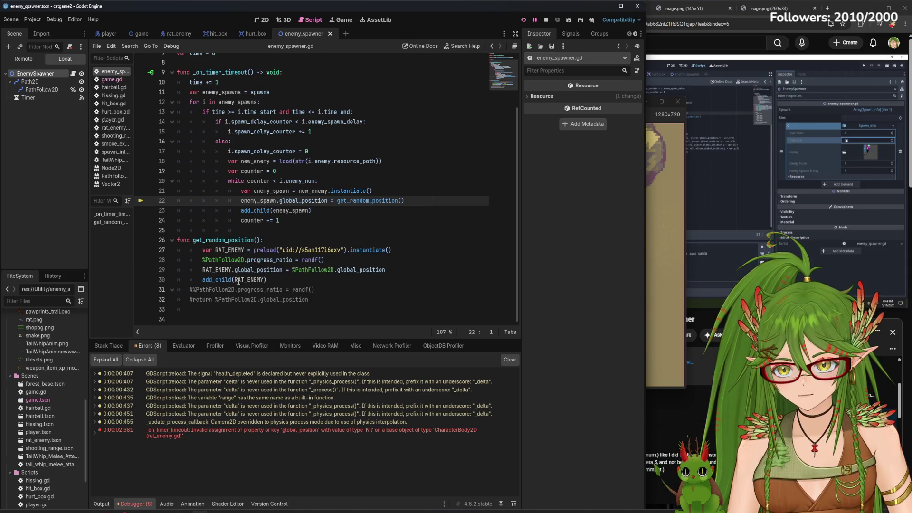
- Replace all three RAT_ENEMY references with enemy, save, rerun, and review the error list
left_click_drag(245, 250, 216, 251)
type("enemy")
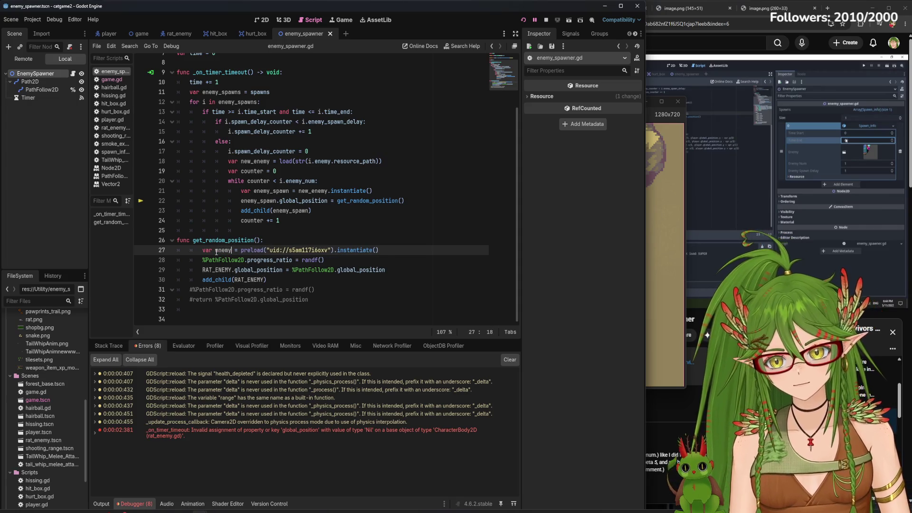
scroll(242, 280, "up", 1)
left_click(236, 287)
double_click(236, 287)
type("enemy)")
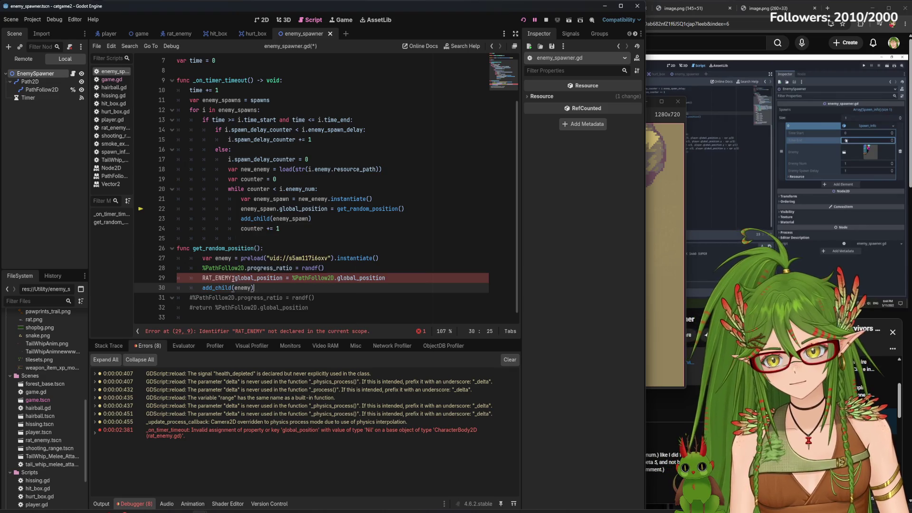
left_click_drag(232, 279, 203, 278)
type("enemy")
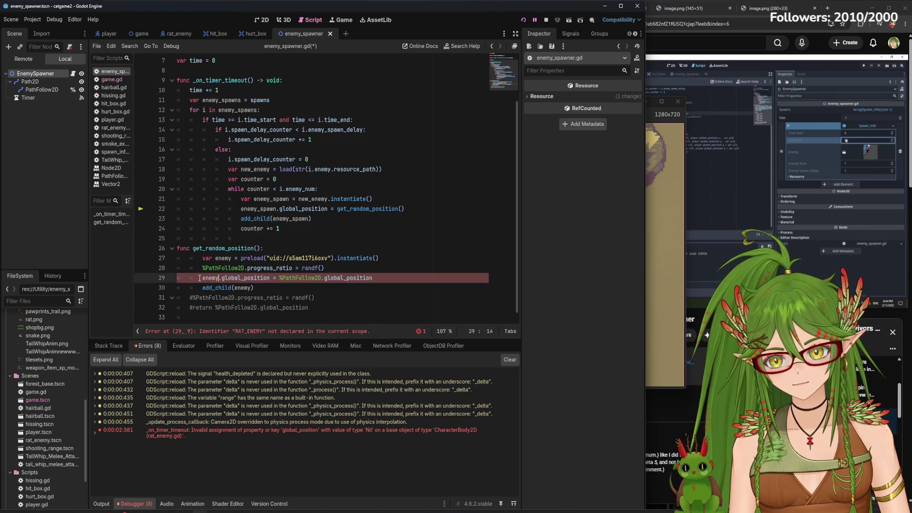
left_click(453, 278)
key("ctrl+s")
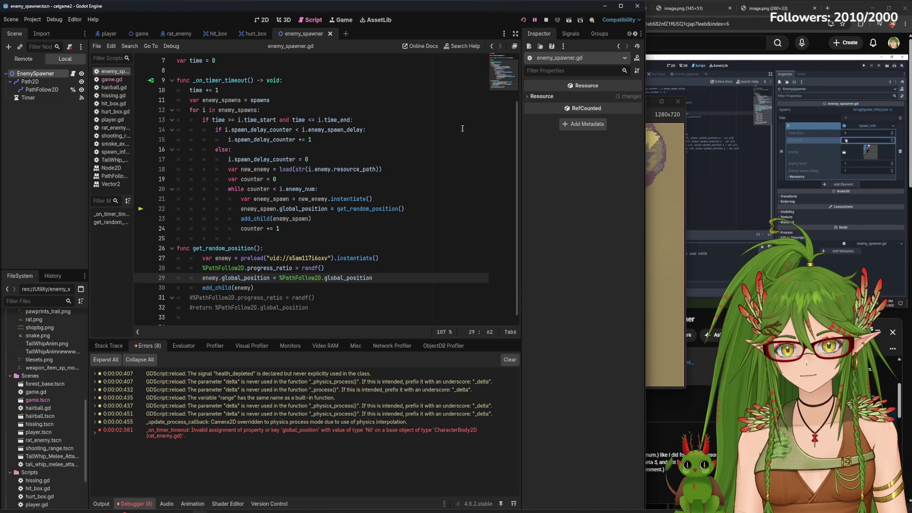
left_click(523, 20)
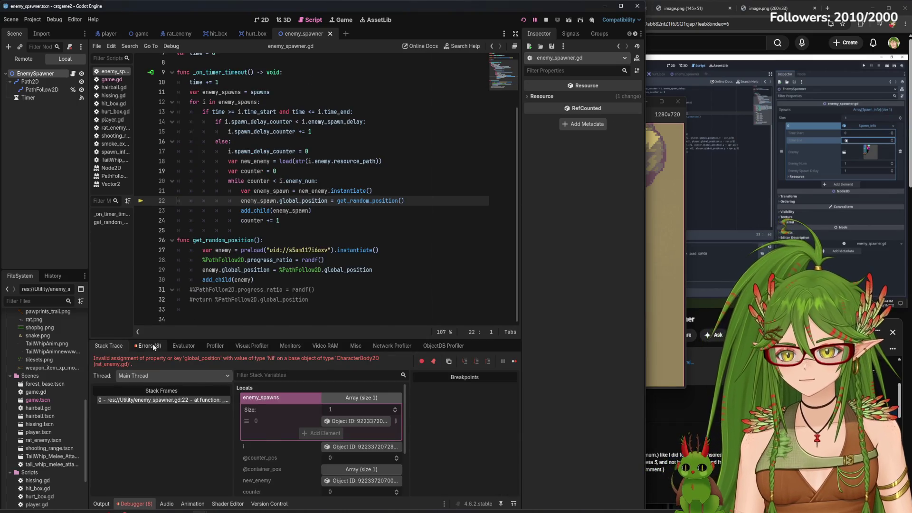
left_click(153, 347)
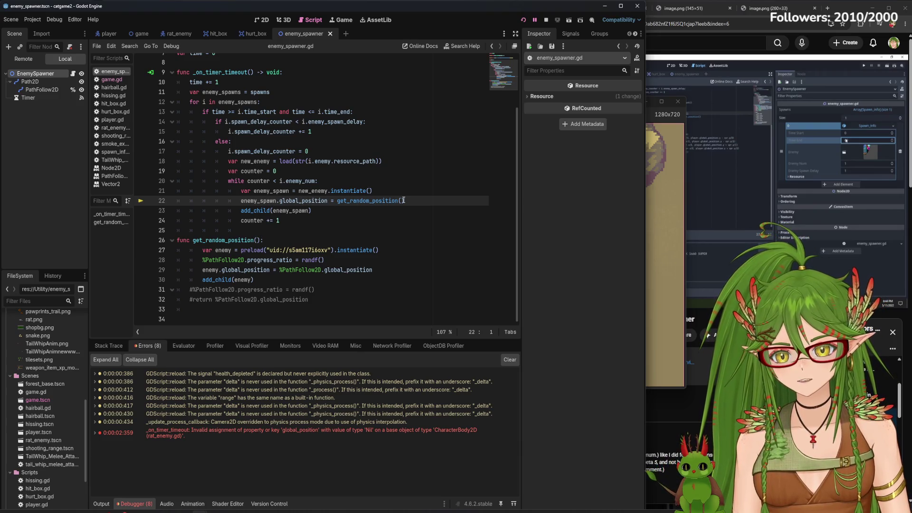
left_click(745, 195)
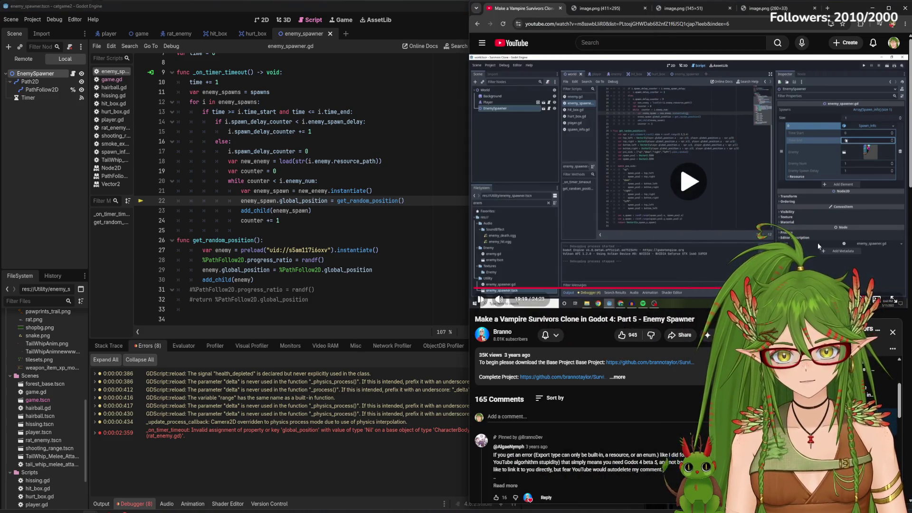
- Pause the tutorial at about 13:32 to view its get_random_position code full screen
key("space")
left_click(709, 290)
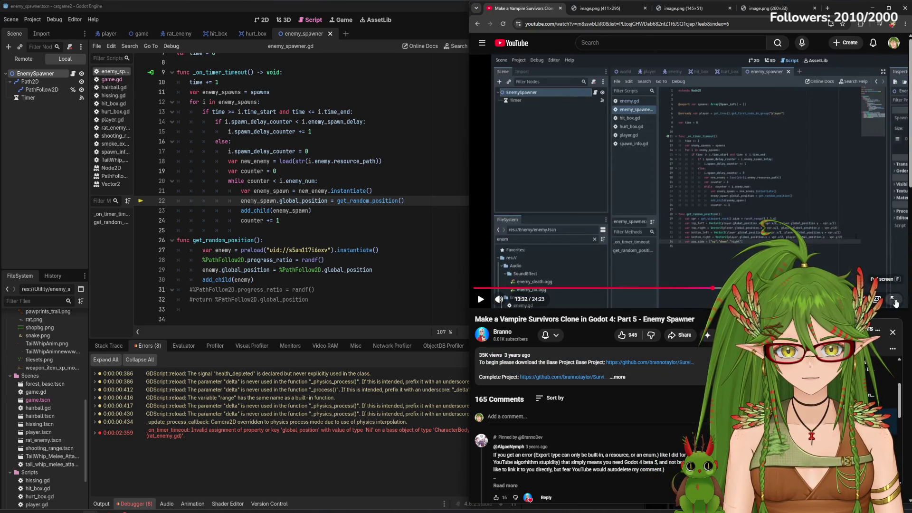
left_click(894, 300)
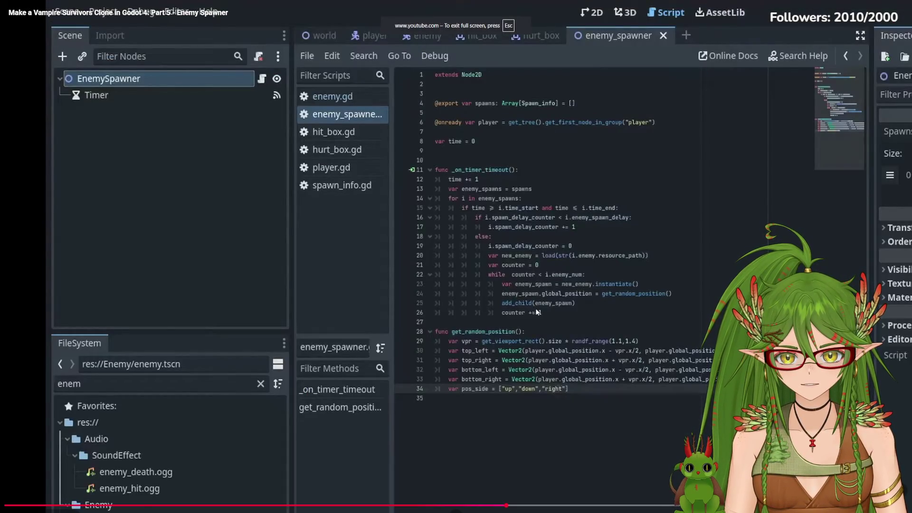
key("Escape")
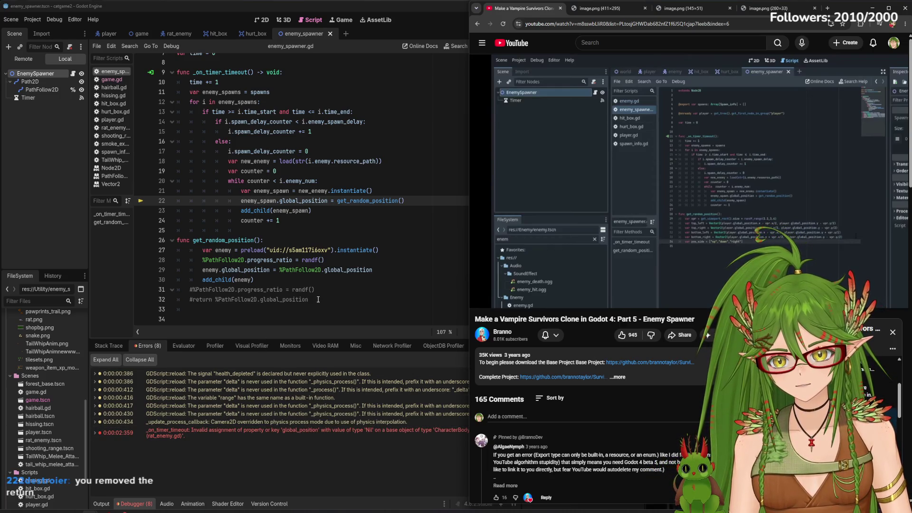
left_click_drag(319, 300, 238, 301)
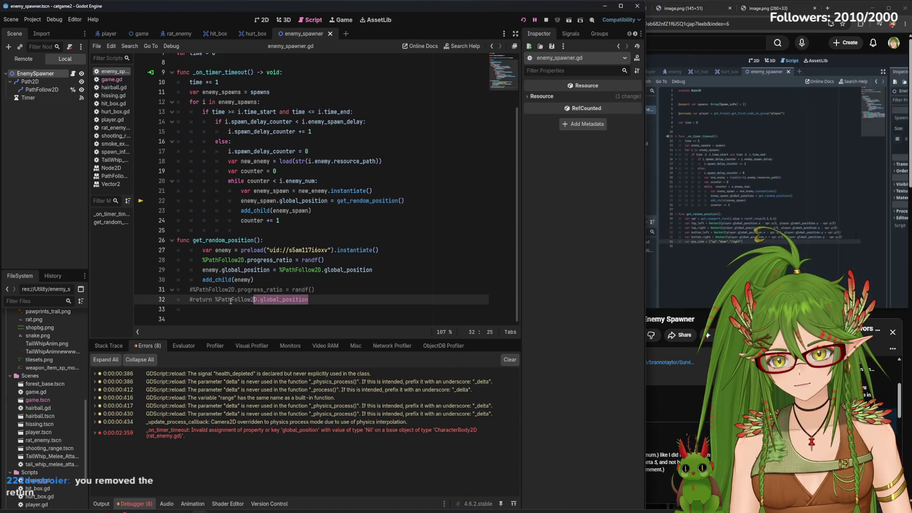
- Uncomment and indent the return line 32, then close enemy_spawner.gd without saving
left_click(142, 33)
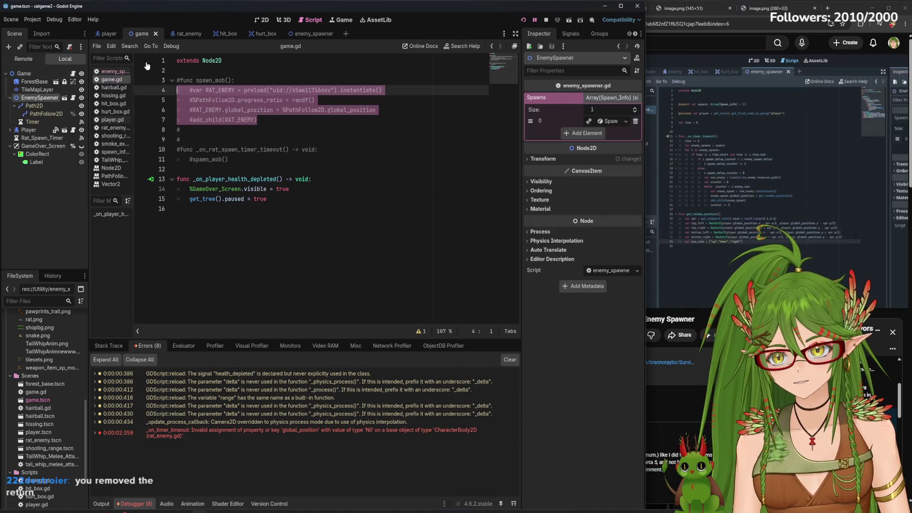
left_click(289, 231)
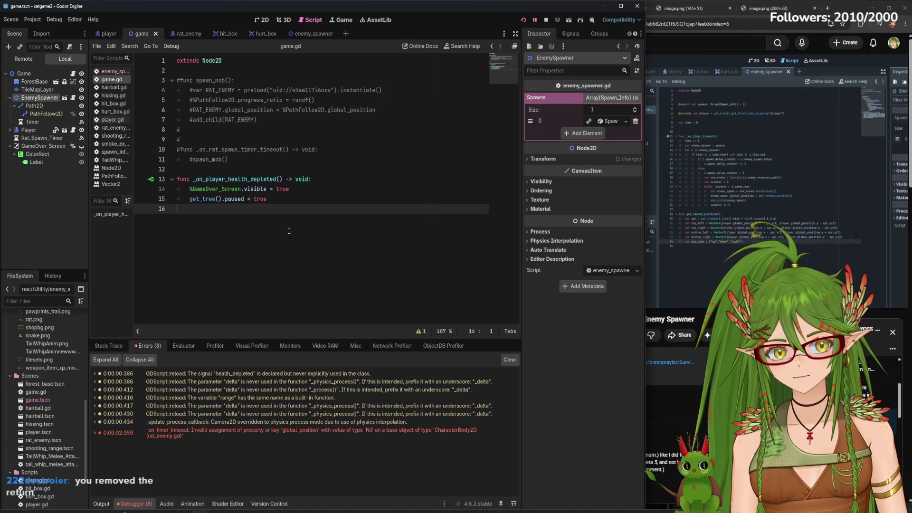
left_click(309, 38)
right_click(277, 311)
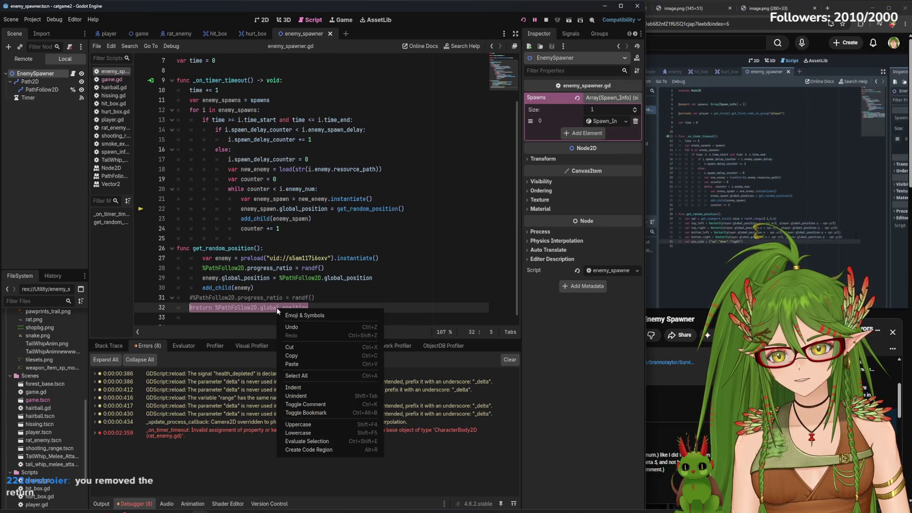
left_click(307, 405)
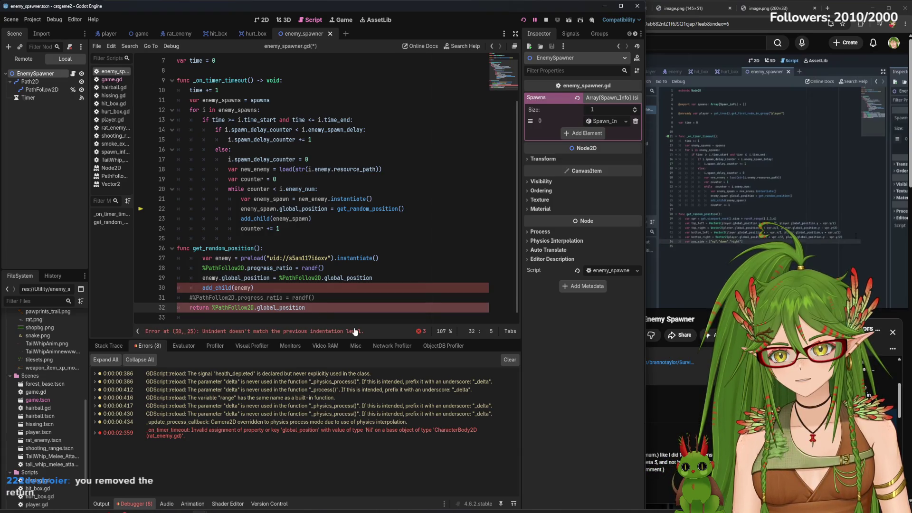
key("Tab")
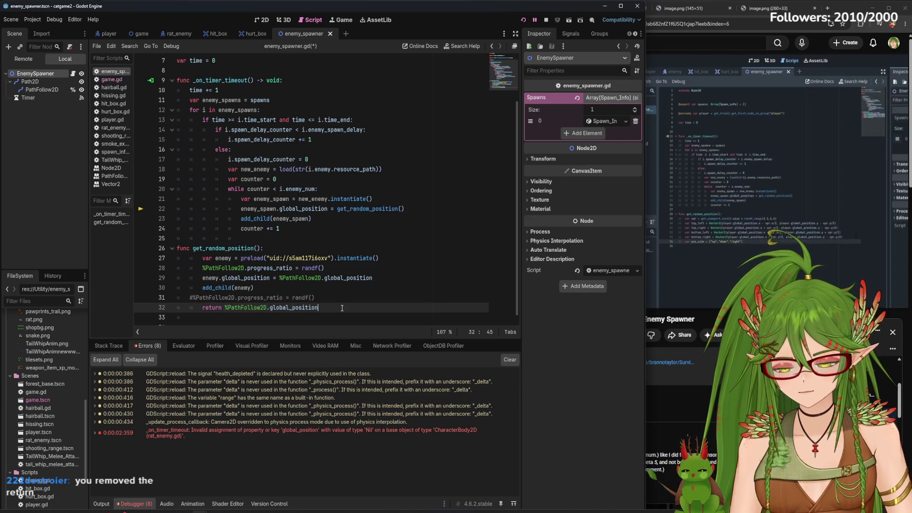
key("ctrl+w")
left_click(518, 281)
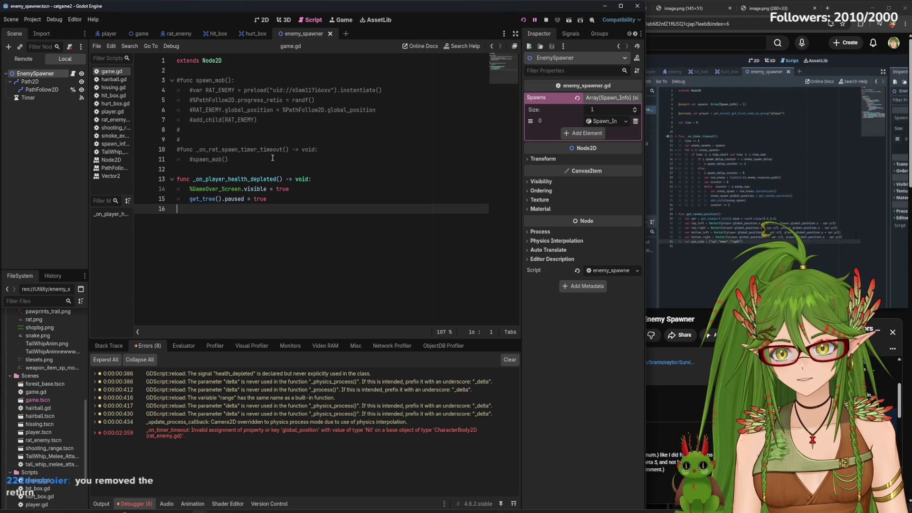
- Tidy blank lines near the health function and uncomment game.gd's spawn_mob and timer functions
key("Up")
key("Up")
key("Up")
key("Return")
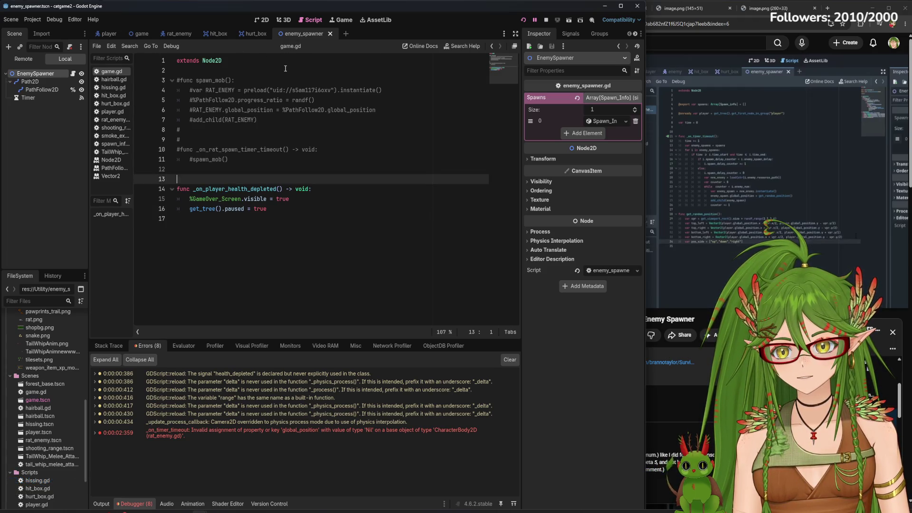
key("BackSpace")
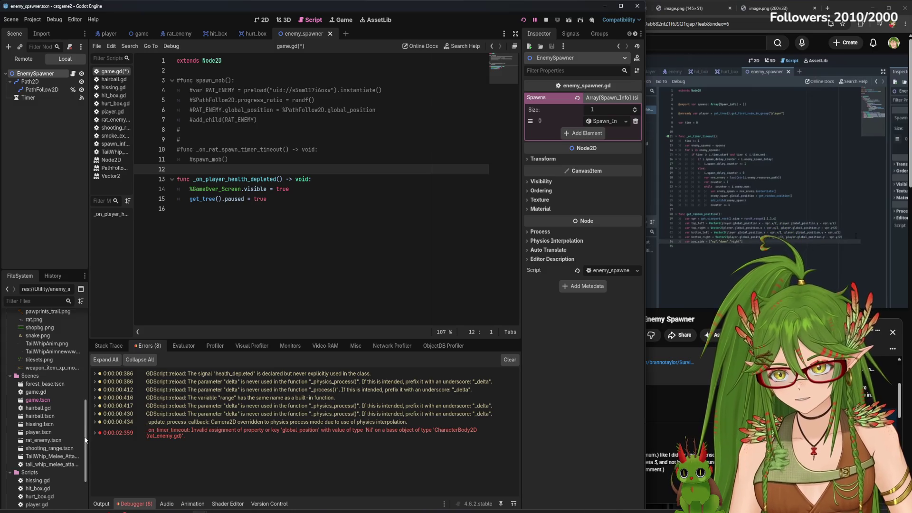
scroll(52, 475, "down", 3)
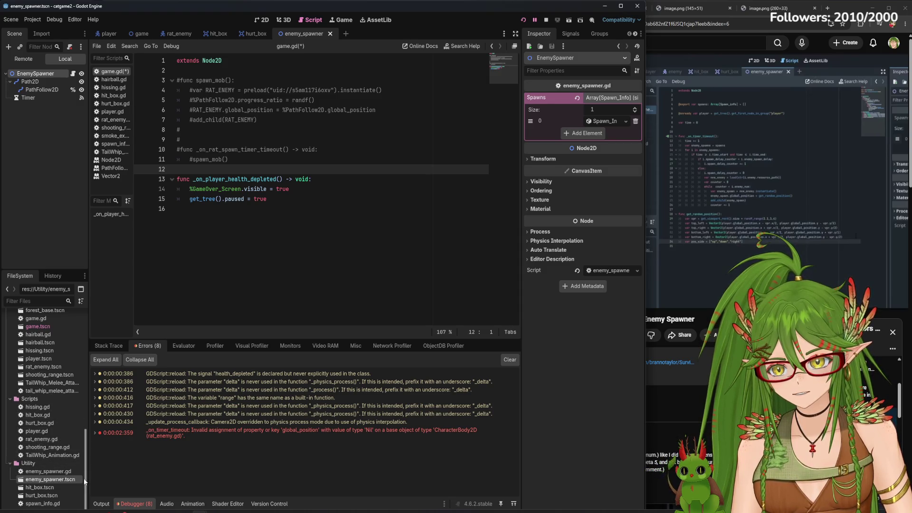
left_click(261, 268)
key("ctrl+z")
key("ctrl+z")
key("ctrl+z")
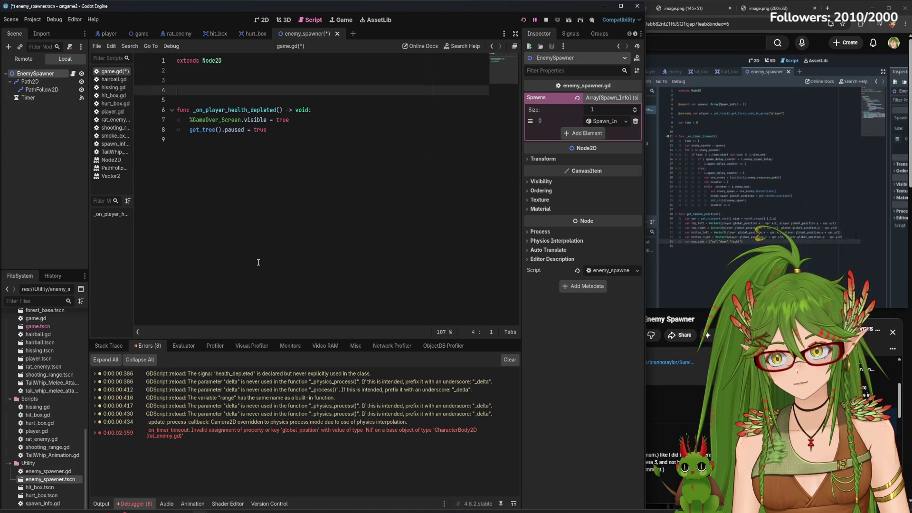
key("ctrl+y")
key("ctrl+k")
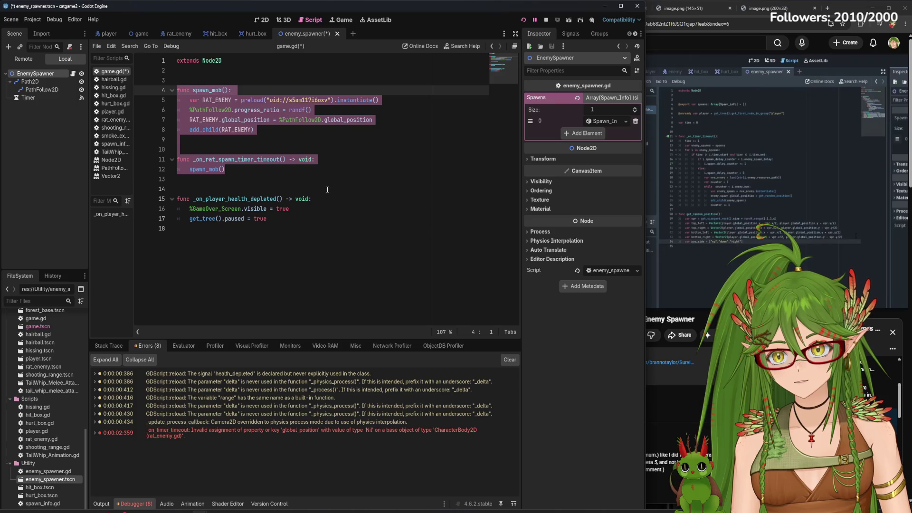
left_click(328, 189)
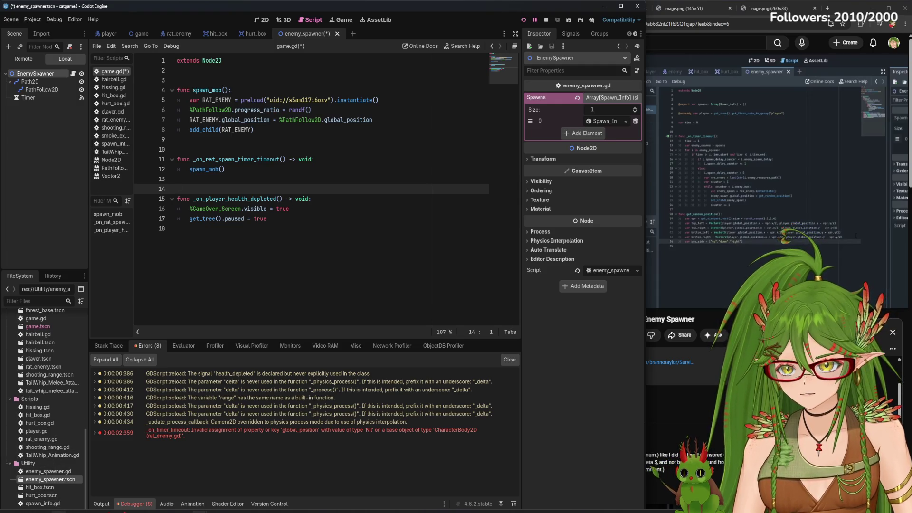
- Check the spawner scripts, then comment out game.gd's old rat-spawning lines 4–12 and save
double_click(62, 472)
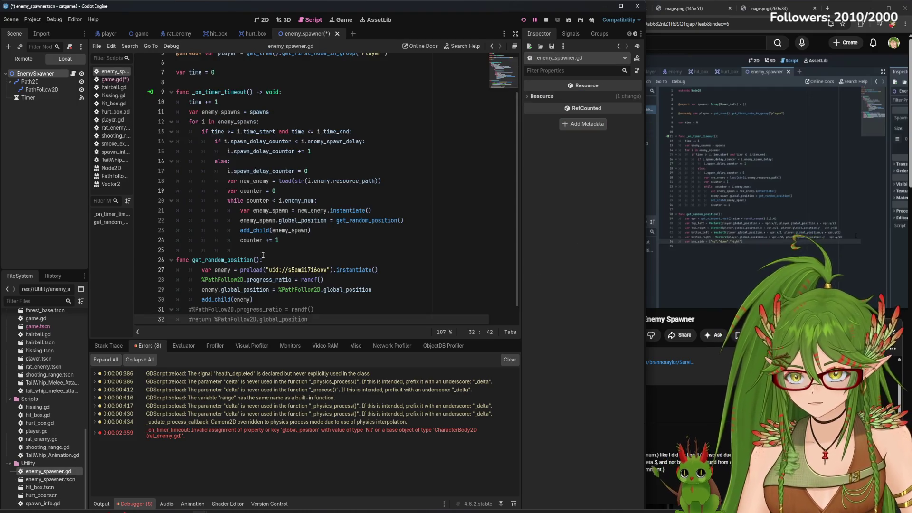
scroll(262, 256, "down", 1)
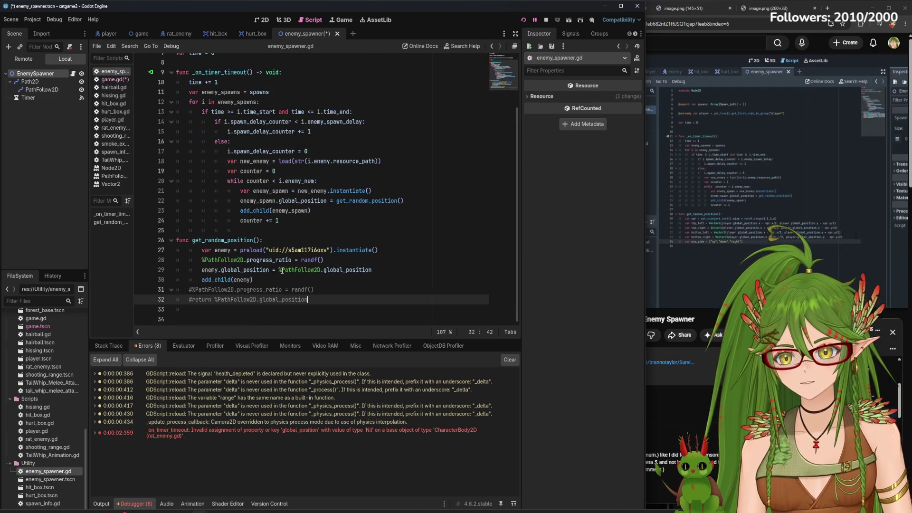
double_click(56, 504)
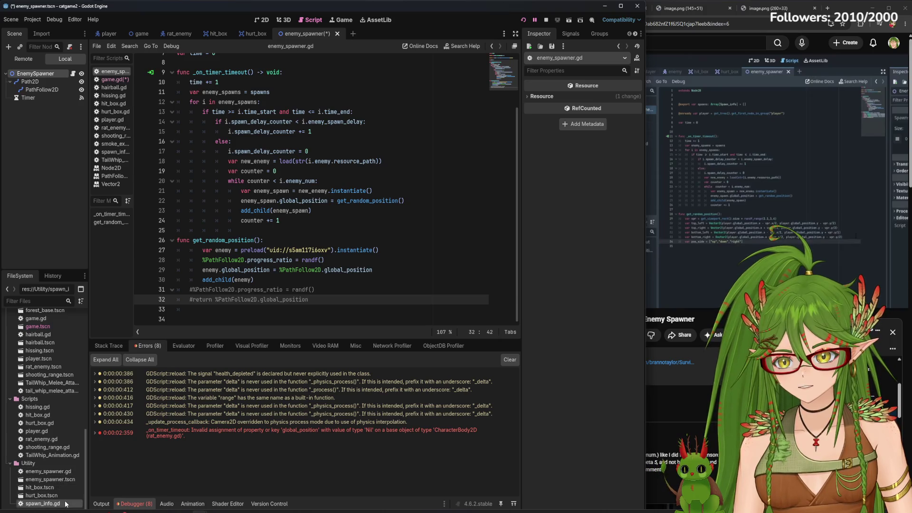
double_click(62, 471)
left_click(114, 80)
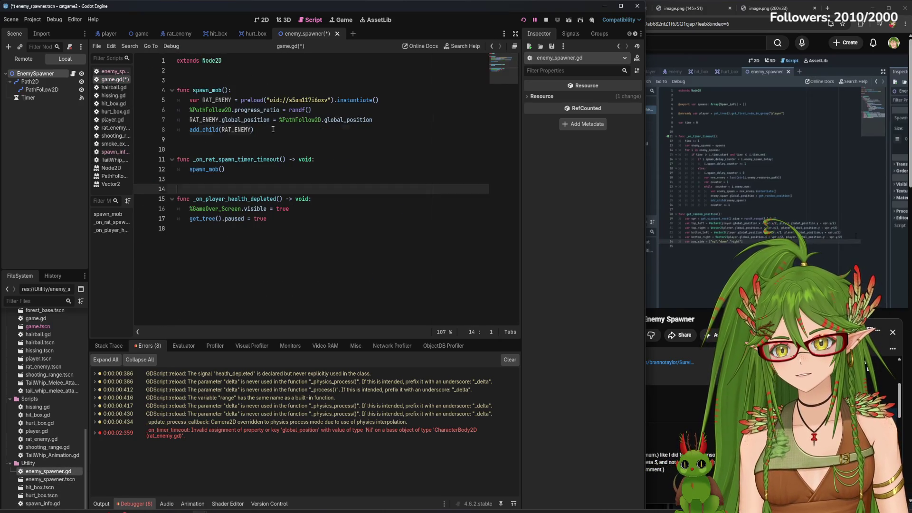
left_click_drag(274, 129, 169, 82)
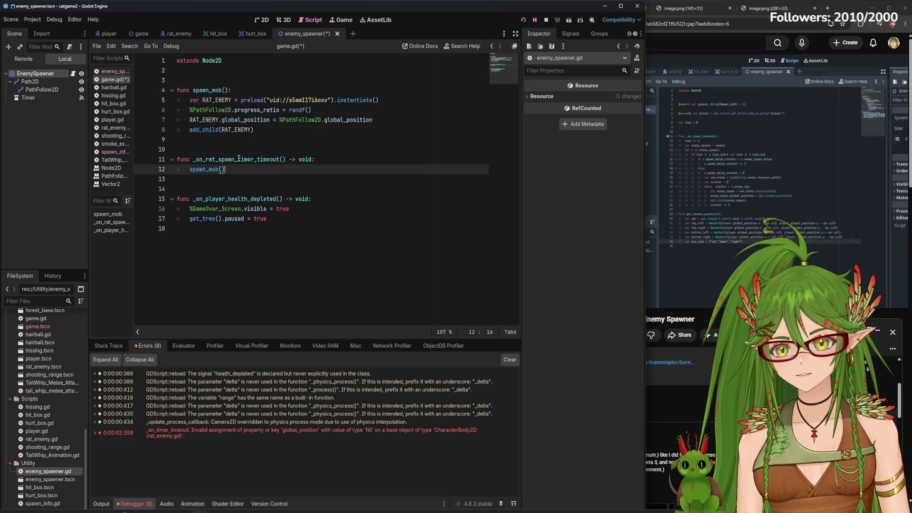
left_click_drag(226, 169, 174, 91)
key("ctrl+k")
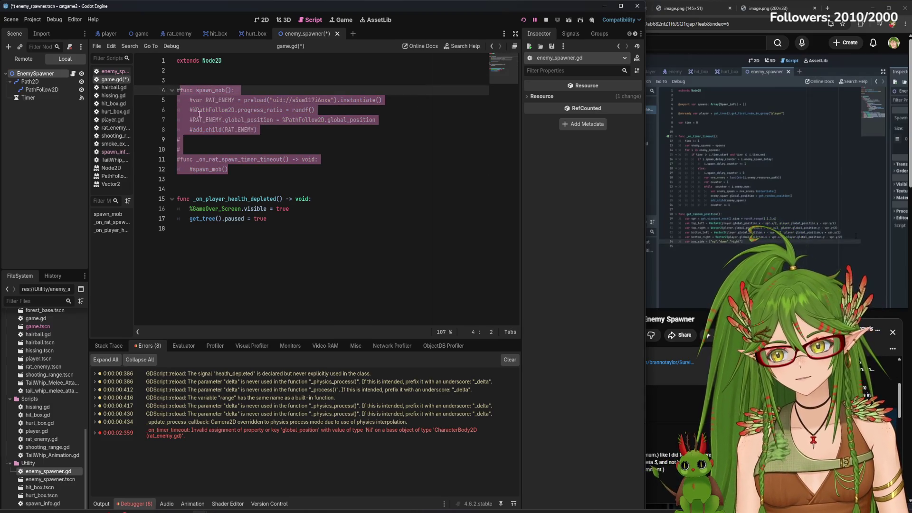
key("ctrl+s")
- Check the return line 32 in enemy_spawner.gd and run the game with F5
left_click(114, 87)
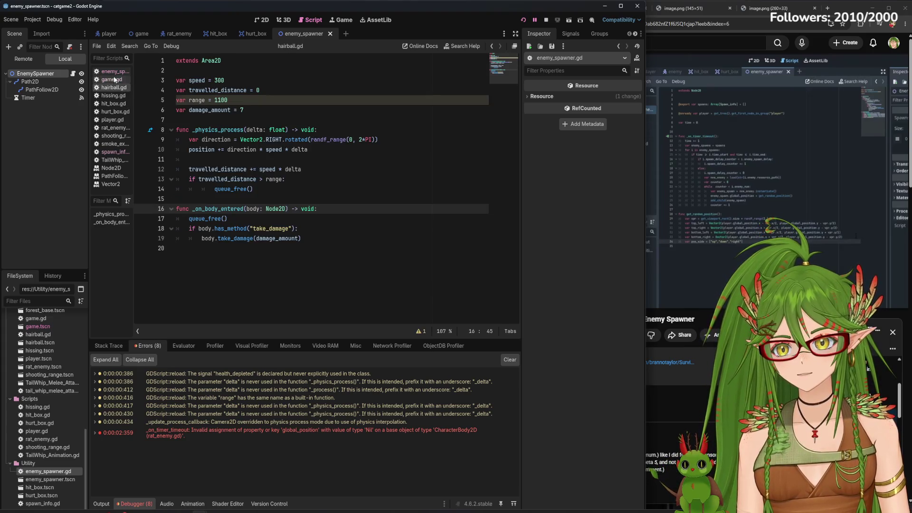
left_click(114, 71)
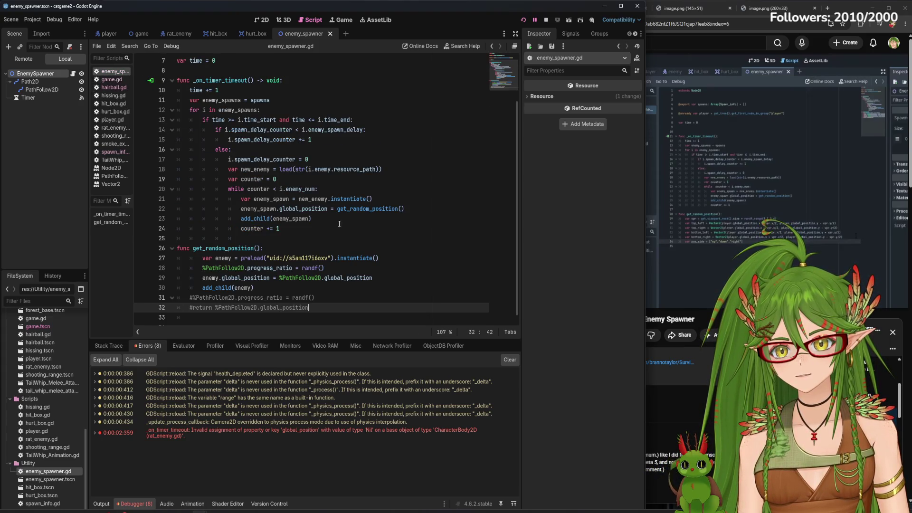
left_click_drag(320, 308, 178, 307)
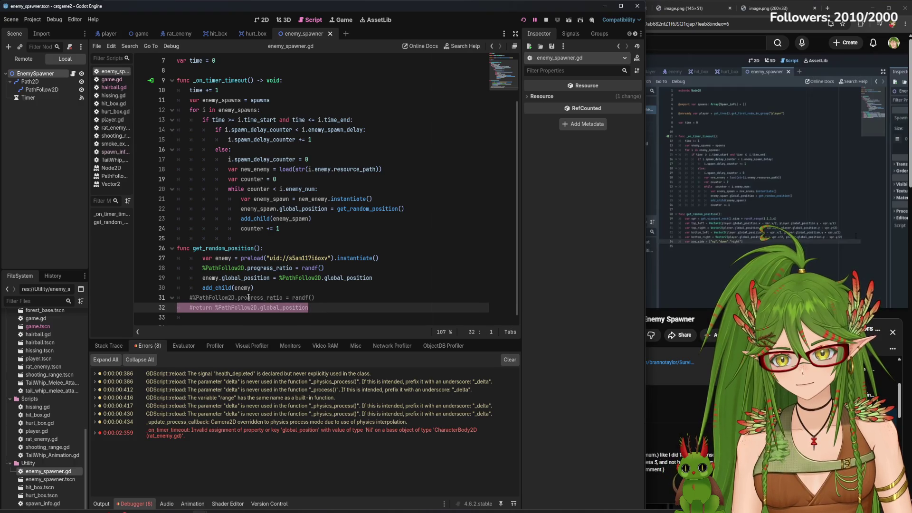
left_click(199, 259)
key("F5")
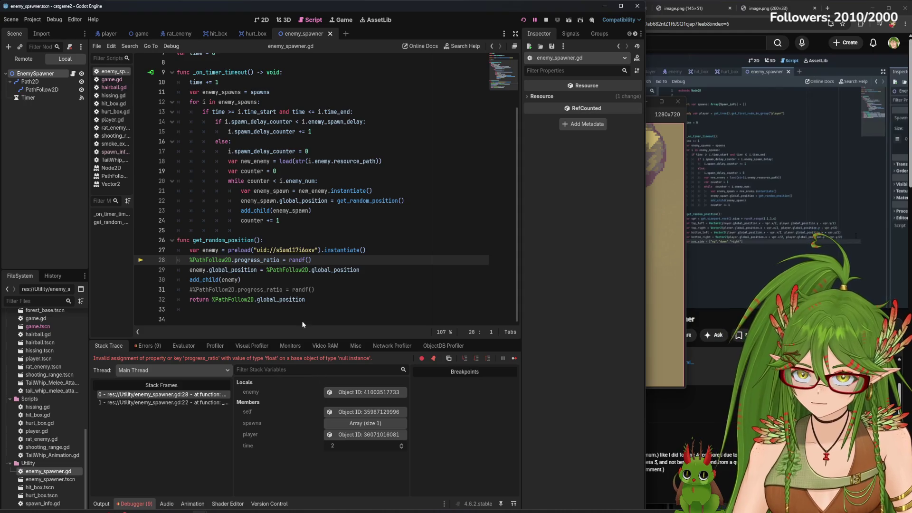
- After reviewing the errors, set PathFollow2D to Access as Unique Name and relaunch the game
left_click(160, 346)
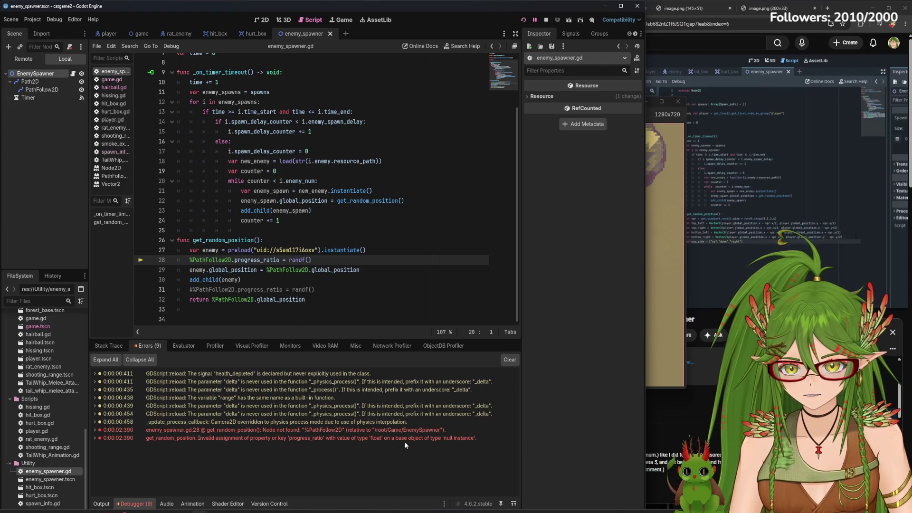
mouse_move(411, 436)
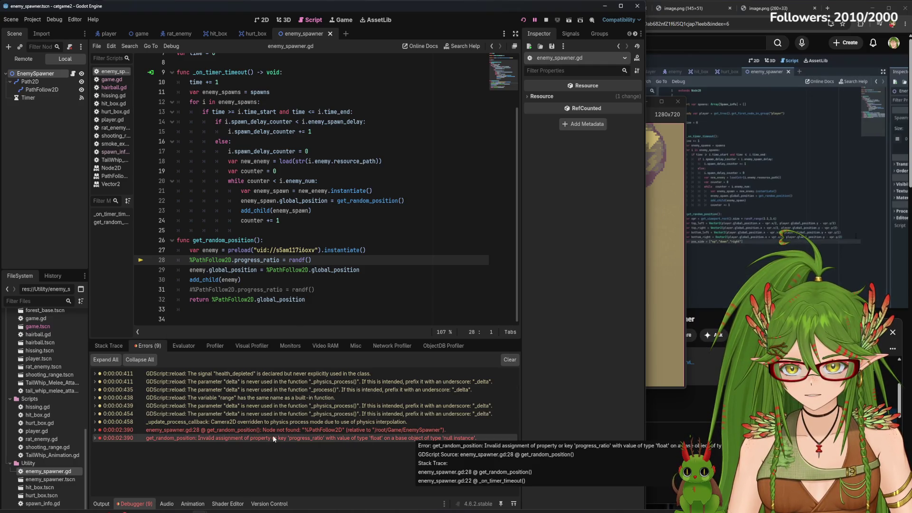
left_click(44, 90)
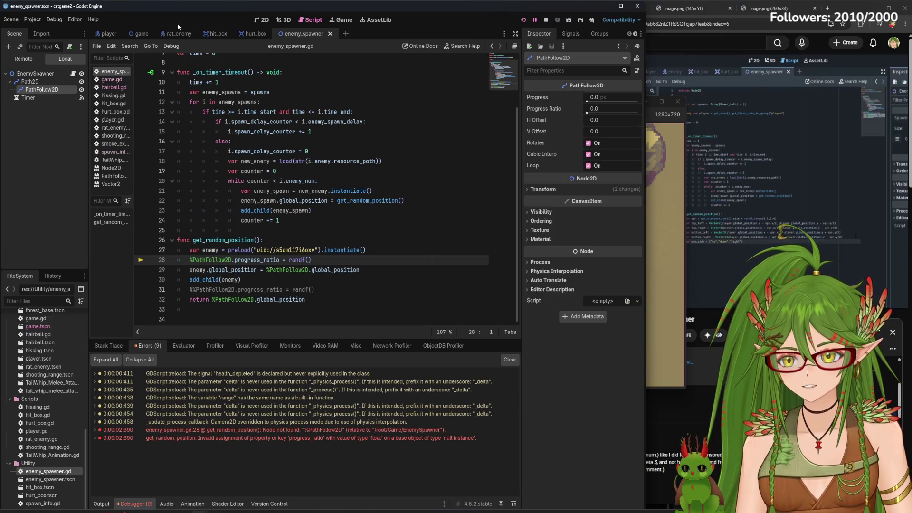
left_click(138, 31)
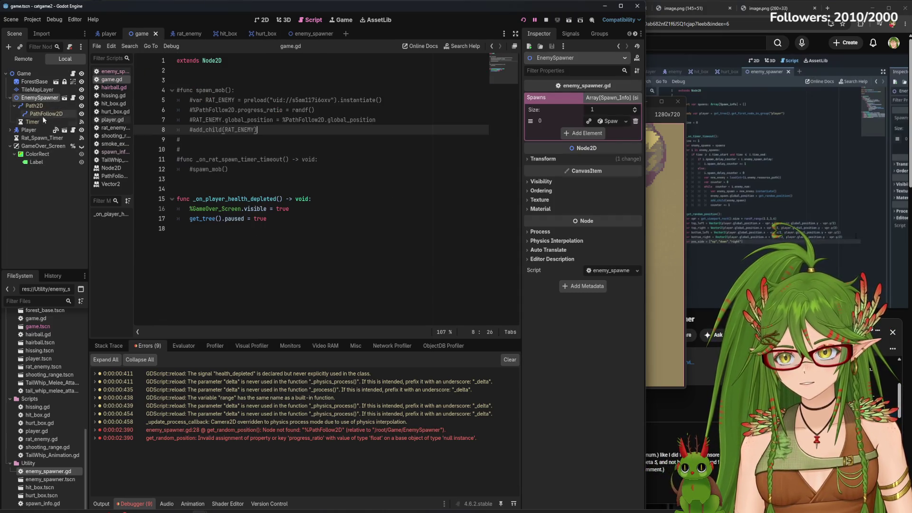
left_click(317, 34)
right_click(52, 90)
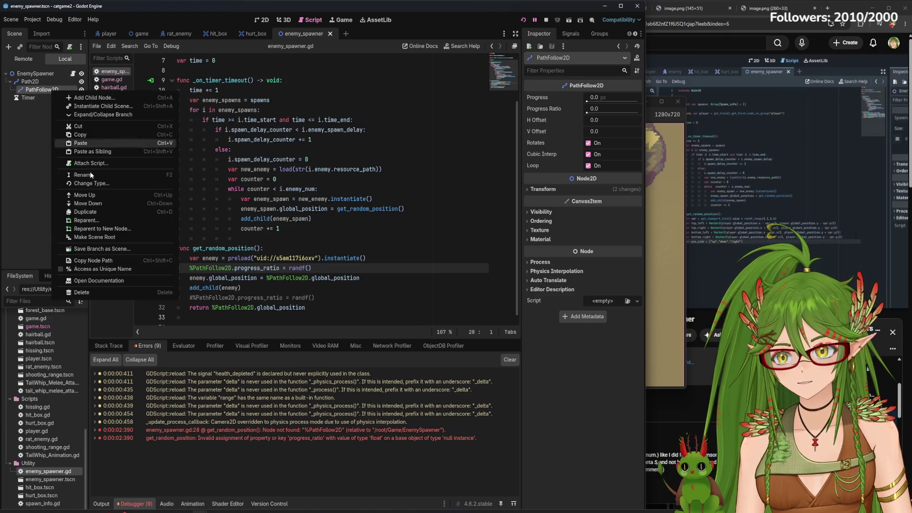
left_click(115, 280)
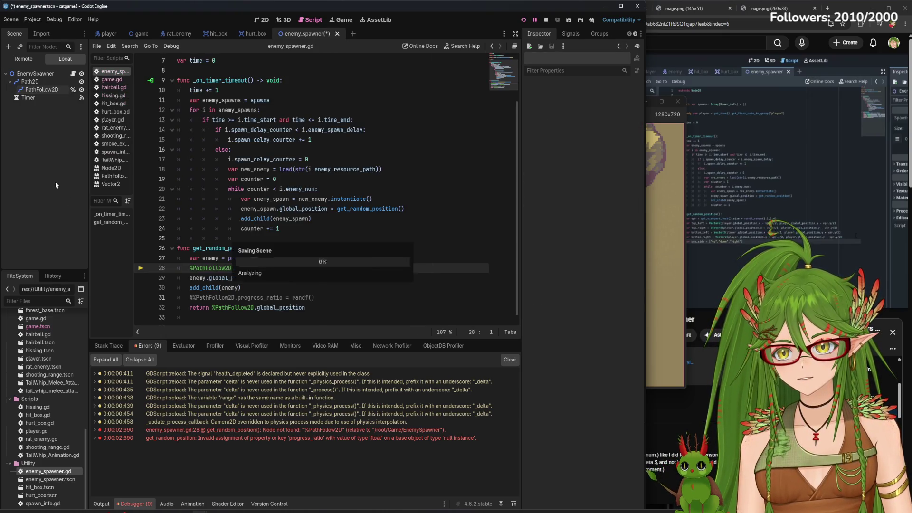
left_click(523, 20)
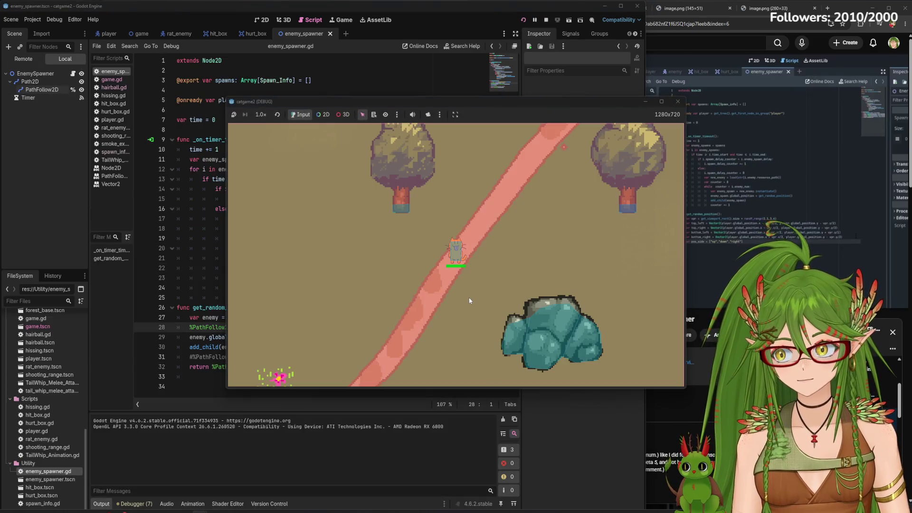
- Walk the cat around with WASD to watch rats spawn nearby, then stop the game
key("w")
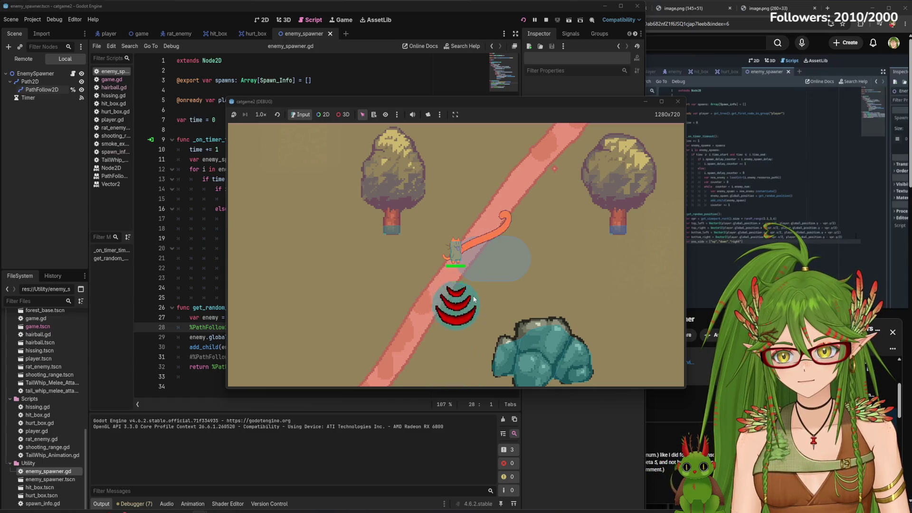
key("d")
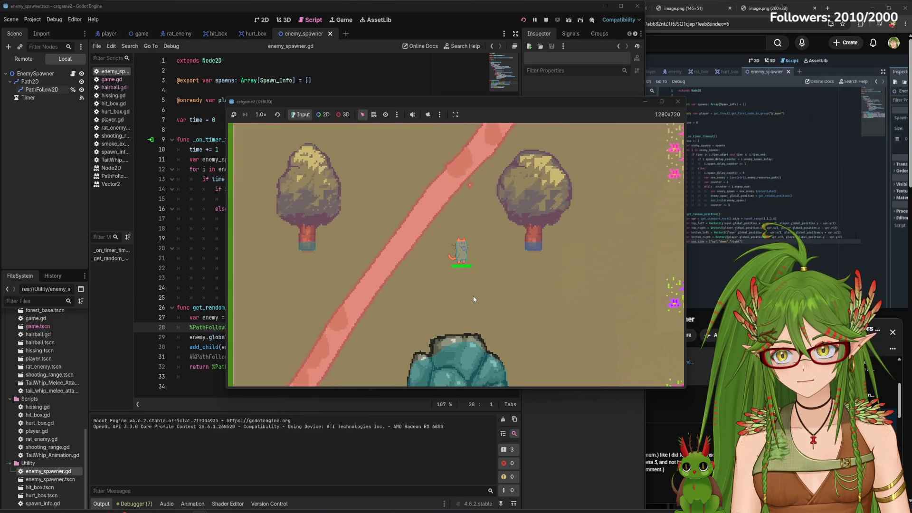
key("s")
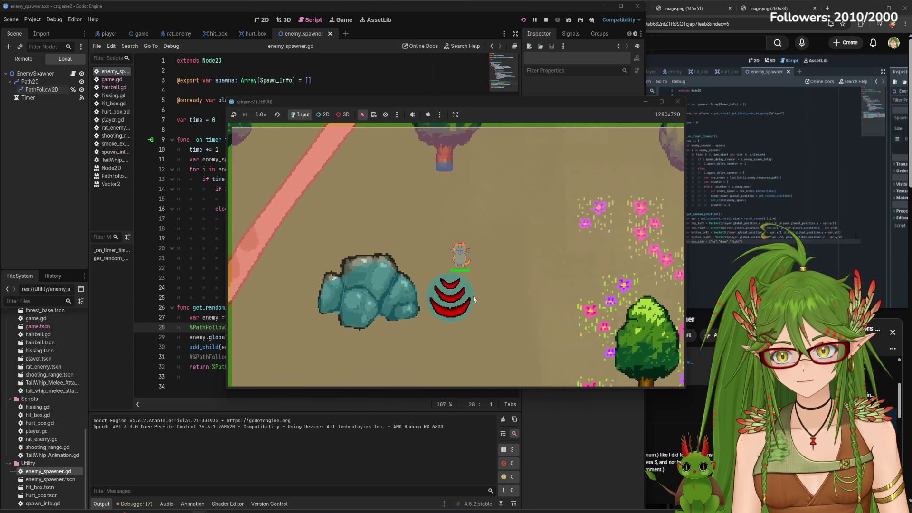
key("s")
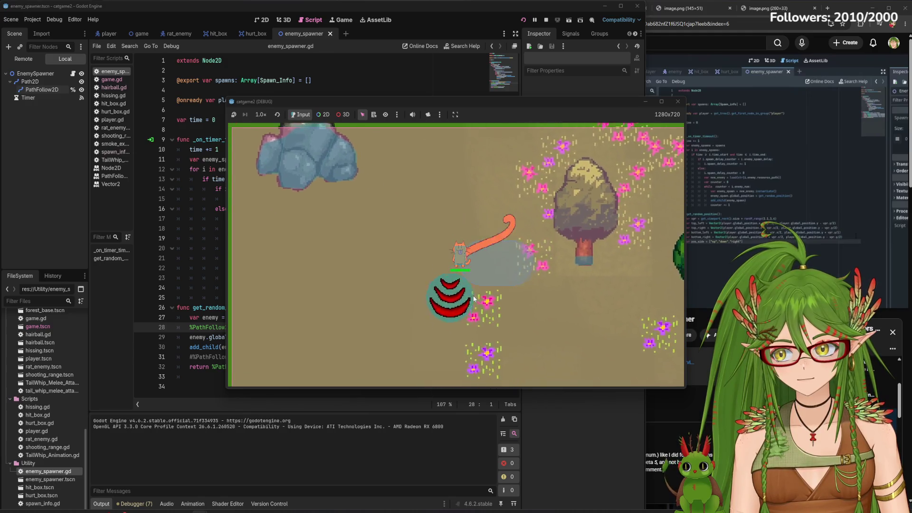
key("s")
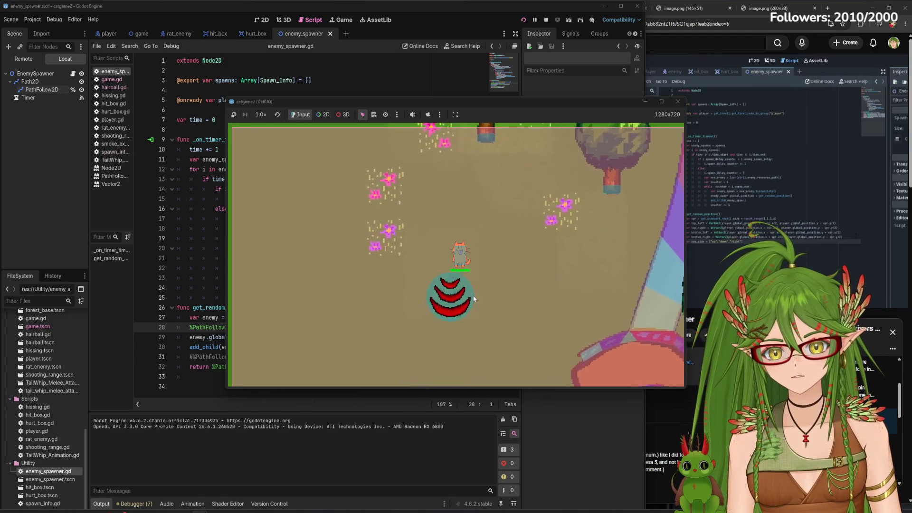
key("s")
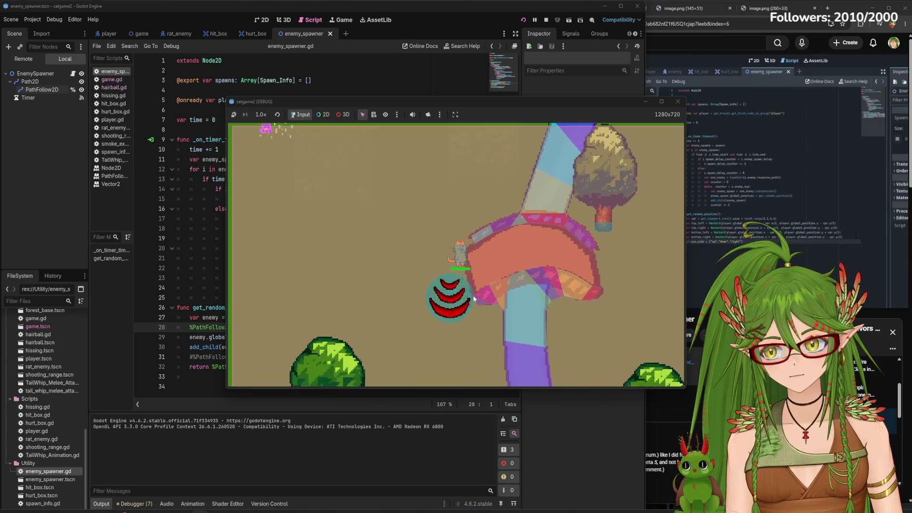
key("d")
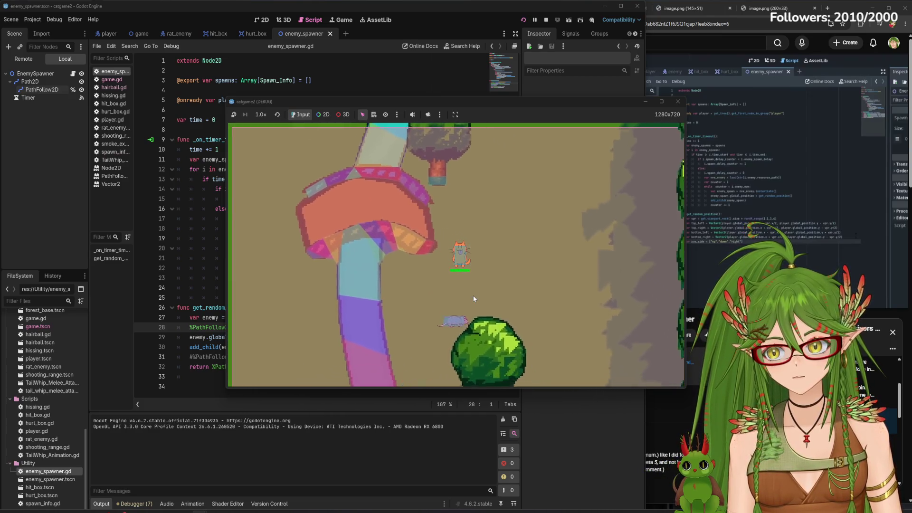
key("s")
key("d")
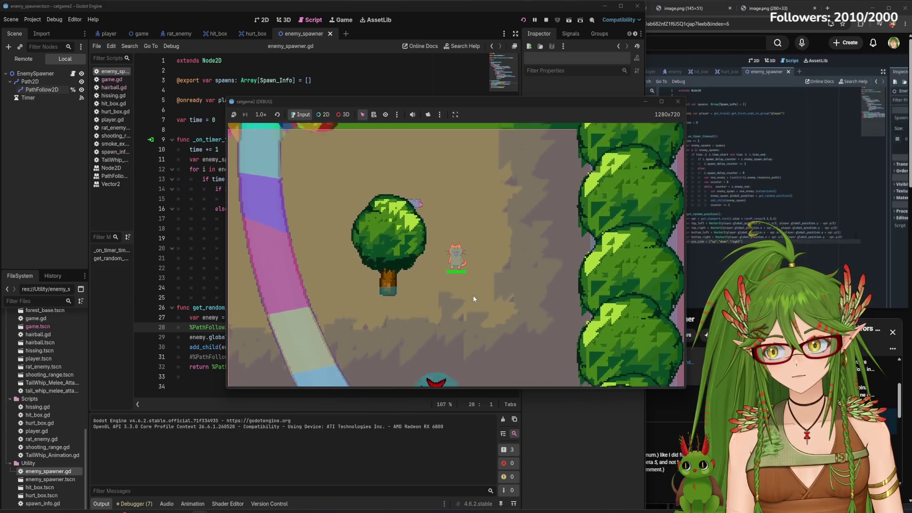
key("s")
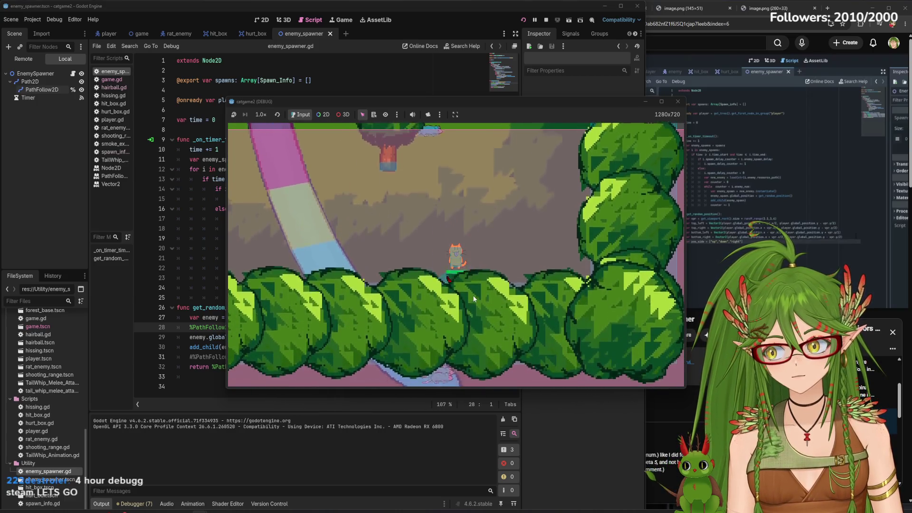
key("w")
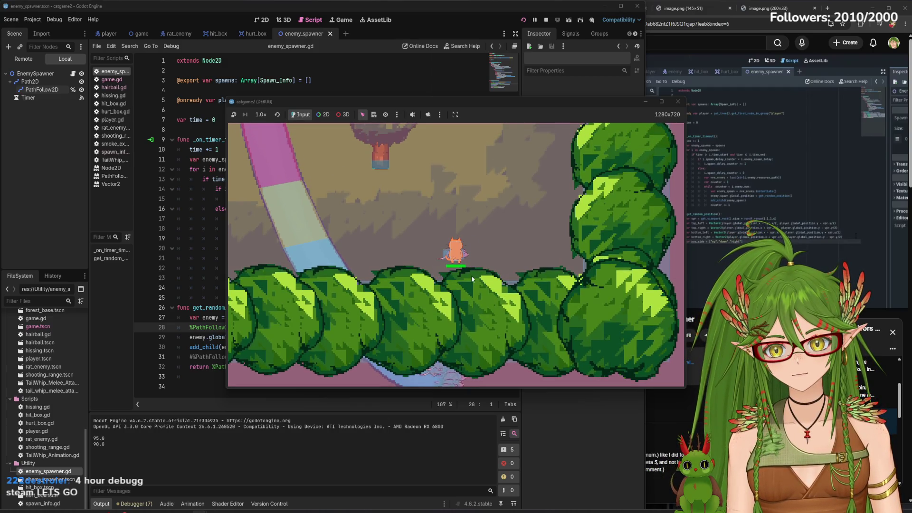
key("w")
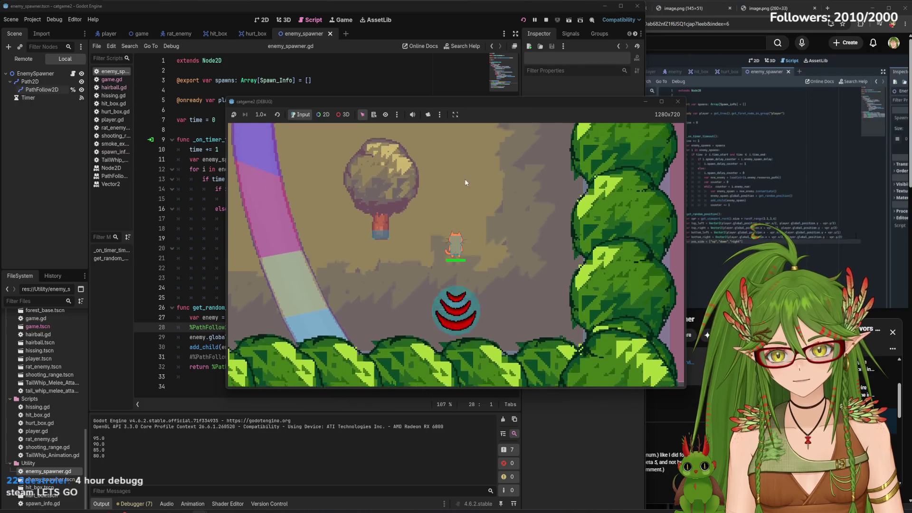
key("w")
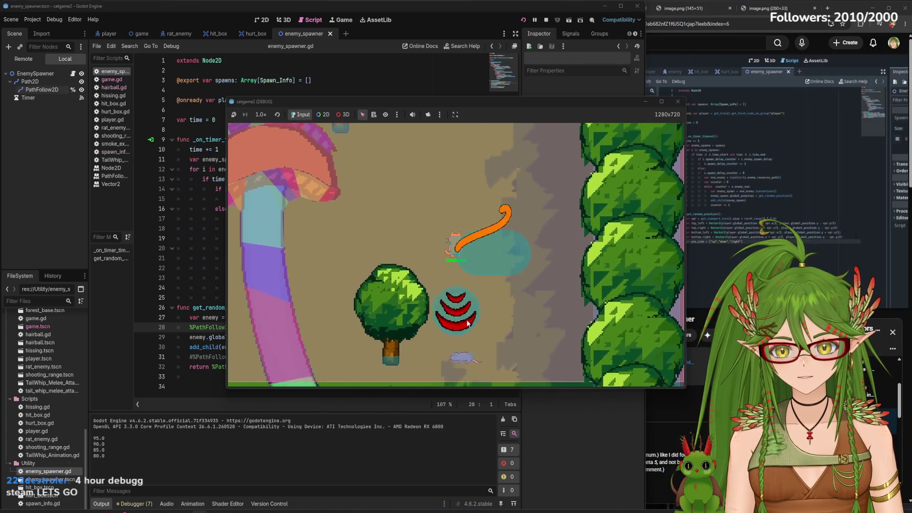
key("w")
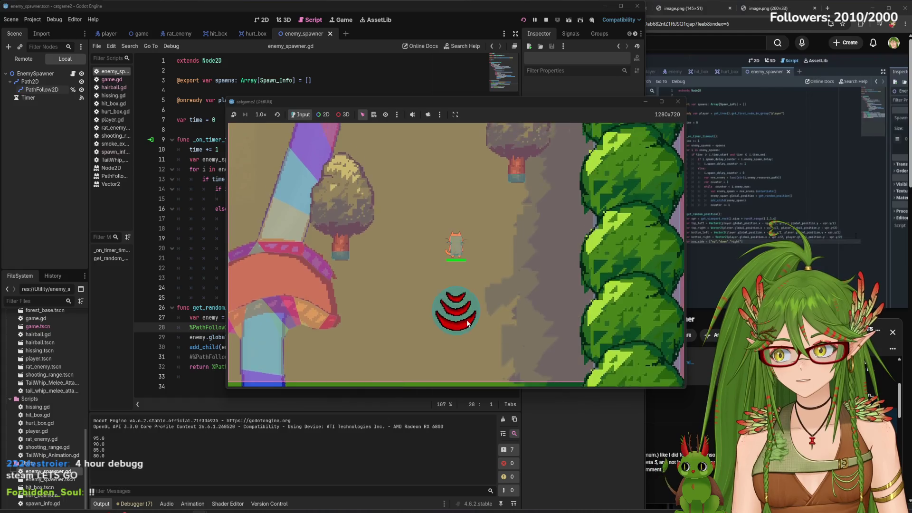
key("w")
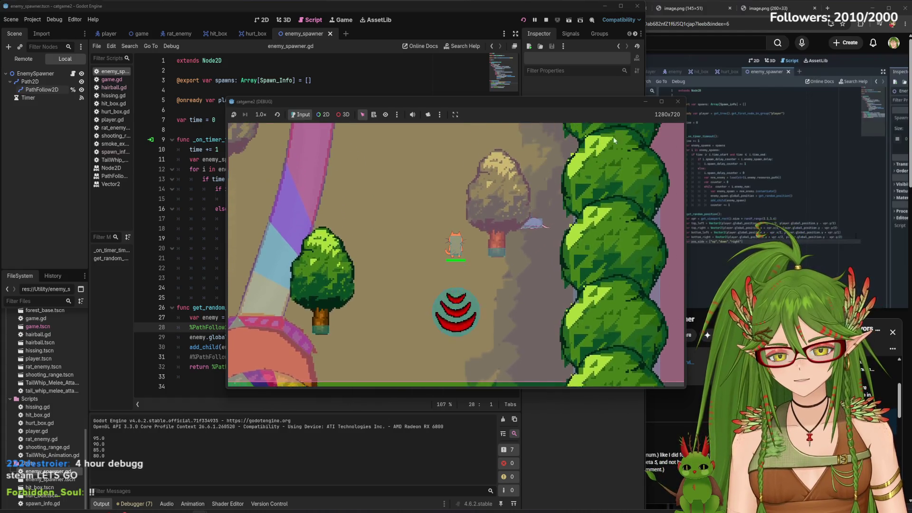
key("w")
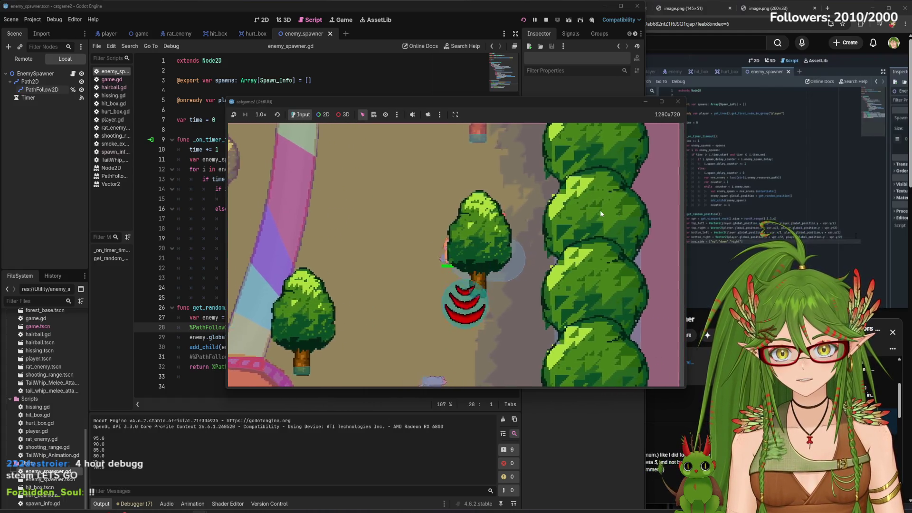
key("d")
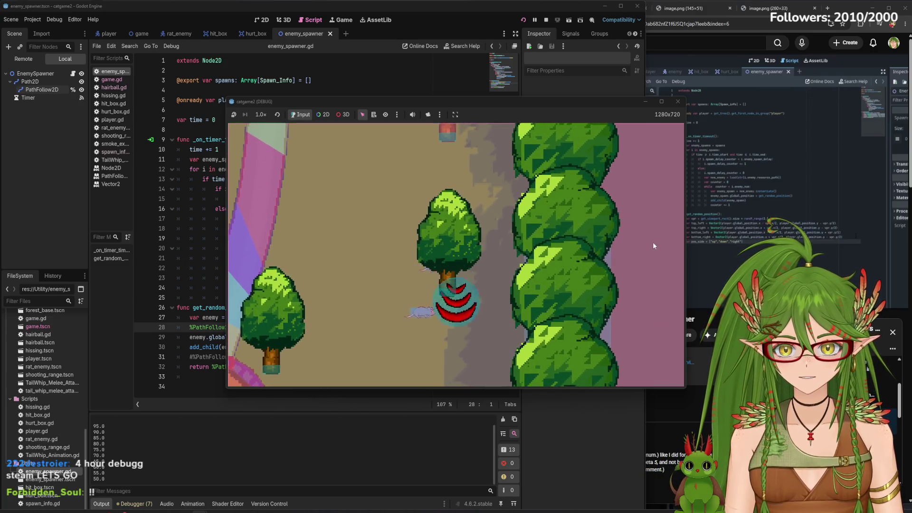
key("d")
key("s")
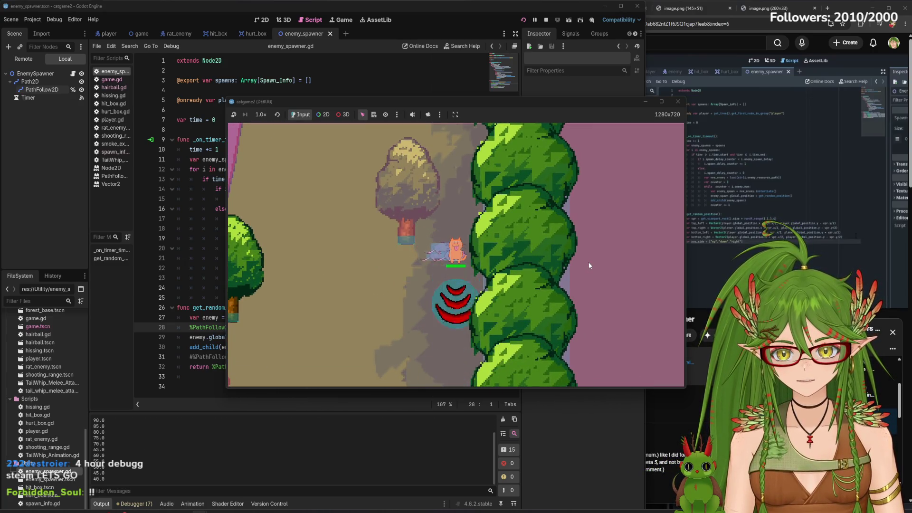
key("w")
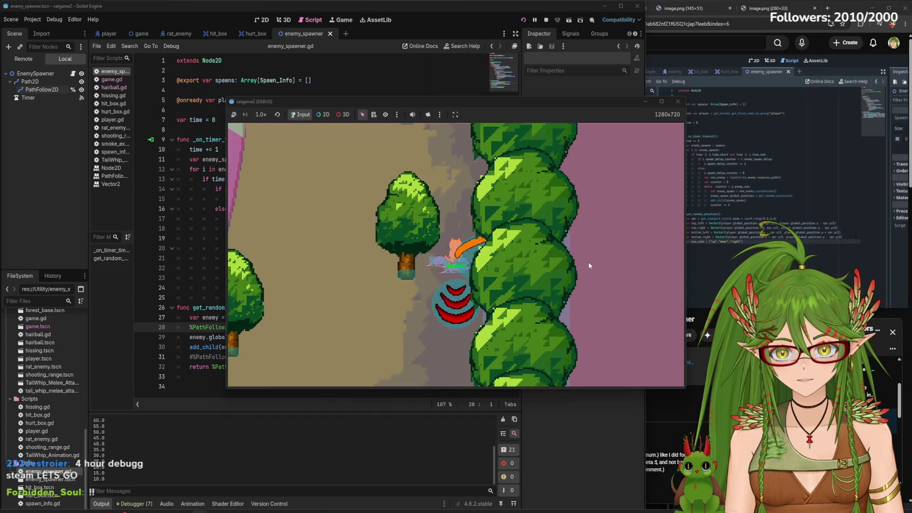
key("a")
key("w")
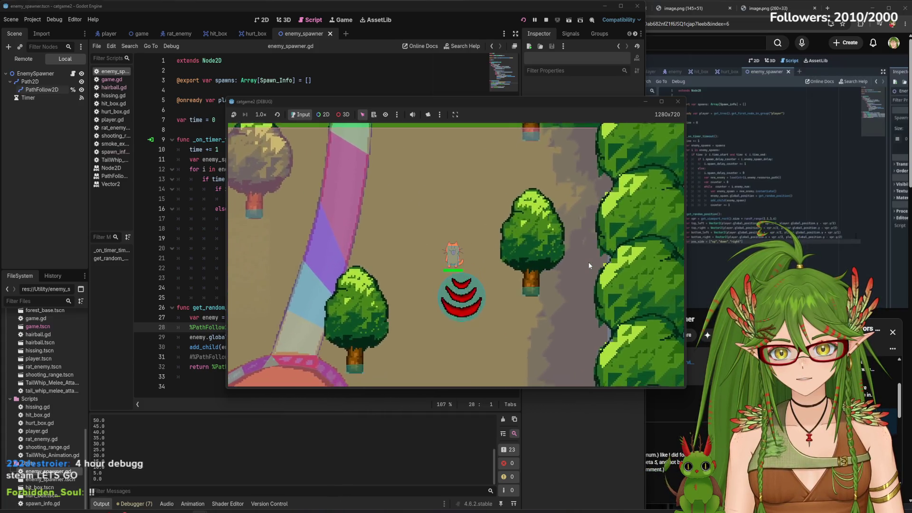
key("s")
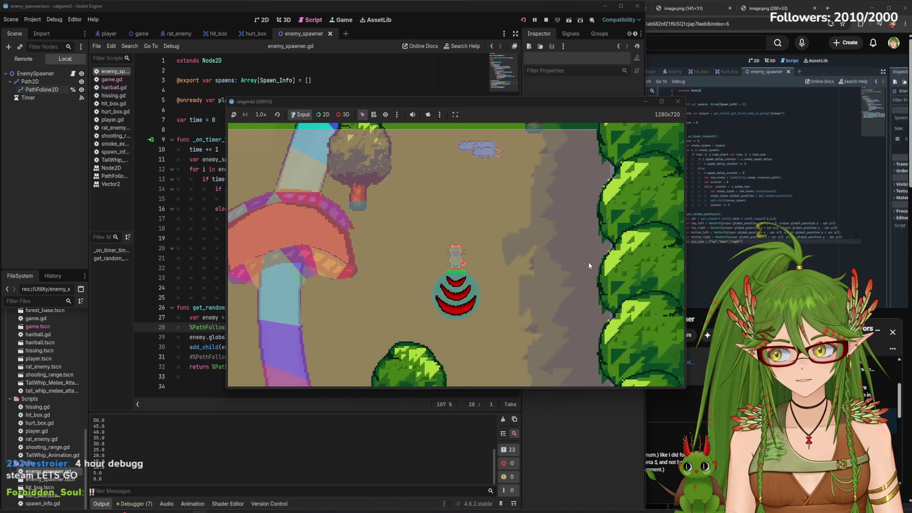
key("s")
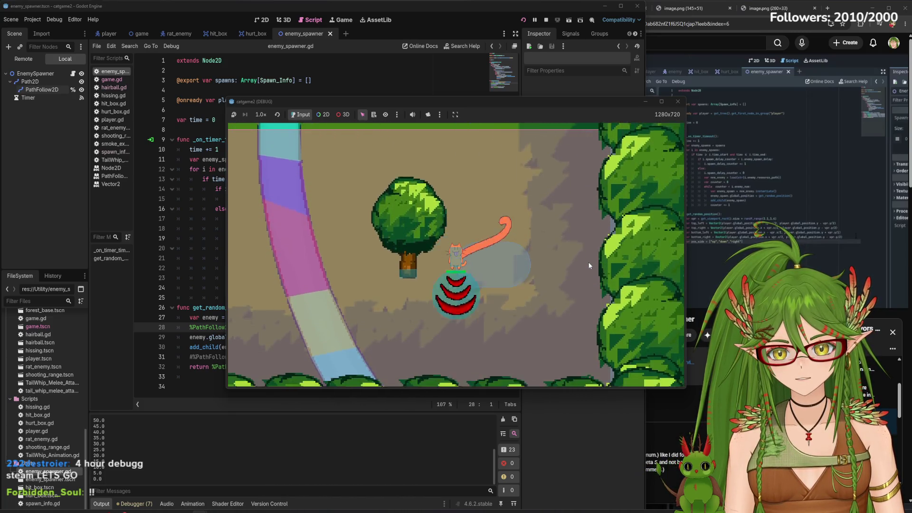
key("s")
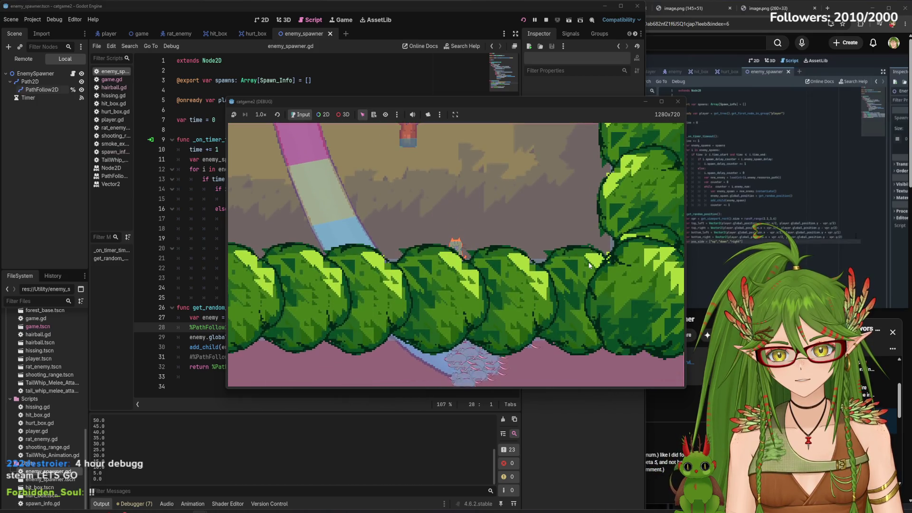
key("w")
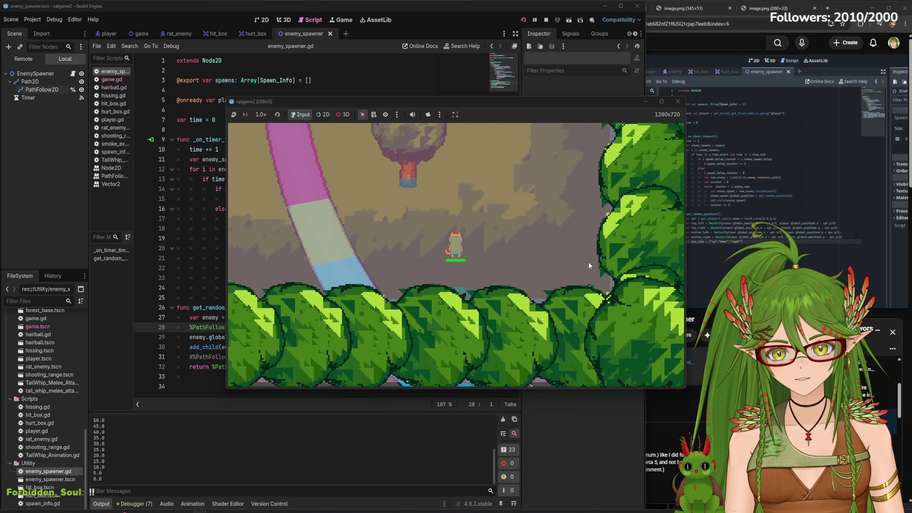
key("w")
key("d")
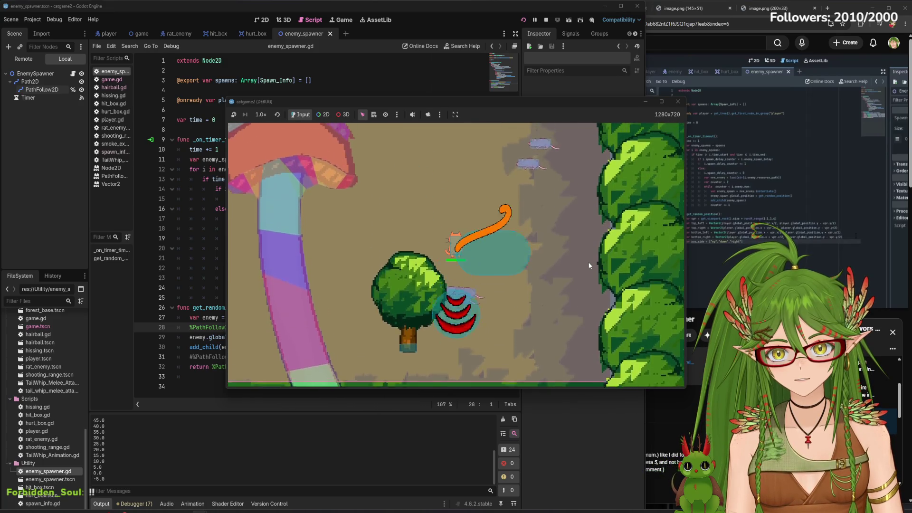
key("w")
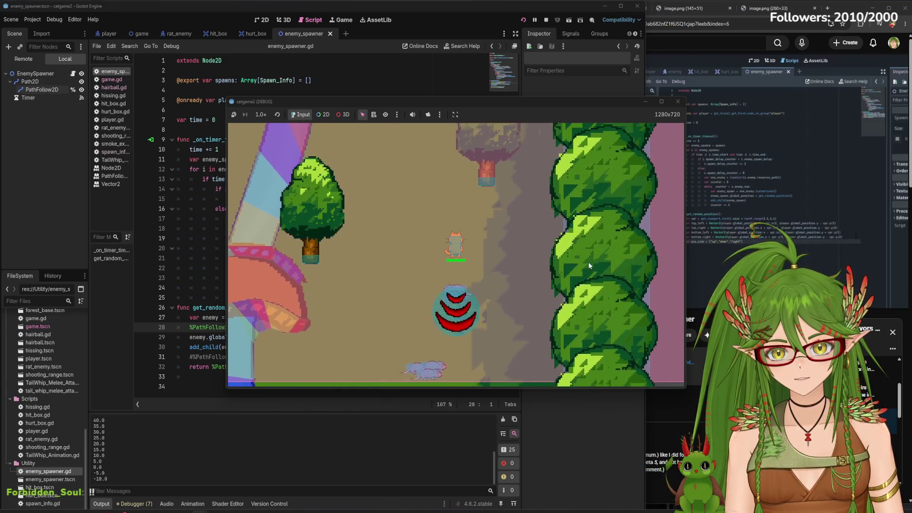
key("w")
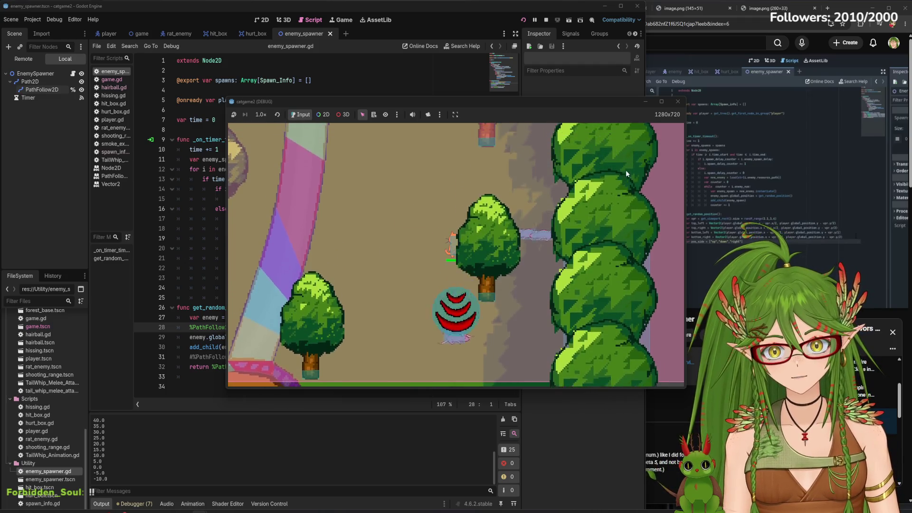
key("d")
key("w")
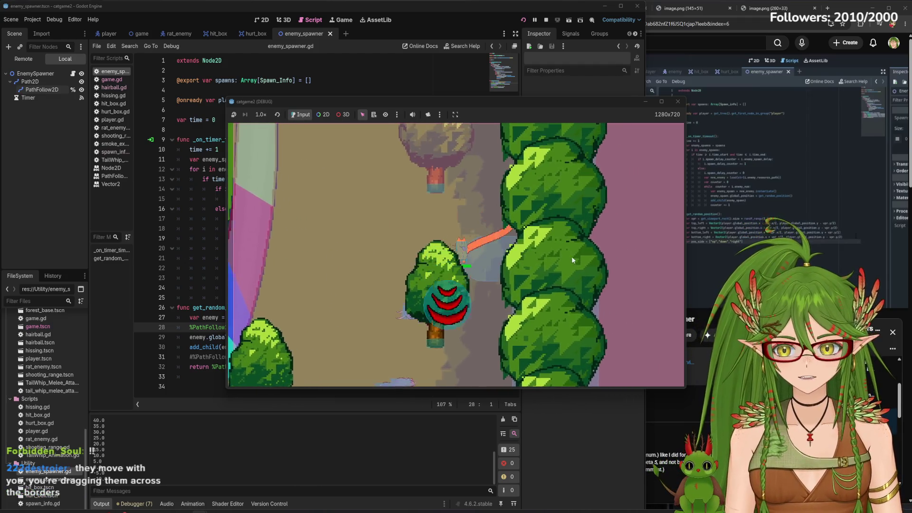
key("a")
key("w")
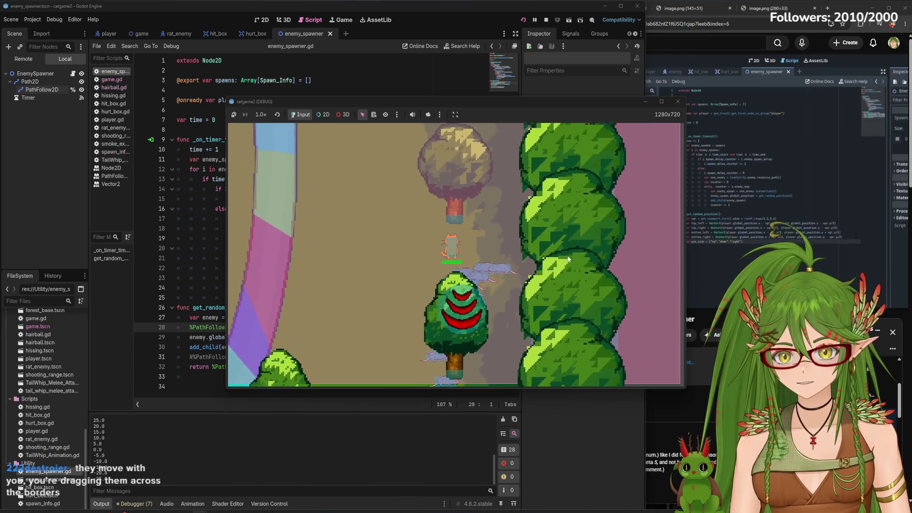
left_click(678, 102)
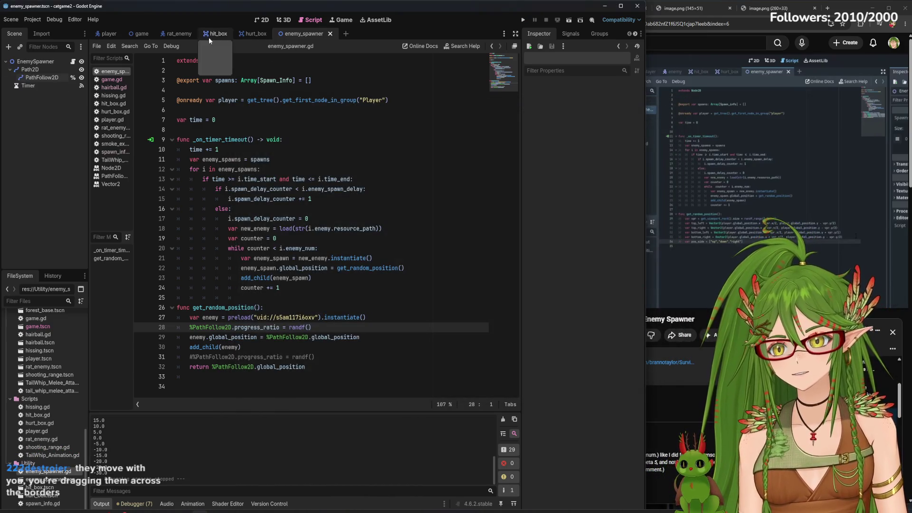
left_click(142, 35)
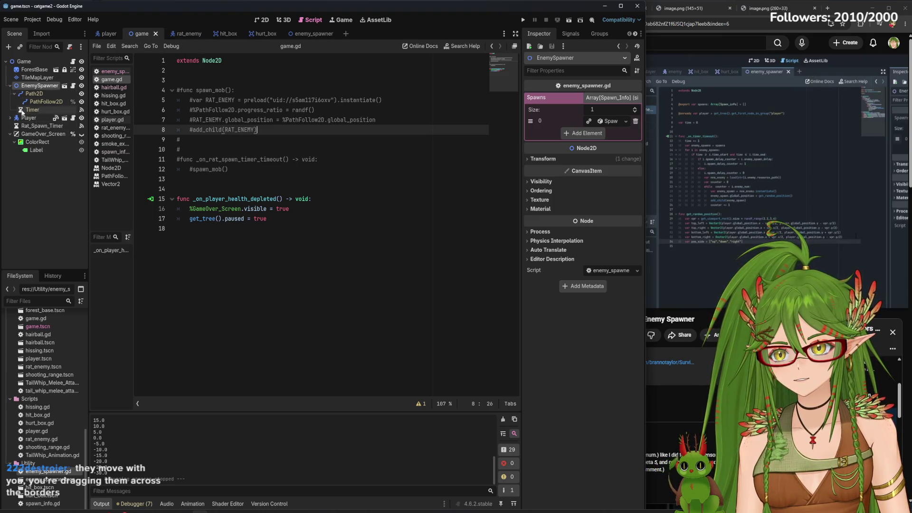
left_click(10, 86)
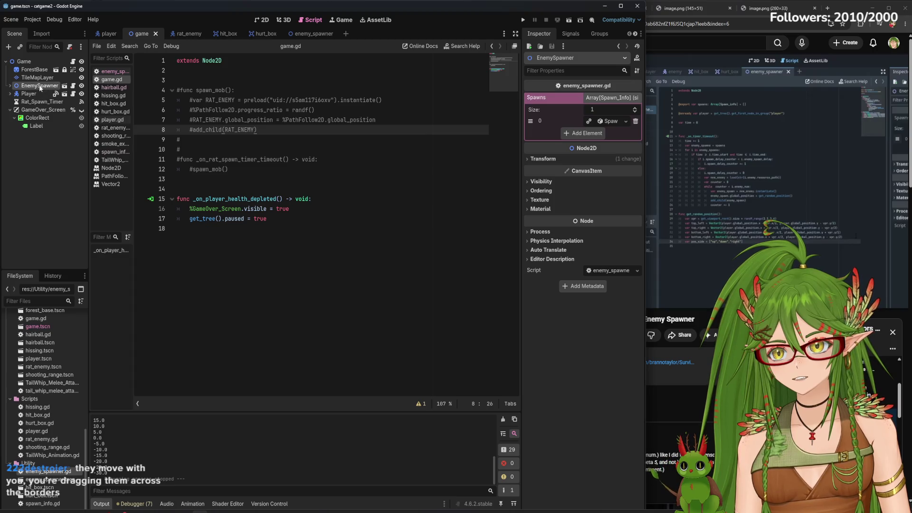
mouse_move(32, 89)
left_mouse_down()
mouse_move(27, 69)
mouse_move(27, 88)
left_mouse_up()
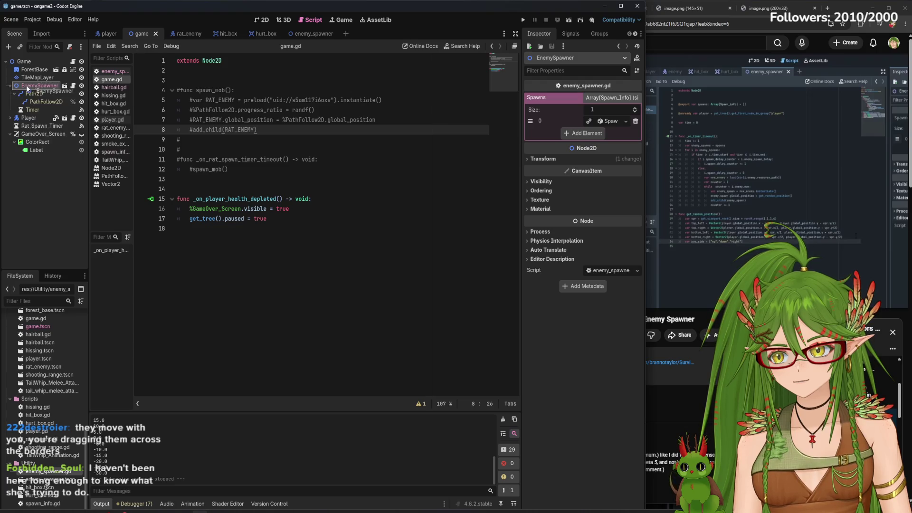
left_click(6, 199)
left_click(15, 94)
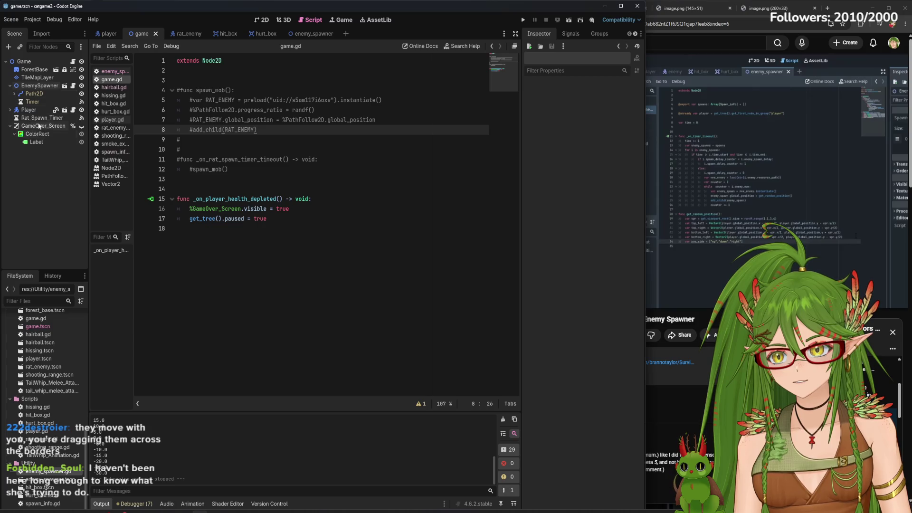
left_click(10, 87)
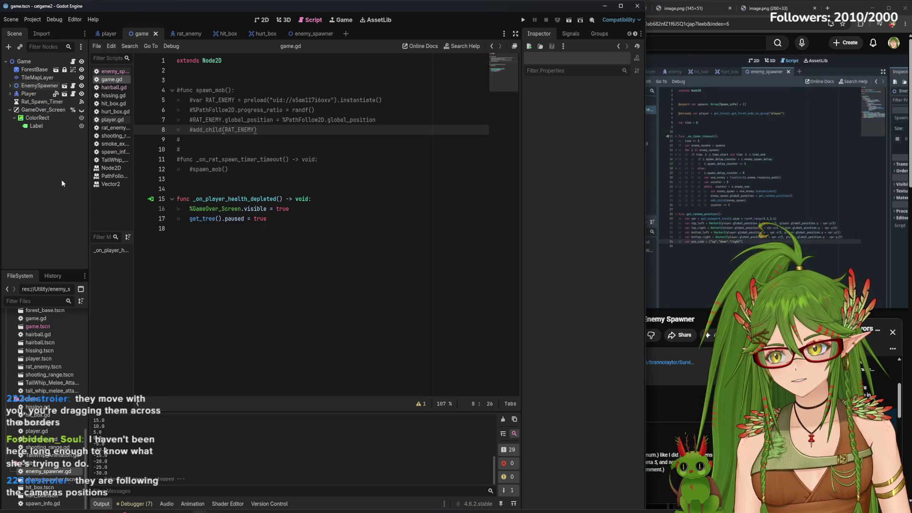
left_click(9, 95)
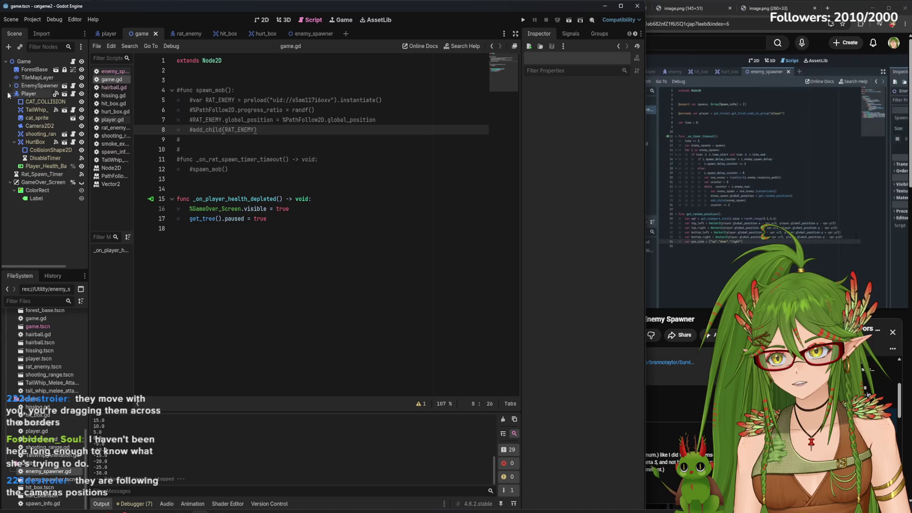
left_click(313, 33)
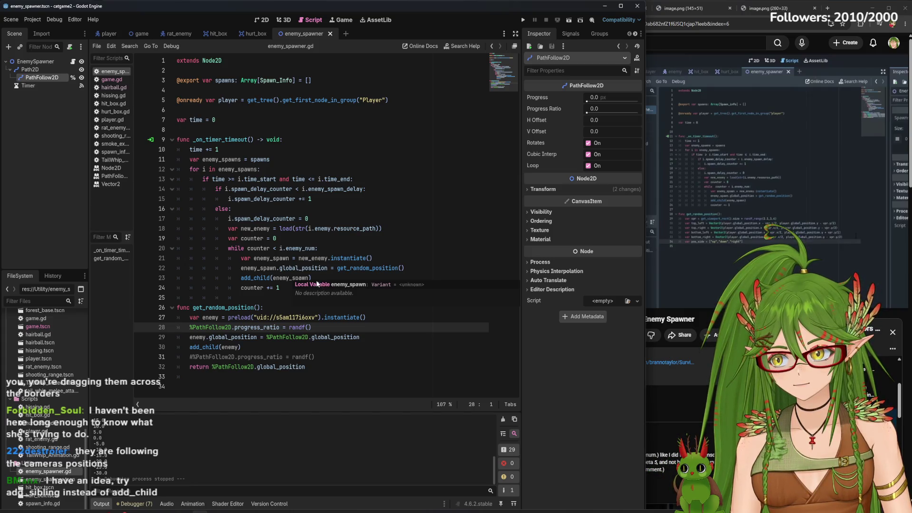
- Change line 23 to add_sibling(enemy_spawn) instead of add_child, then run the game to test it
triple_click(265, 278)
left_click(269, 278)
key("BackSpace")
key("BackSpace")
type("ing")
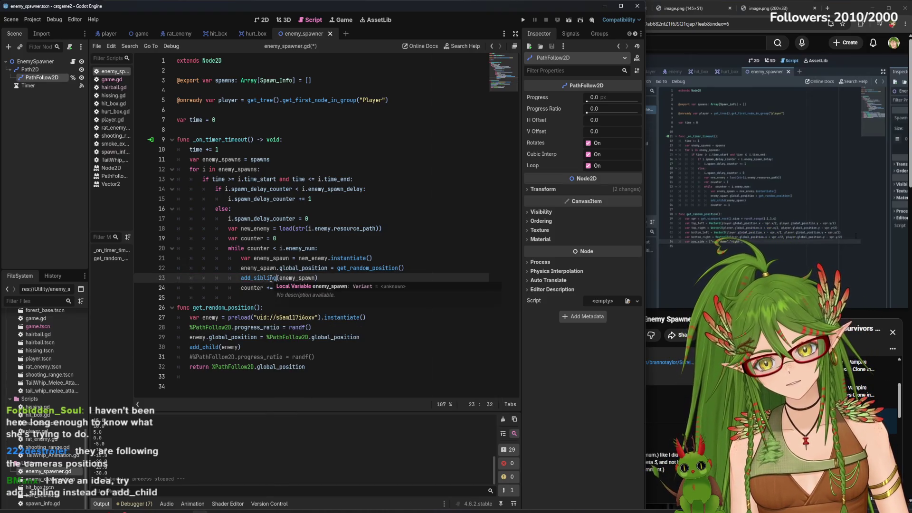
left_click(330, 278)
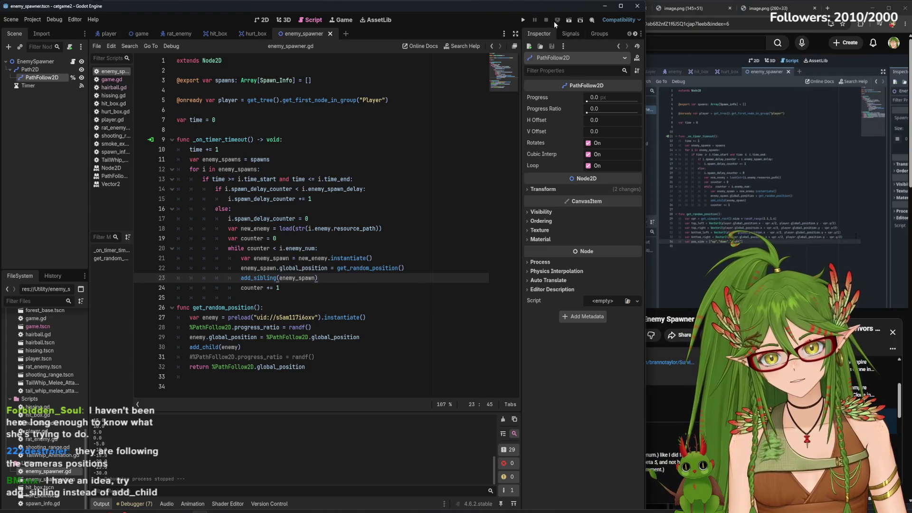
left_click(523, 19)
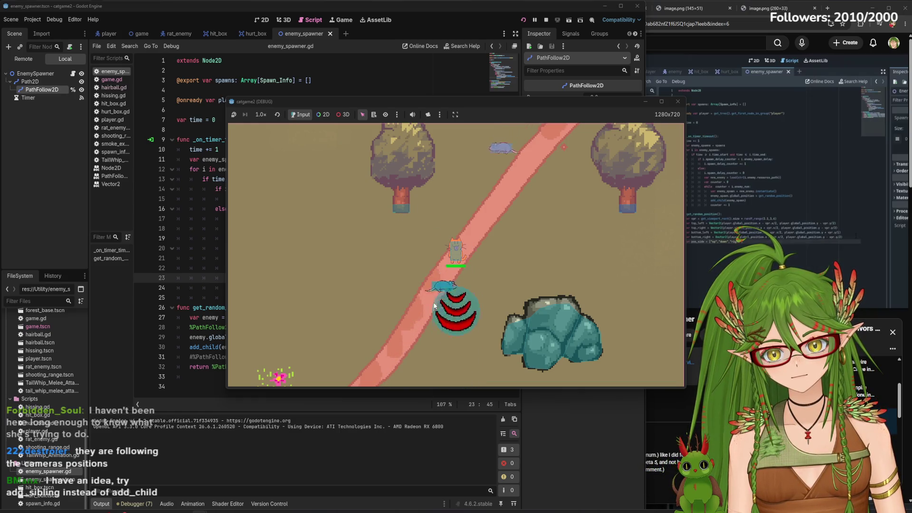
key("d")
key("d")
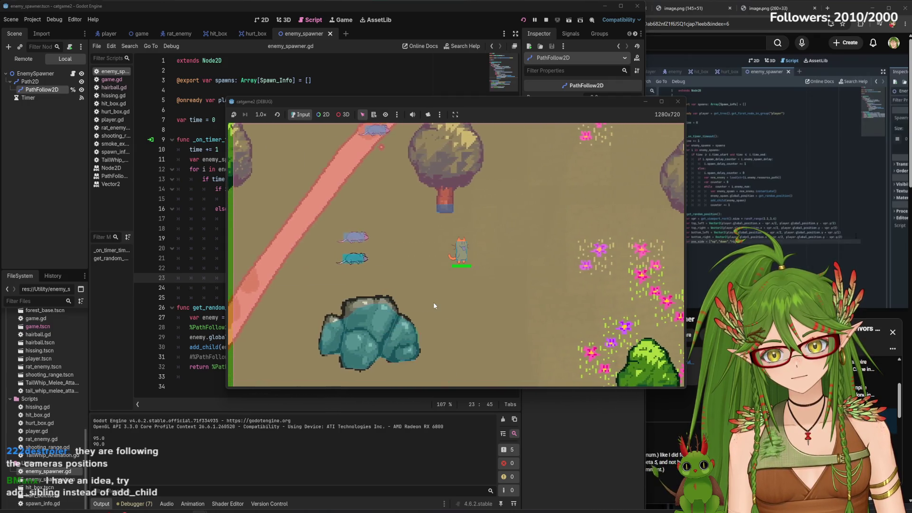
key("d")
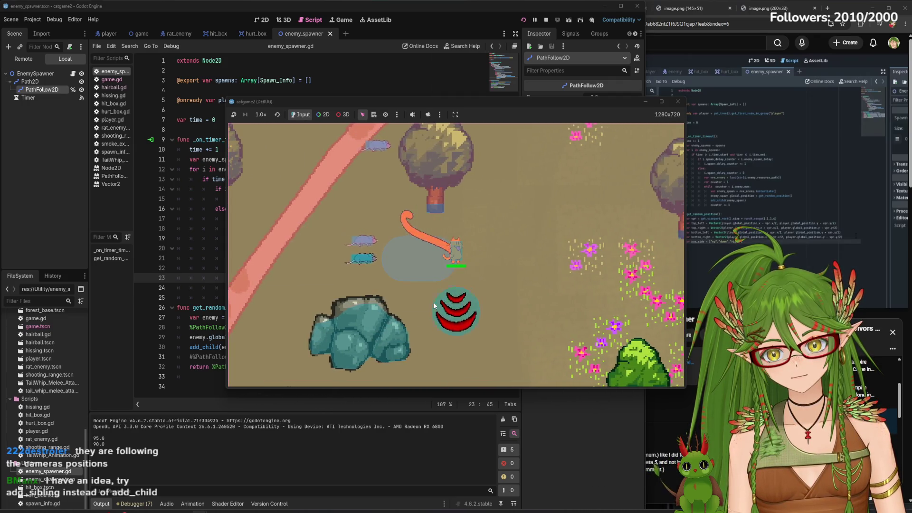
key("d")
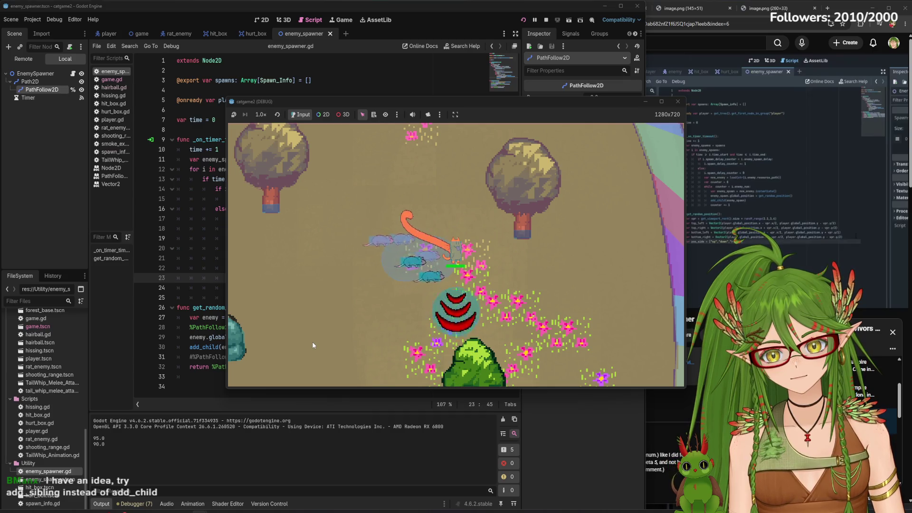
key("s")
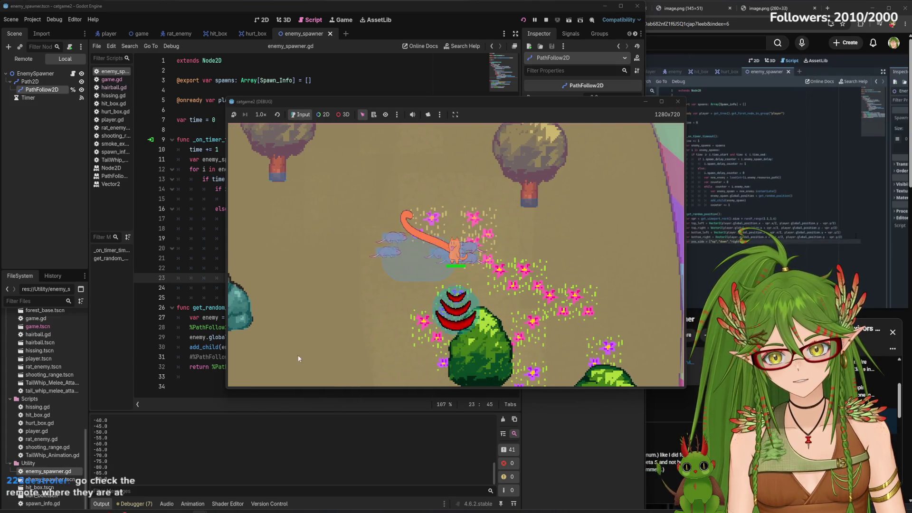
key("d")
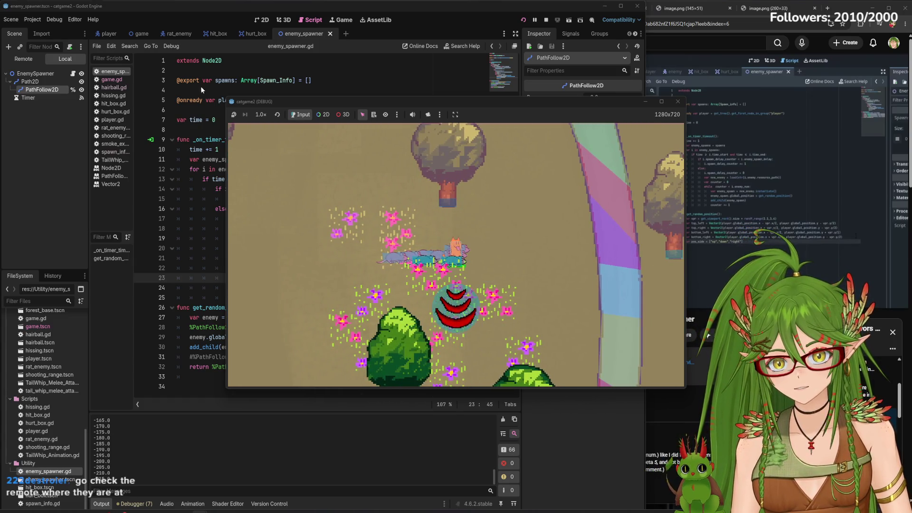
left_click(26, 58)
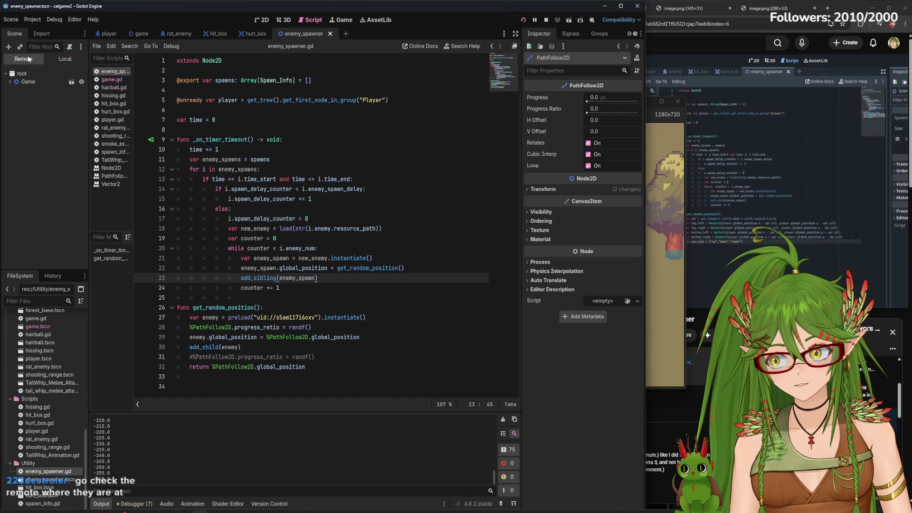
- Expand Game in the remote scene tree, stop the running game, and open the game scene
left_click(10, 82)
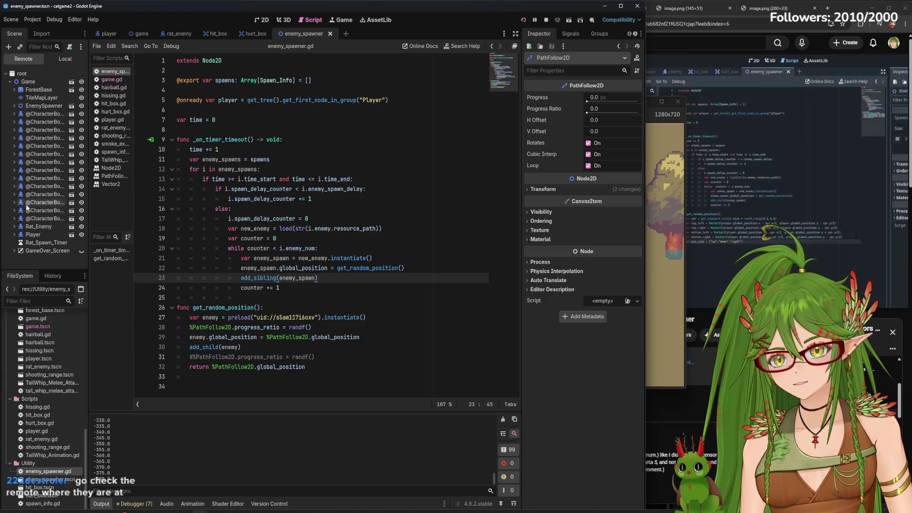
left_click(678, 129)
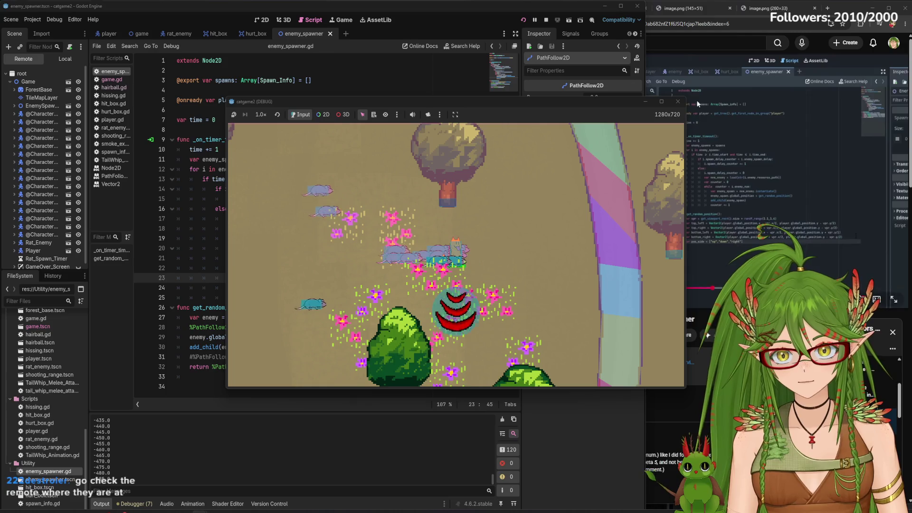
left_click(678, 101)
left_click(138, 34)
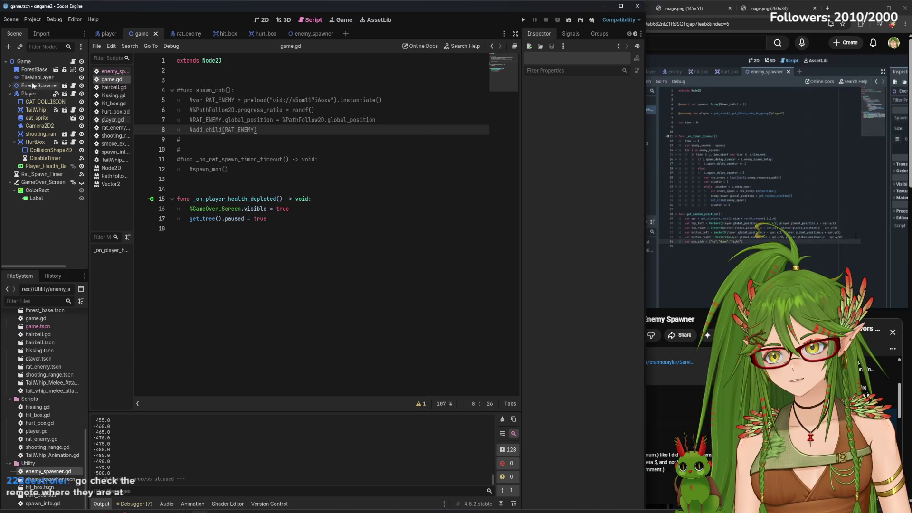
- Reparent EnemySpawner under Camera2D2, save, and run the game to test it
left_click_drag(29, 96, 42, 126)
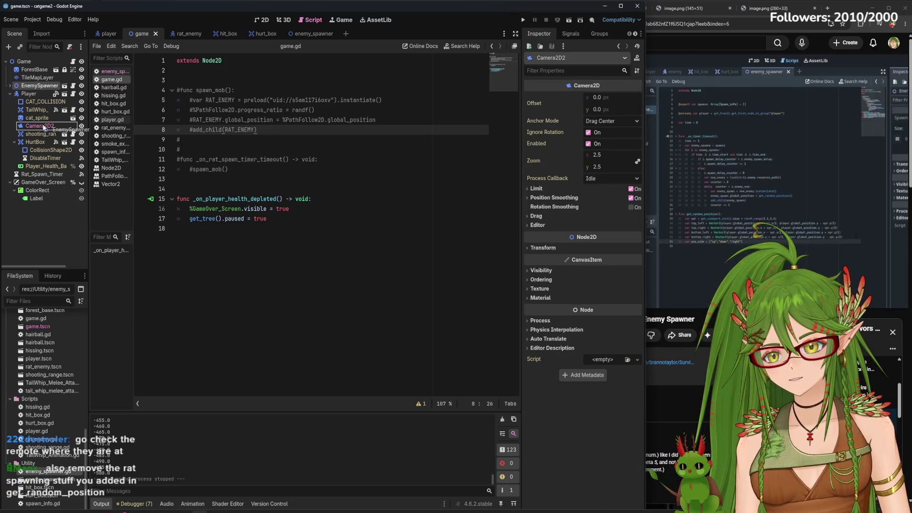
left_click(47, 228)
key("ctrl+s")
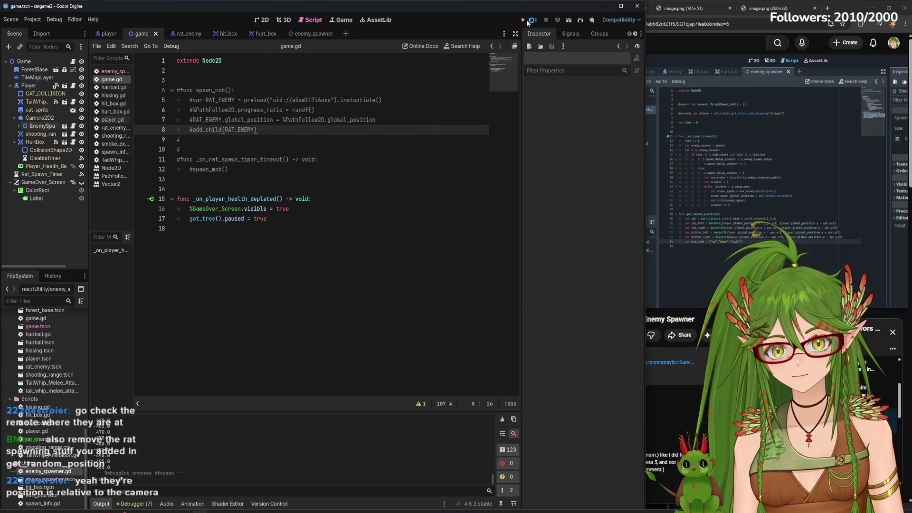
left_click(527, 19)
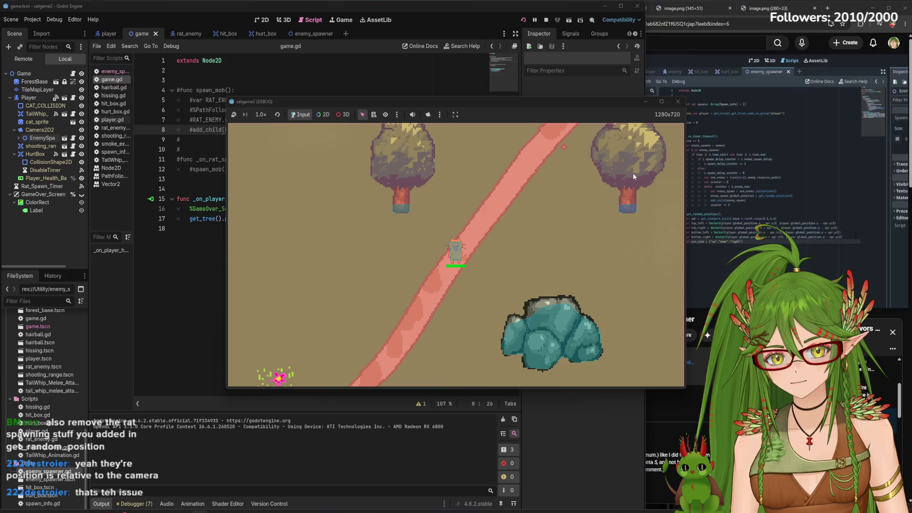
- Stop the game, undo the reparenting, and open the enemy_spawner scene
key("F8")
key("ctrl+z")
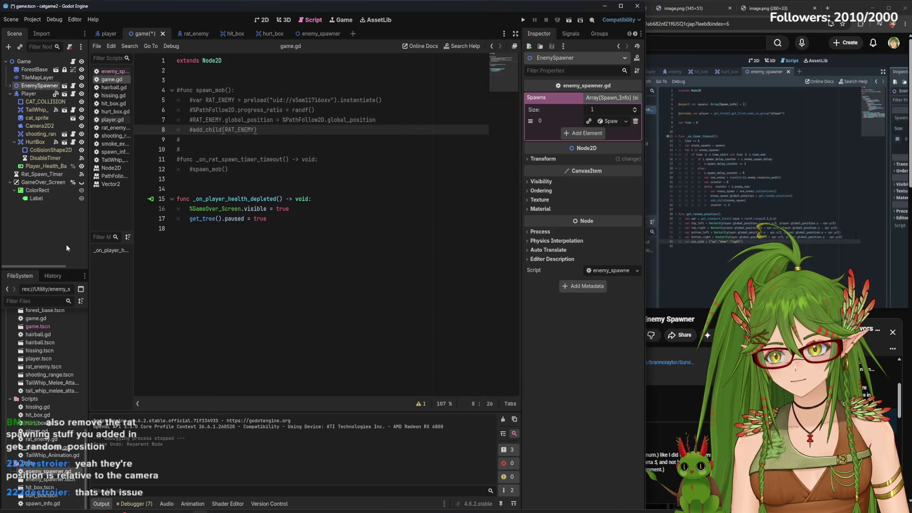
left_click(314, 34)
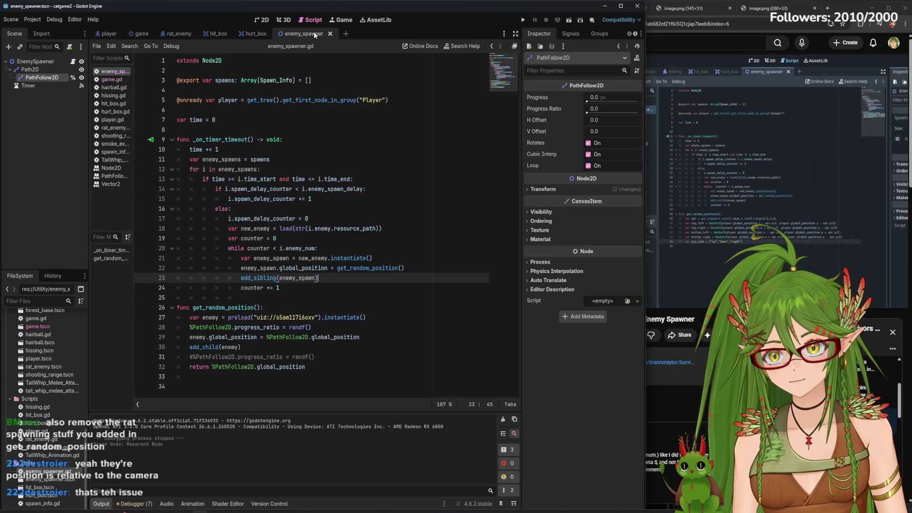
- Delete the rat-spawning lines from get_random_position, restore the progress_ratio line, and save the script
left_click_drag(261, 347, 190, 317)
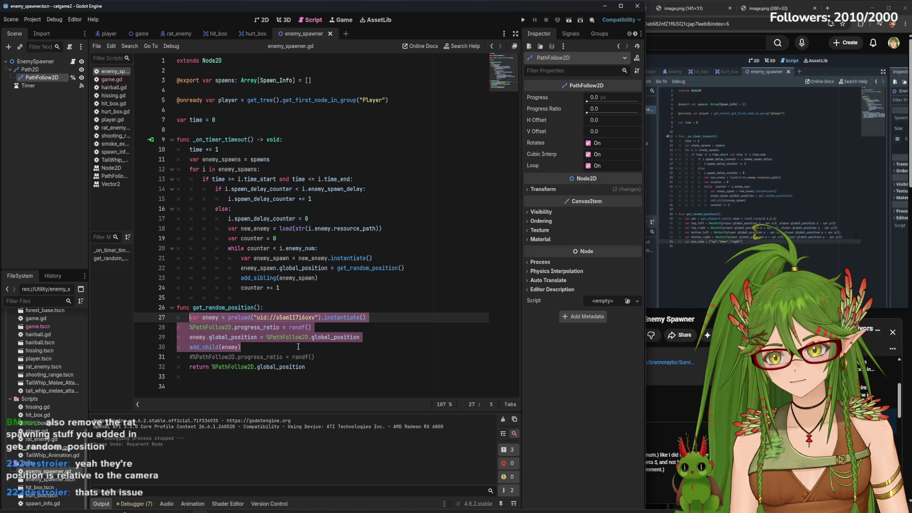
key("BackSpace")
mouse_move(314, 317)
left_mouse_down()
mouse_move(267, 309)
mouse_move(199, 328)
mouse_move(193, 319)
left_mouse_up()
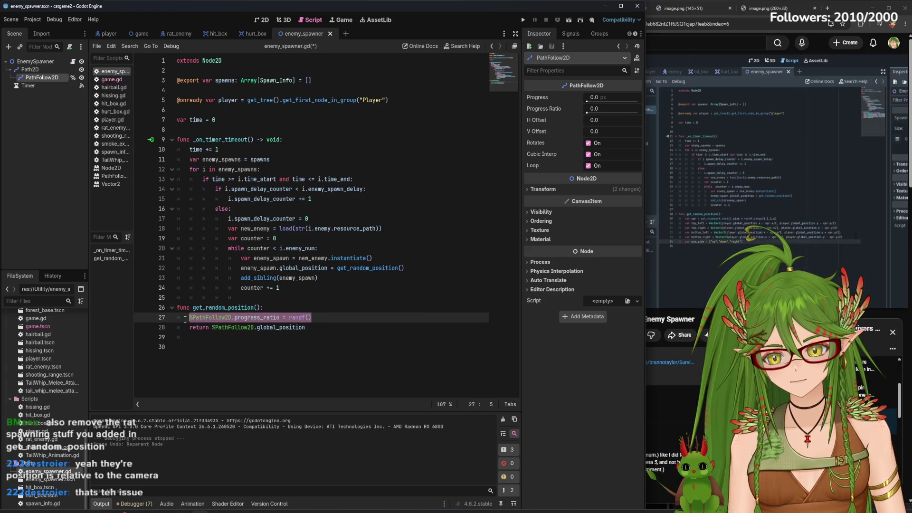
left_click(337, 327)
key("ctrl+s")
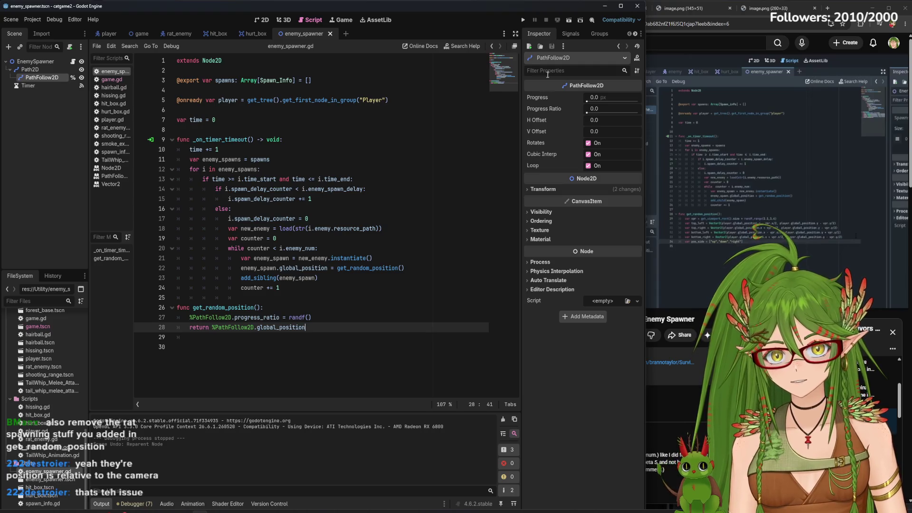
- Inspect EnemySpawner, Player and Camera2D2 nodes, then return to the enemy_spawner script
left_click(36, 62)
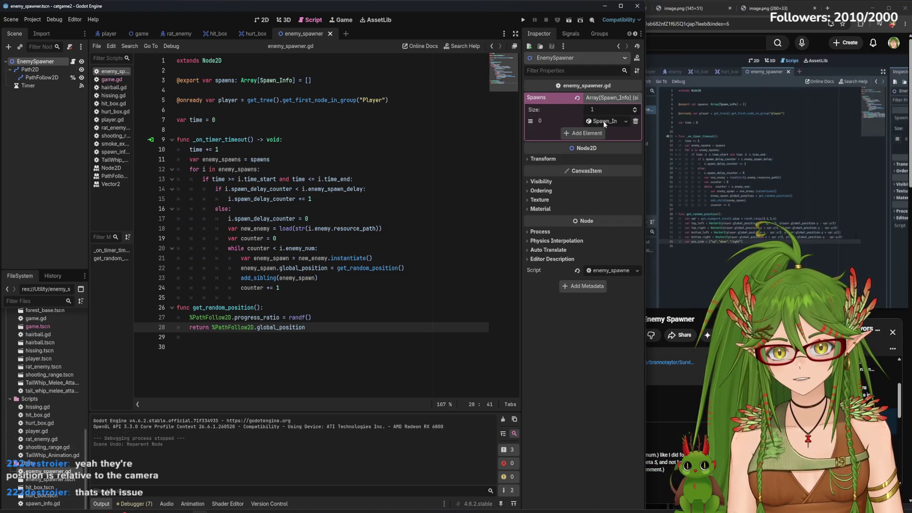
left_click(142, 34)
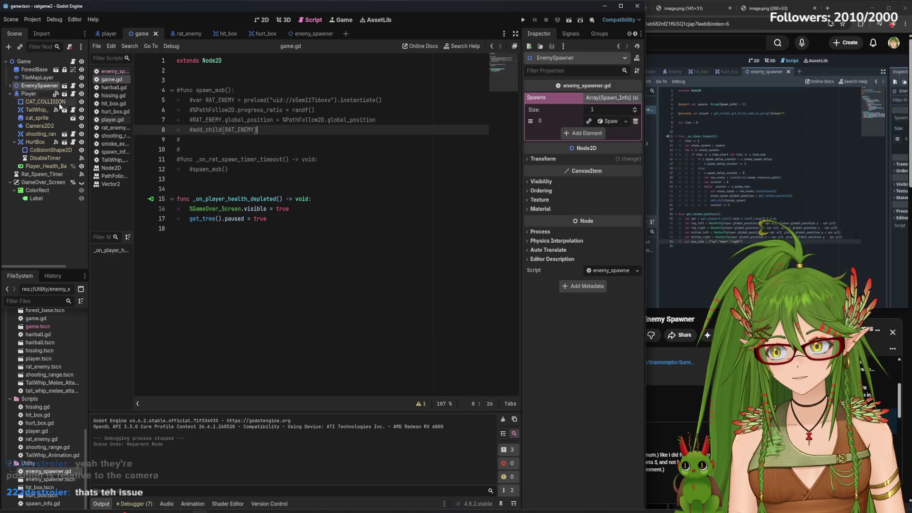
left_click(14, 94)
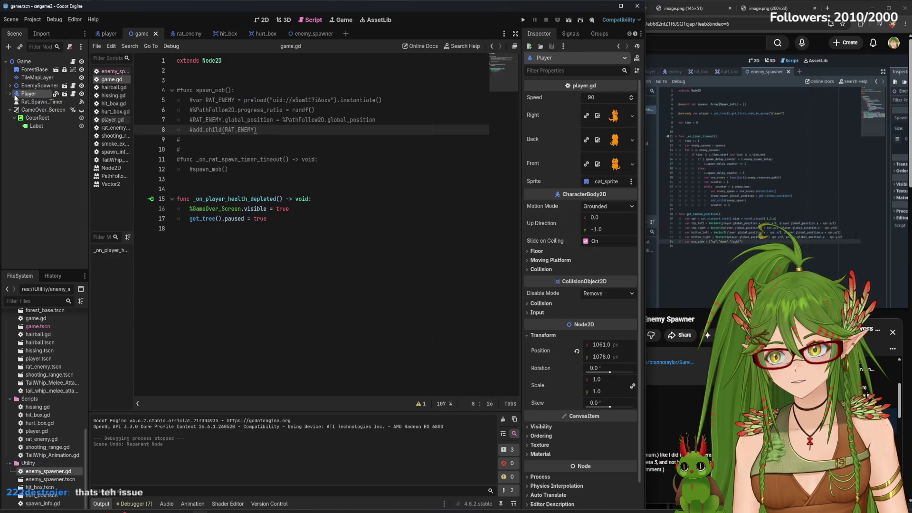
left_click(38, 126)
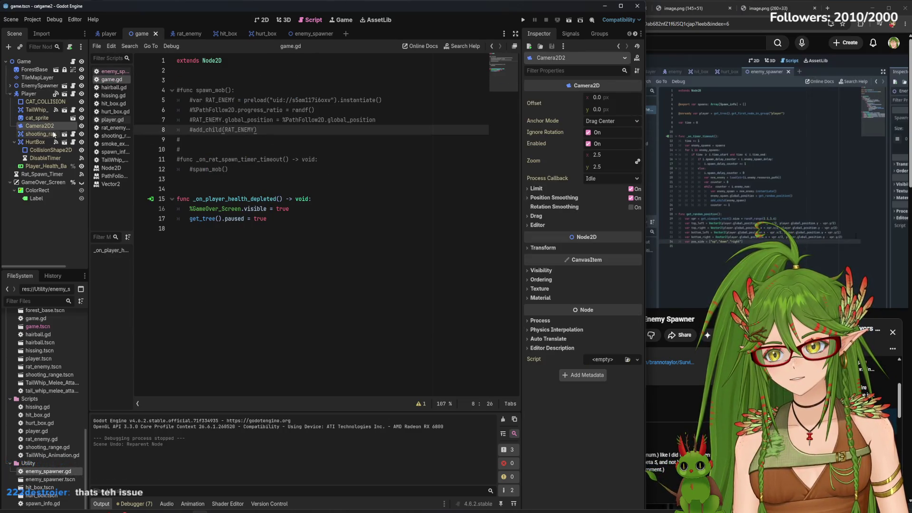
left_click(10, 94)
left_click(56, 223)
left_click(303, 35)
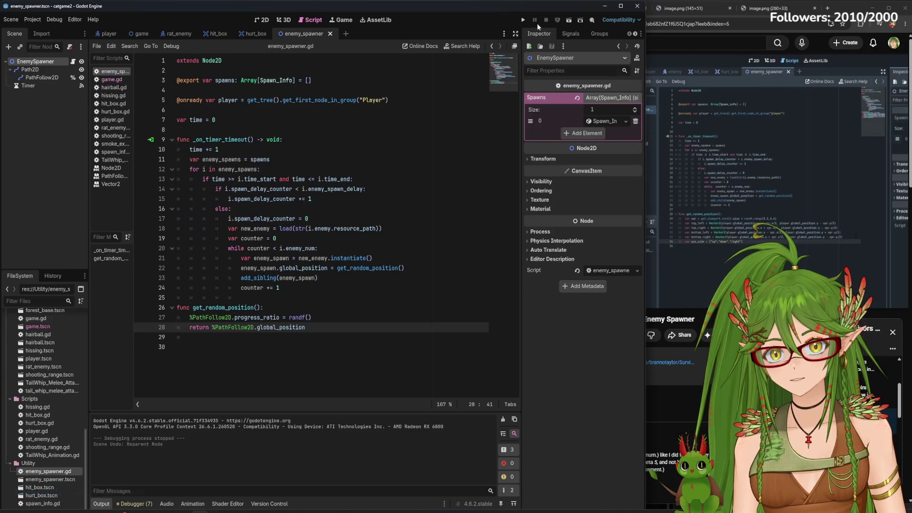
left_click(523, 19)
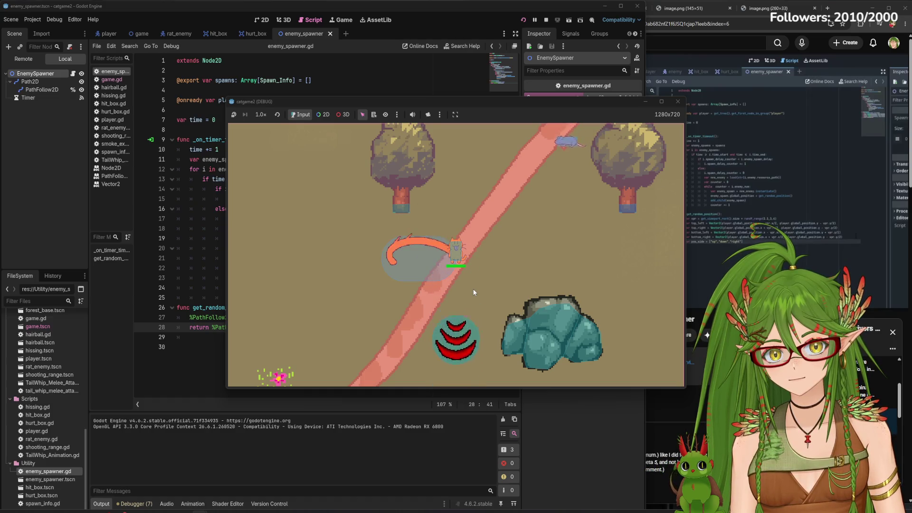
key("s")
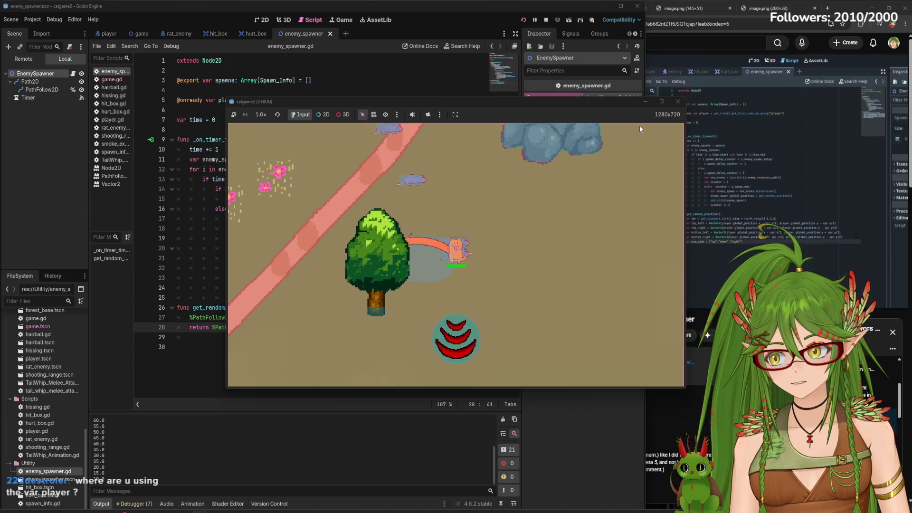
left_click(678, 102)
left_click(263, 100)
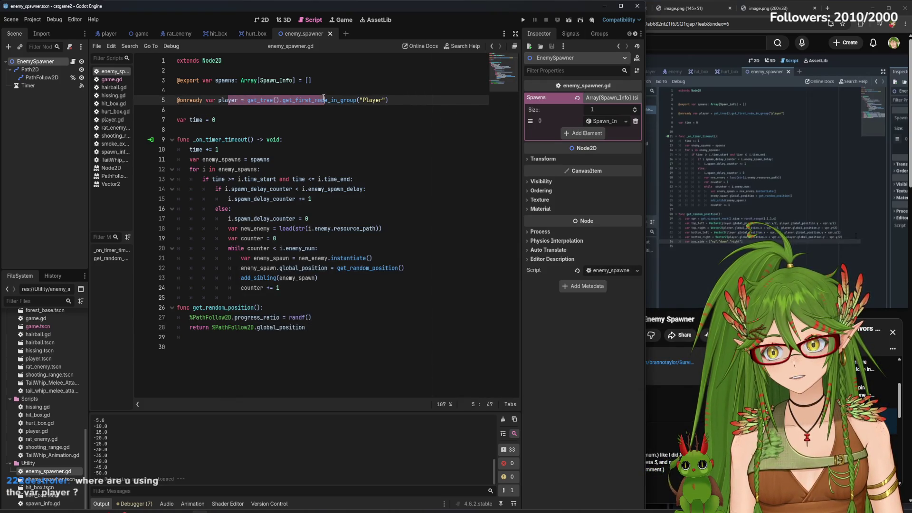
- Check the Player node's group membership in the player and game scenes
left_click(131, 36)
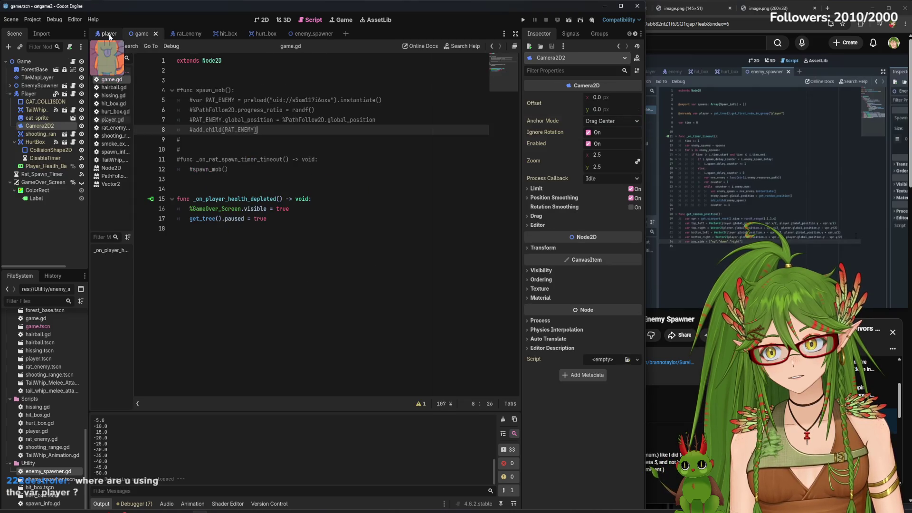
left_click(599, 34)
left_click(104, 35)
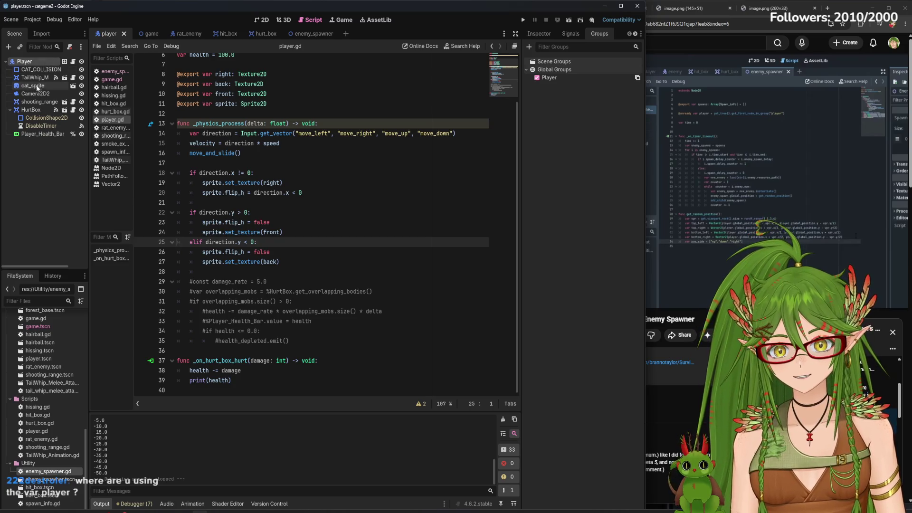
left_click(24, 61)
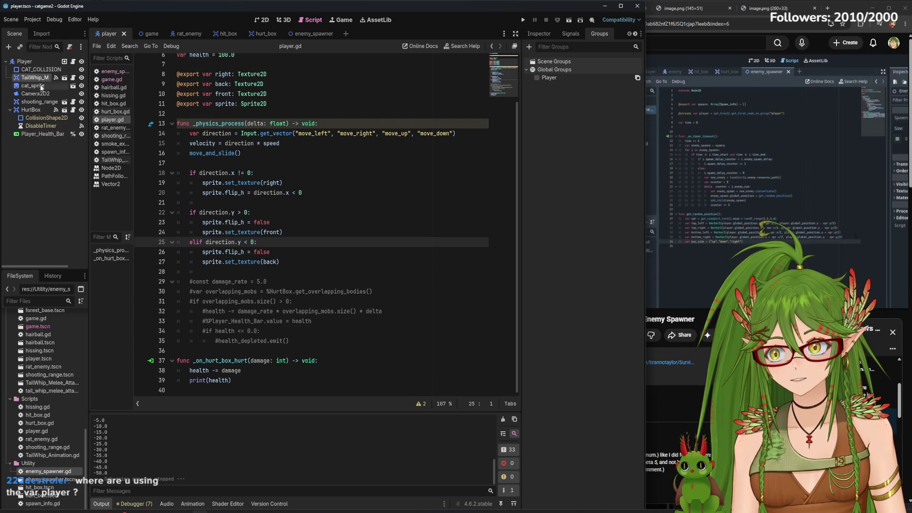
left_click(153, 32)
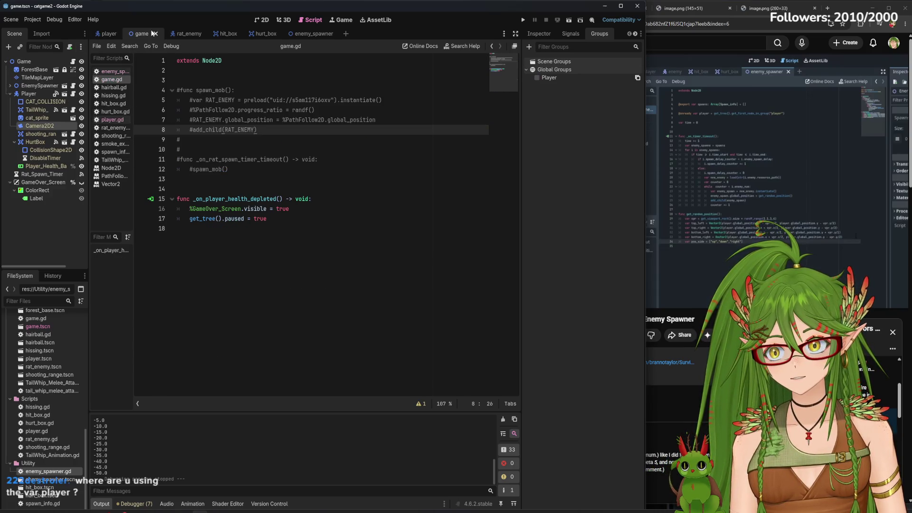
left_click(28, 94)
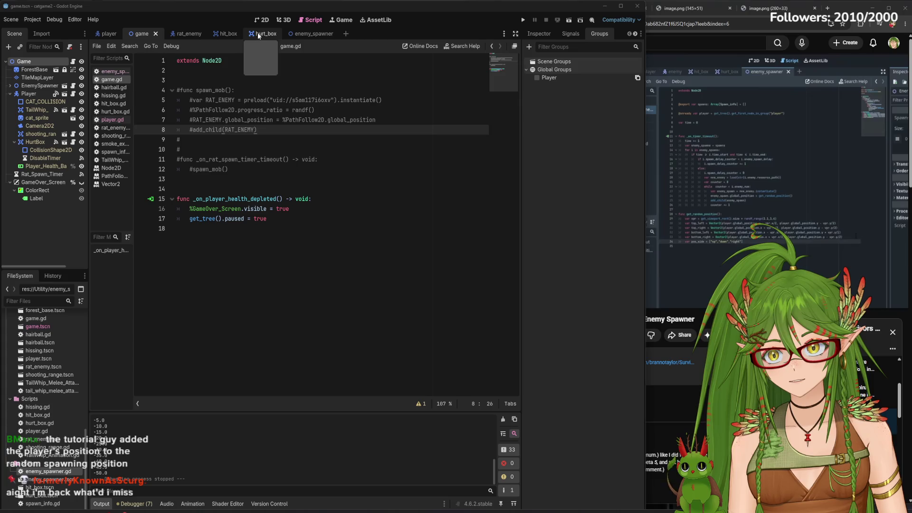
- Compare the player and enemy_spawner scripts, then play the Enemy Spawner tutorial video full screen
left_click(311, 34)
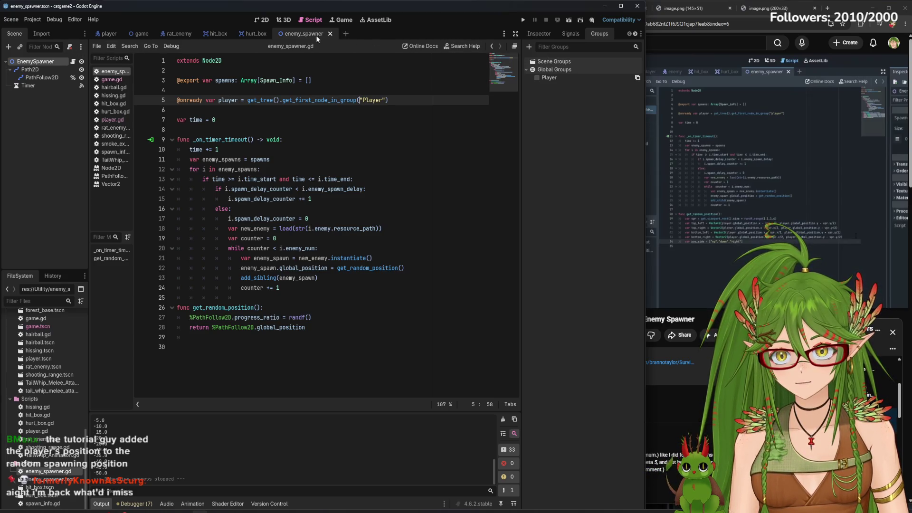
left_click(138, 34)
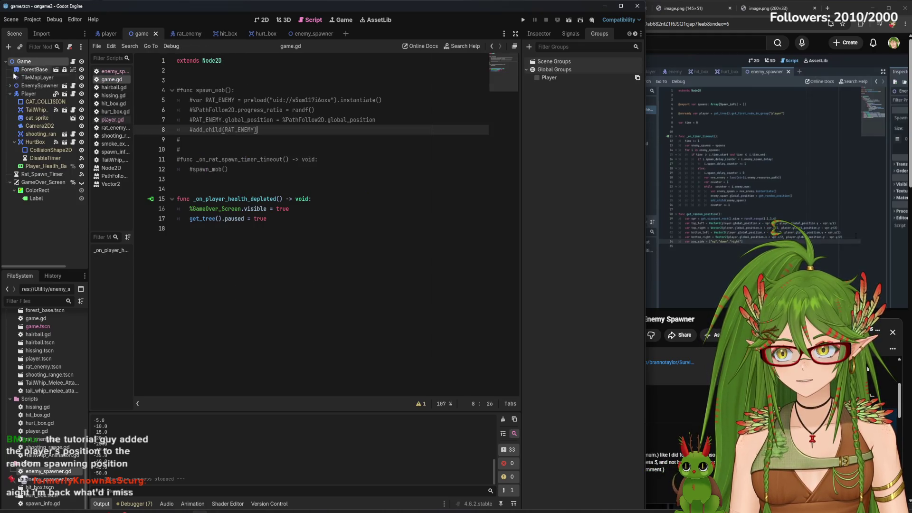
left_click(29, 94)
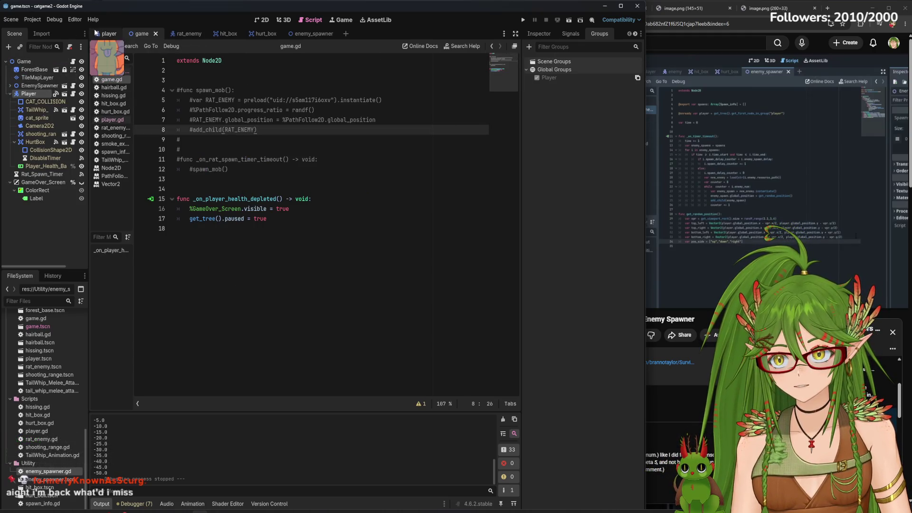
left_click(108, 33)
left_click(300, 33)
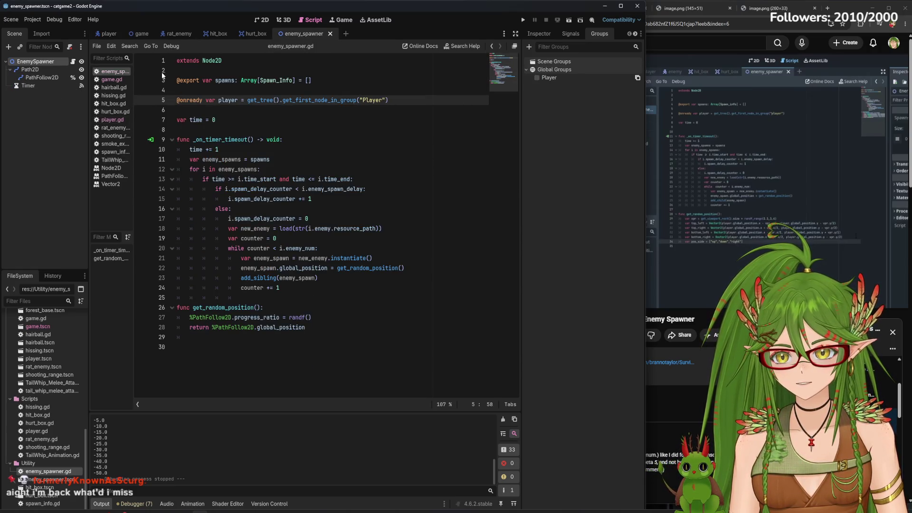
left_click(109, 33)
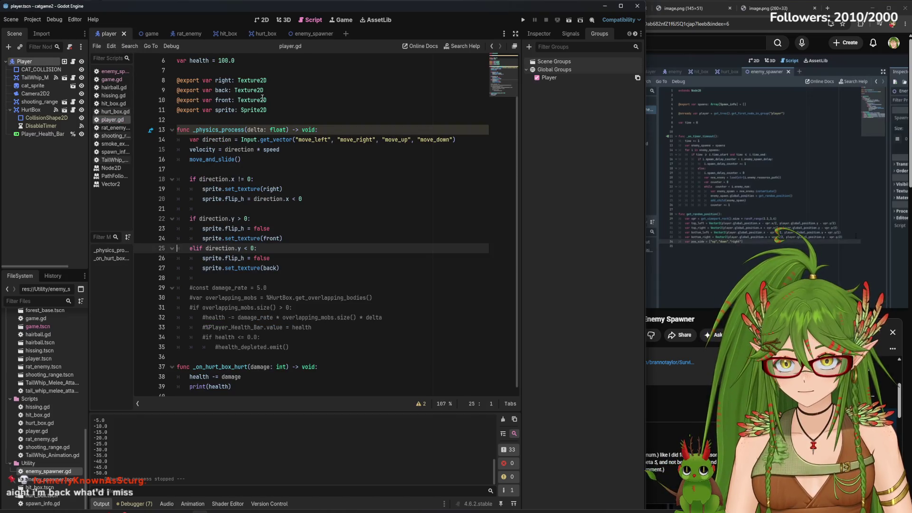
left_click(304, 33)
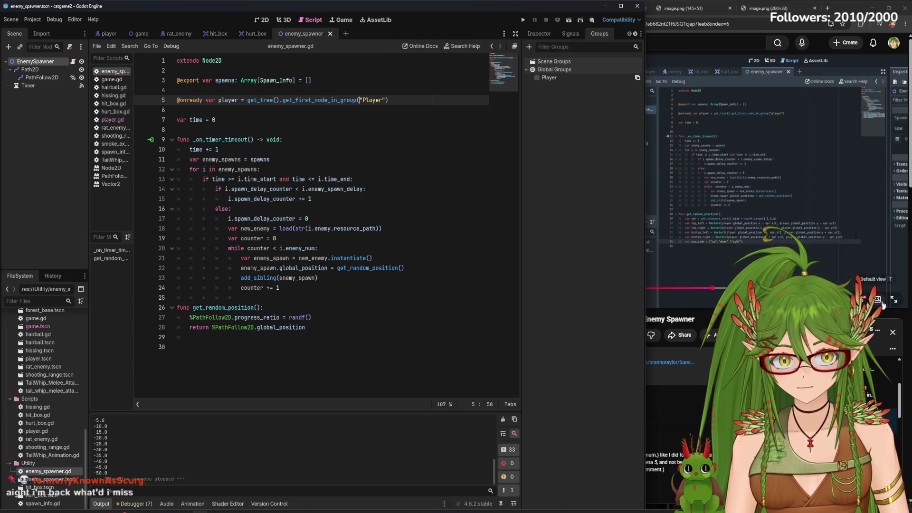
left_click(665, 135)
key("f")
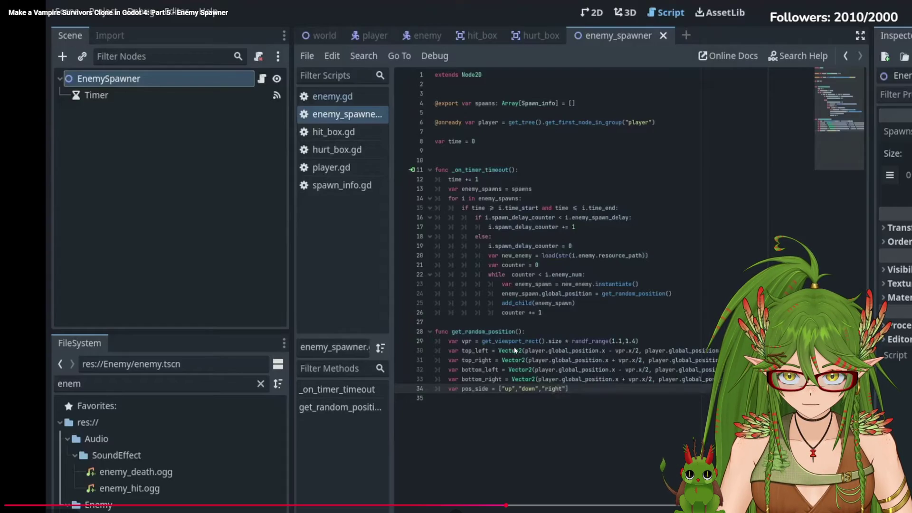
- Rewind the tutorial to where the pos_side array begins, exit full screen, and return to Godot
left_click(575, 507)
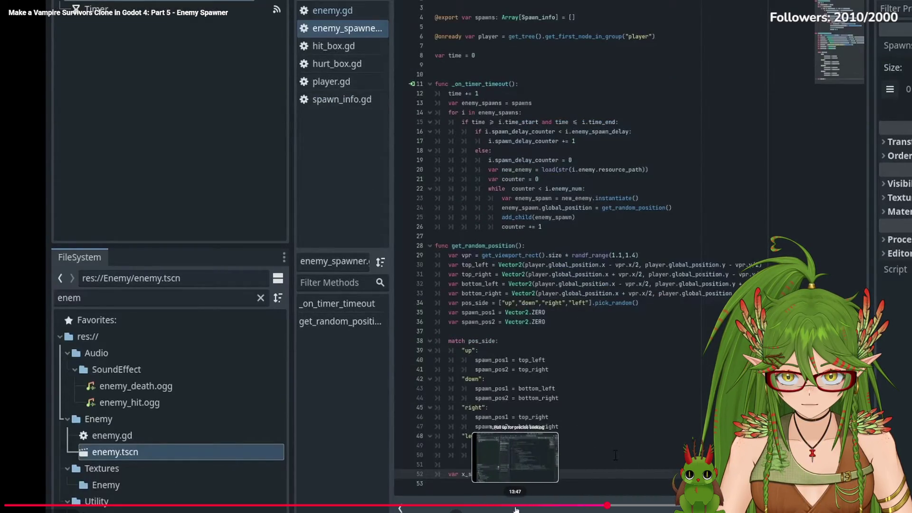
left_click(502, 507)
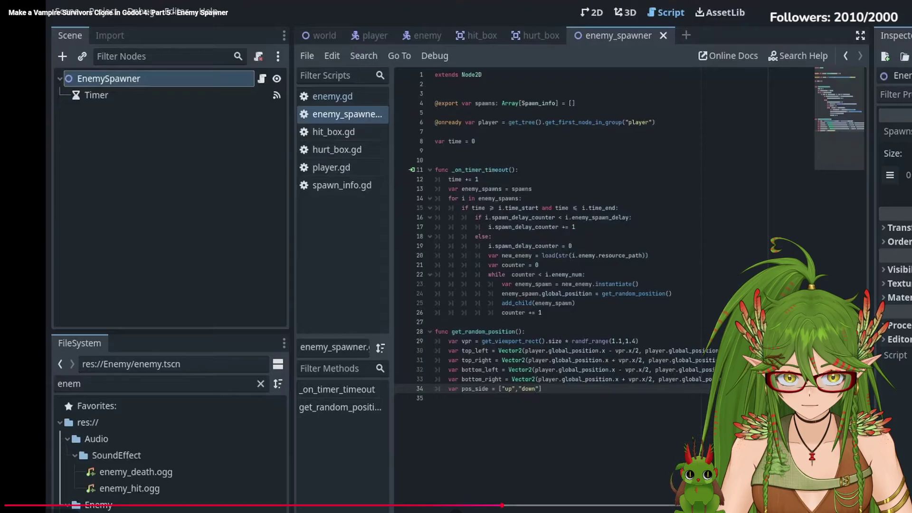
key("Escape")
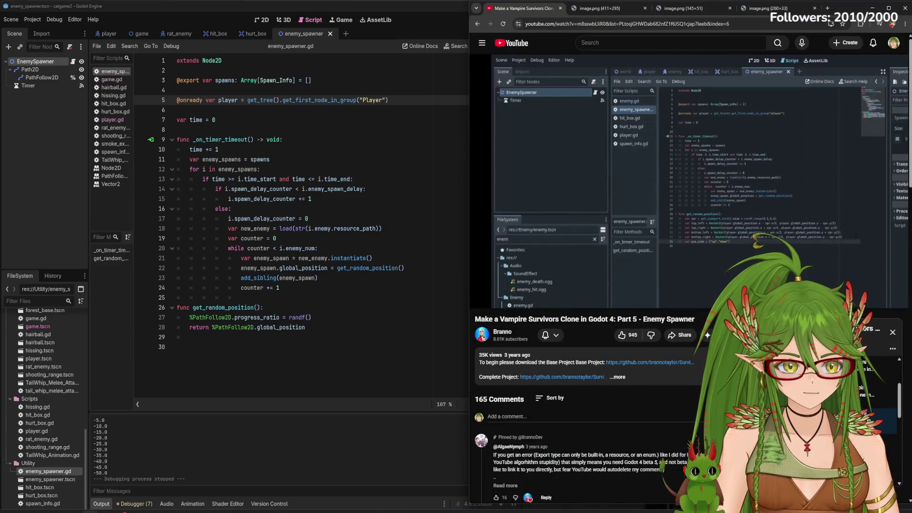
left_click(286, 362)
- Playtest the game, moving the cat down-left while rats spawn around it, then stop it
key("F5")
key("s+a")
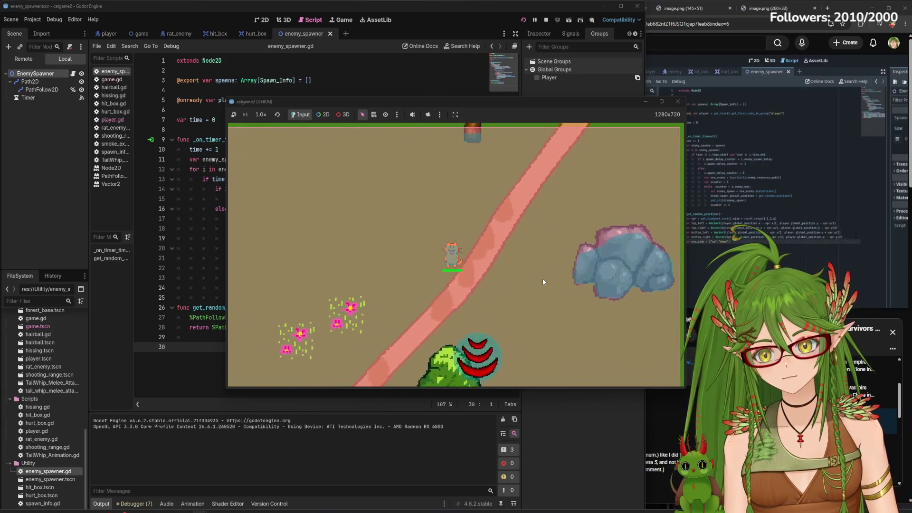
key("s+a")
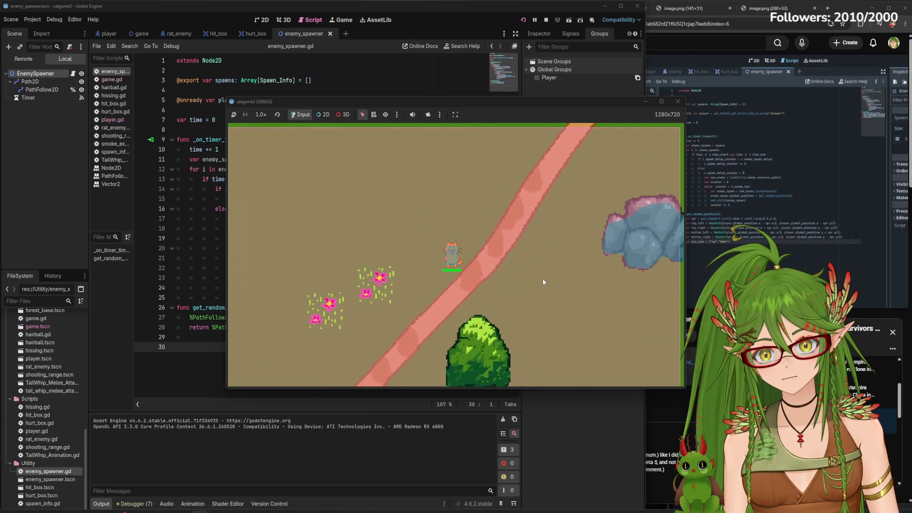
key("s+a")
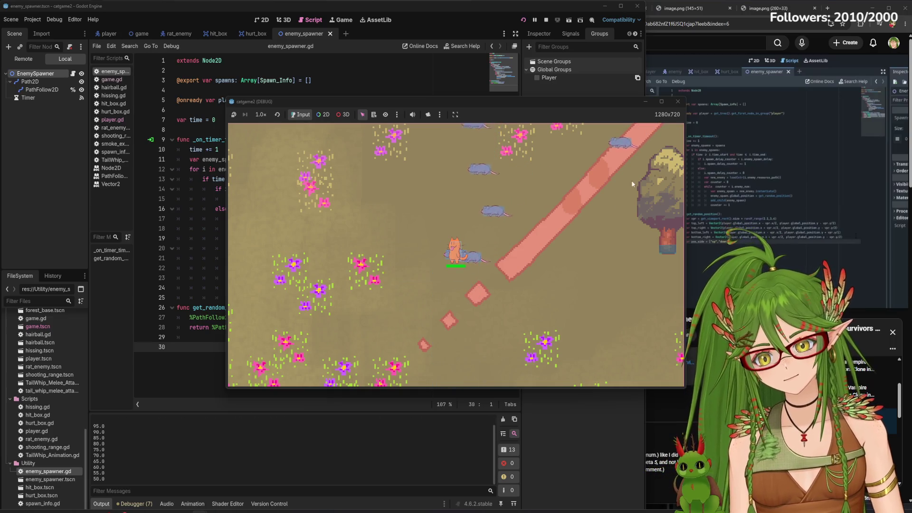
left_click(675, 103)
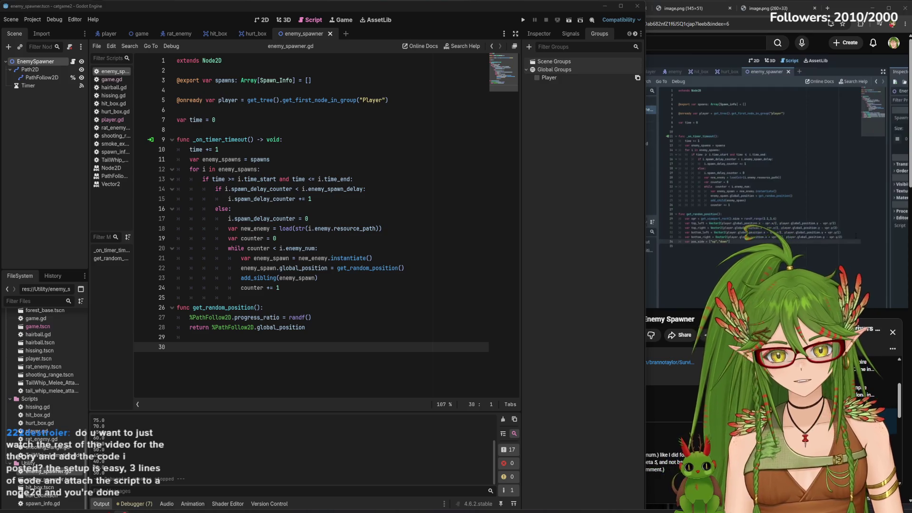
- Place the cursor after the return line in enemy_spawner.gd, then bring the tutorial browser forward
mouse_move(844, 289)
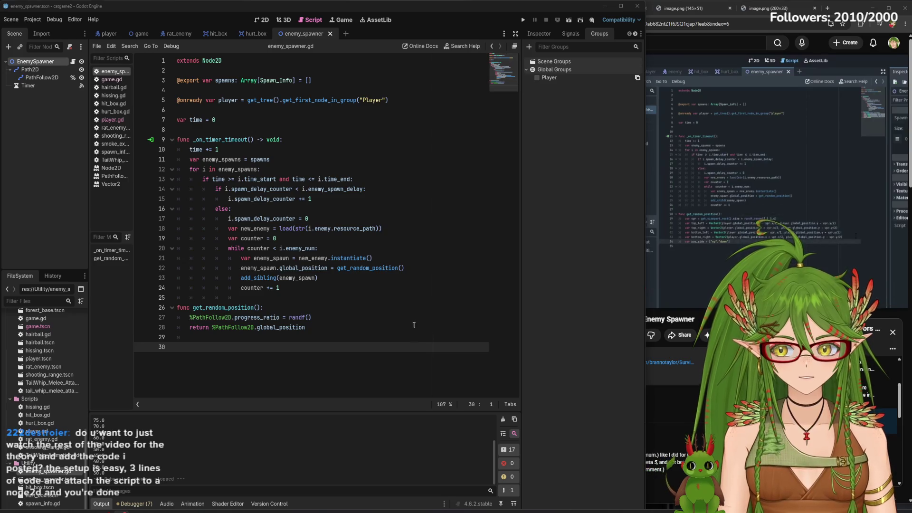
left_click(379, 327)
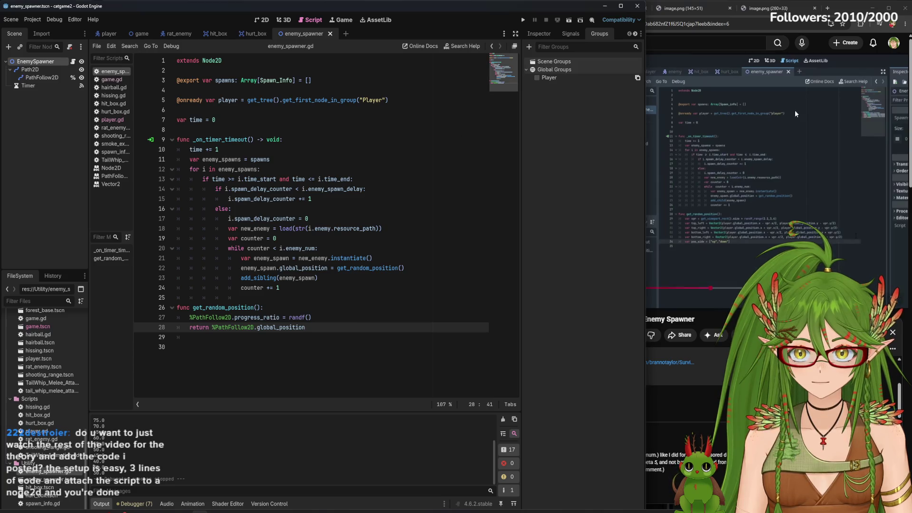
left_click(651, 14)
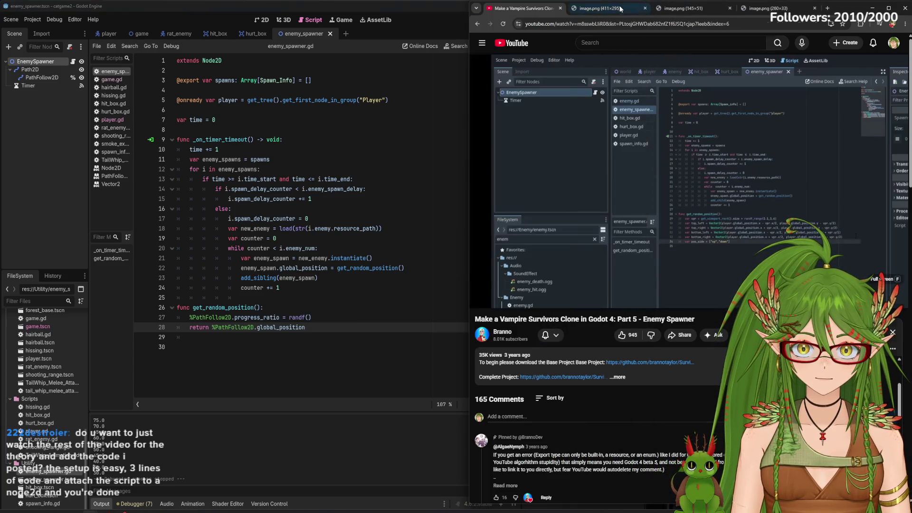
- Review the path-setup and variable-declaration code screenshots, then return to Godot's game.gd
left_click(619, 5)
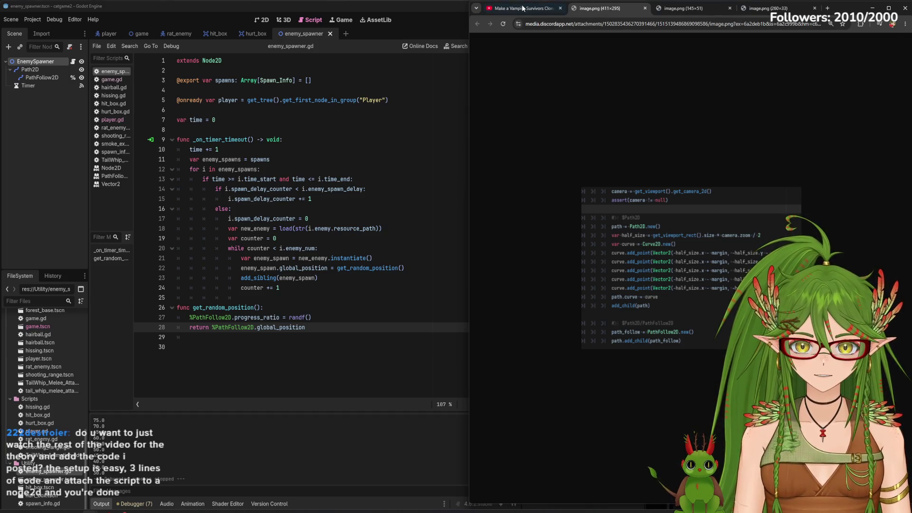
key("ctrl+shift+Tab")
left_click(602, 8)
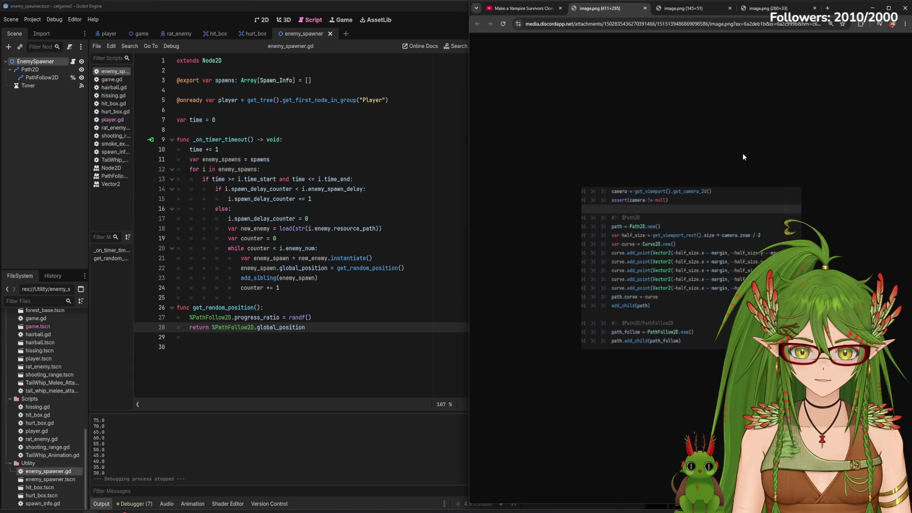
left_click(688, 9)
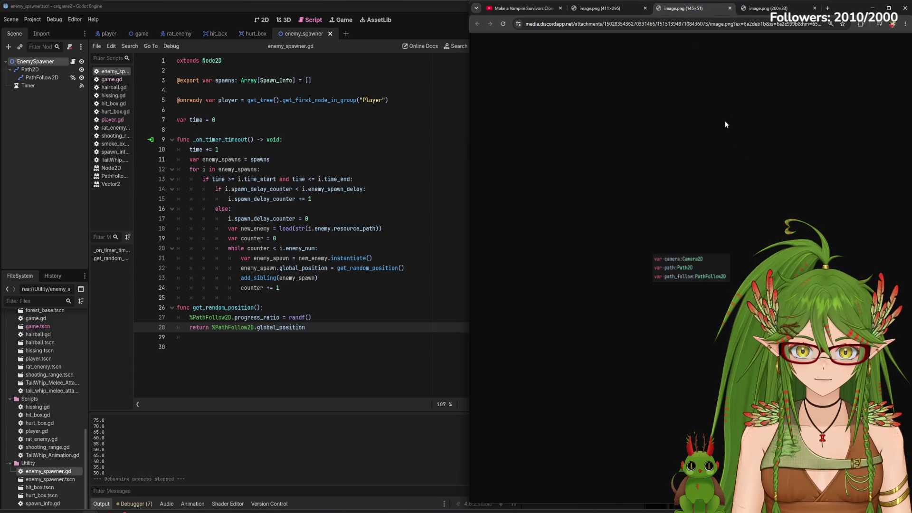
left_click(754, 10)
left_click(547, 10)
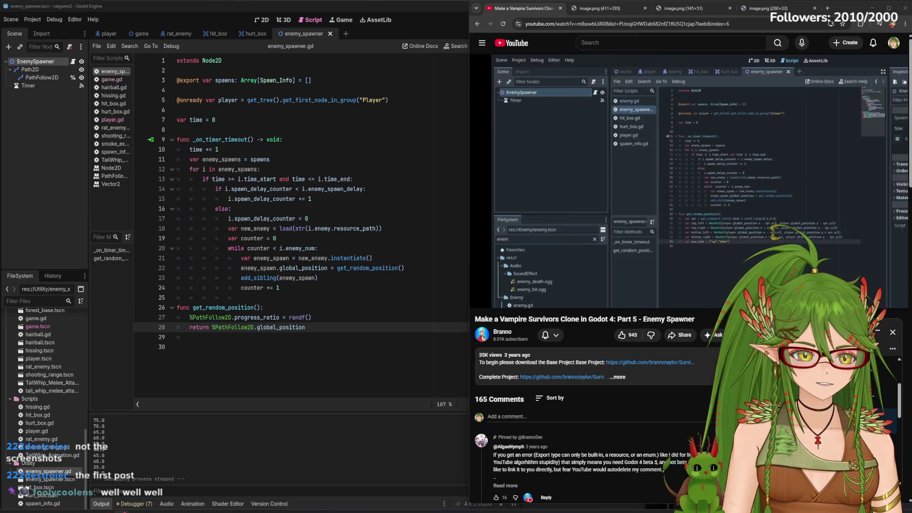
mouse_move(525, 250)
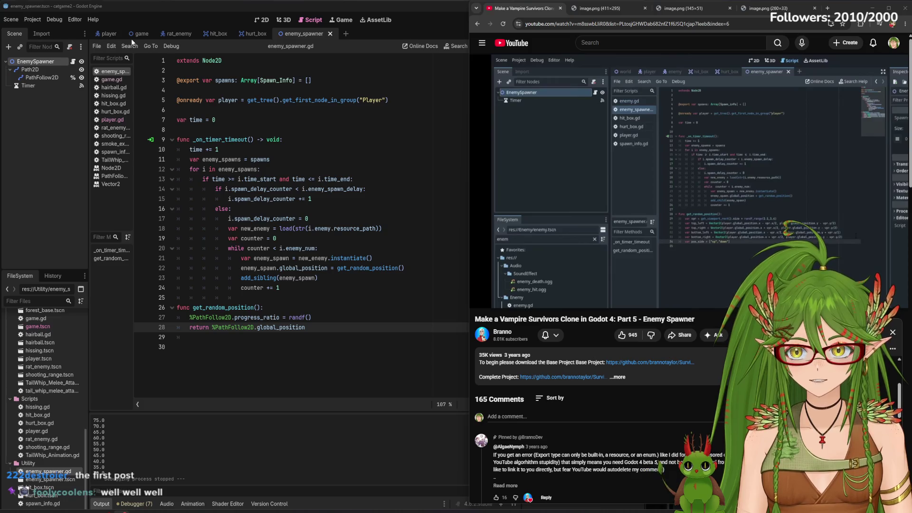
left_click(159, 35)
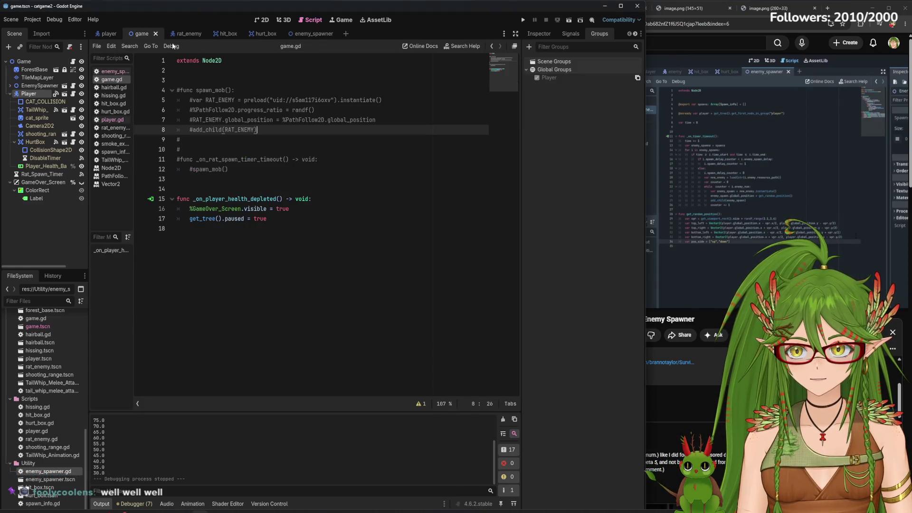
- Switch to the 2D view, zoom out, and centre the forest map with its winding path
left_click(261, 20)
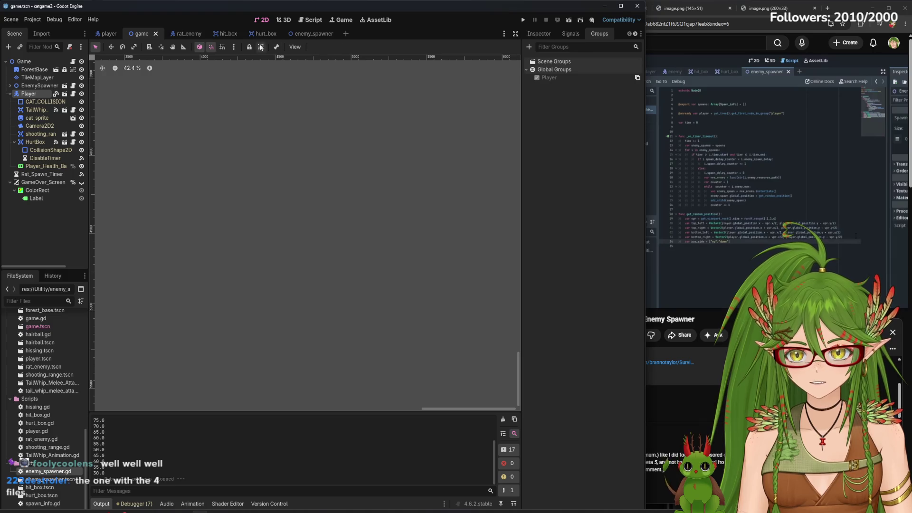
scroll(296, 226, "down", 3)
left_click_drag(295, 233, 399, 303)
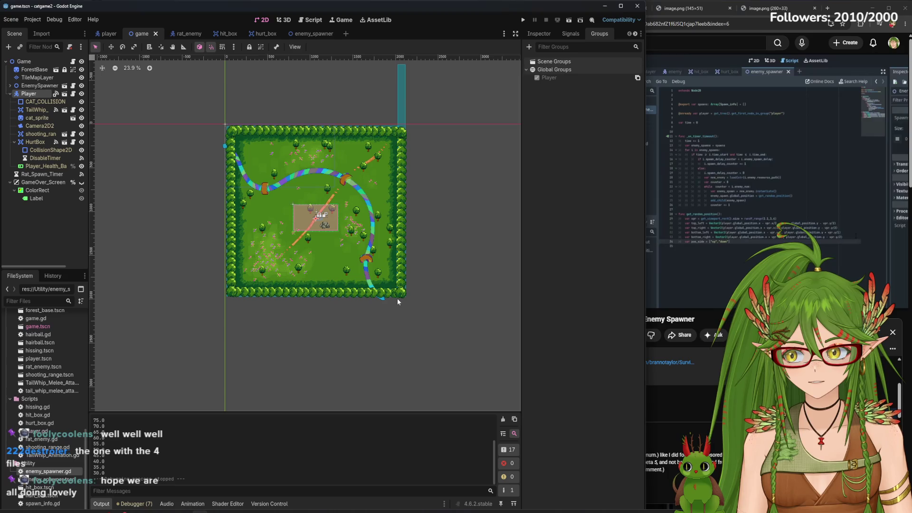
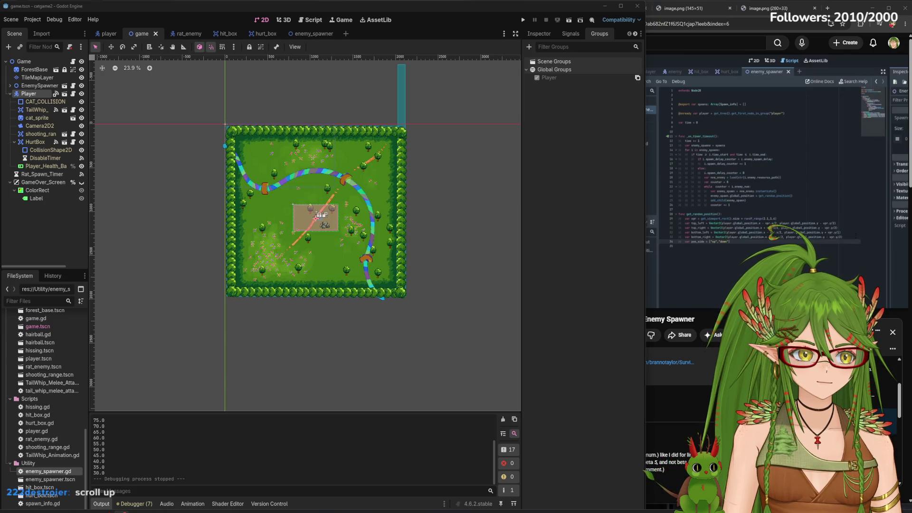
- Read through the game-dev-help-for-stream chat, then move its window out of the way
key("alt+Tab")
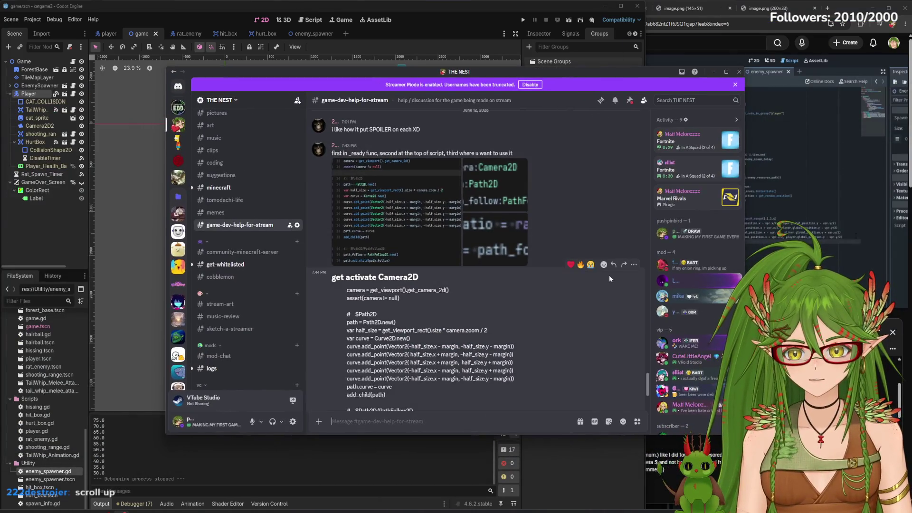
scroll(442, 324, "up", 3)
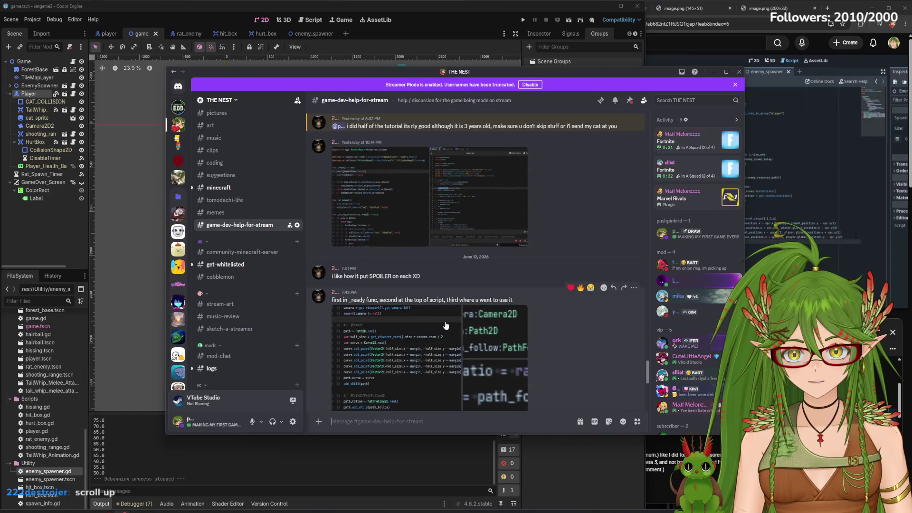
scroll(419, 356, "down", 2)
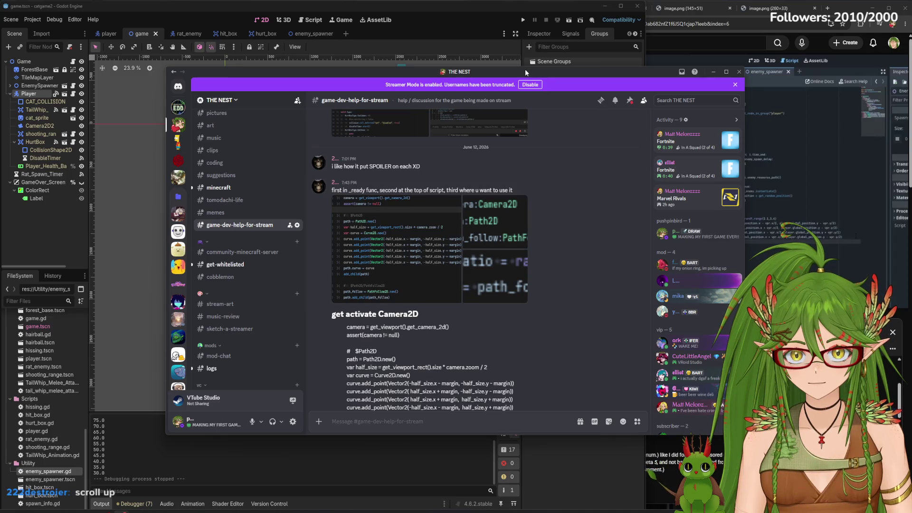
scroll(447, 274, "down", 2)
scroll(448, 275, "up", 3)
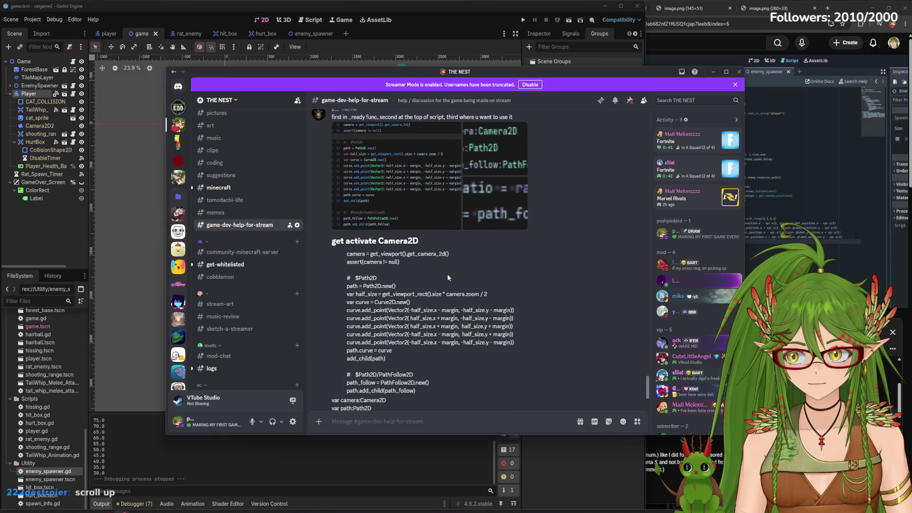
scroll(398, 220, "up", 15)
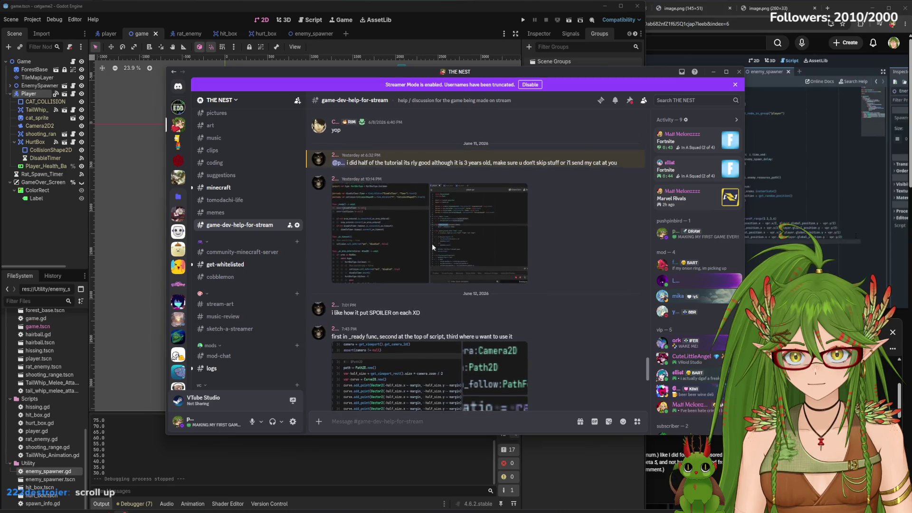
scroll(564, 316, "down", 15)
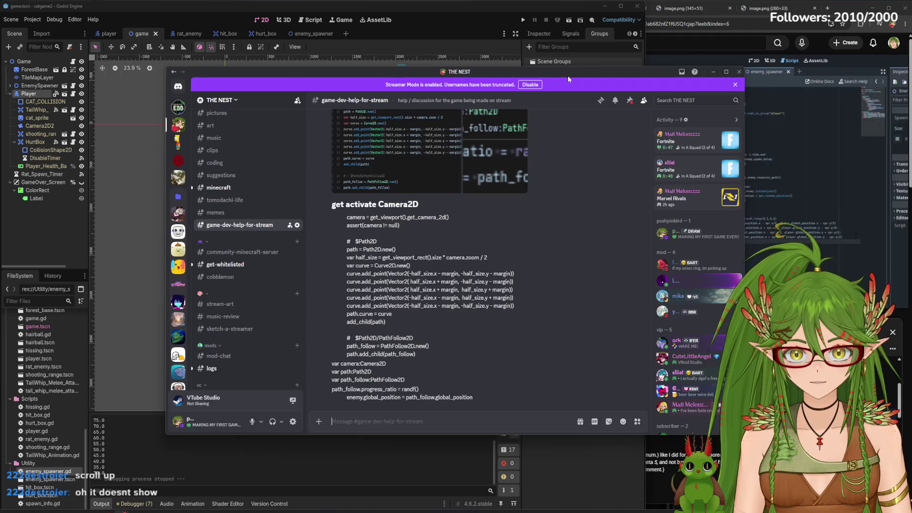
left_click_drag(566, 79, 911, 79)
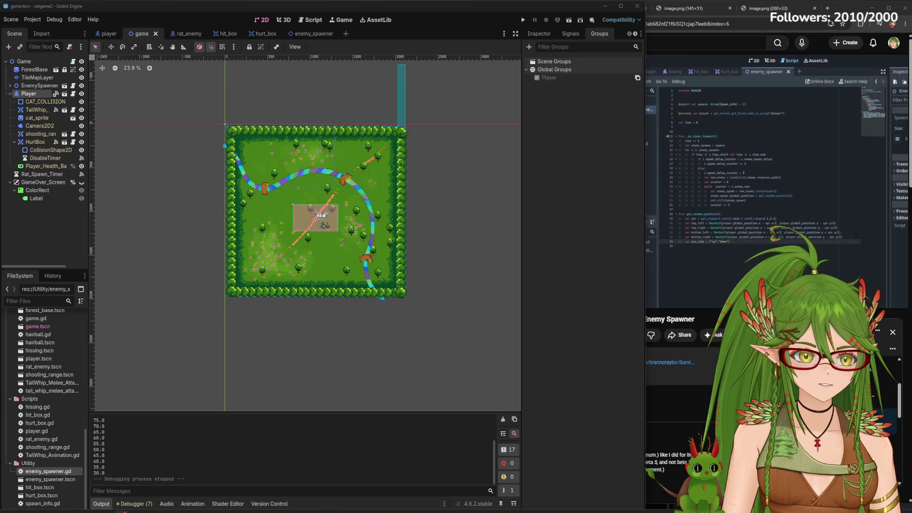
- Flip through hurt_box, hit_box, rat_enemy and game, end on enemy_spawner.gd, and fullscreen the tutorial
left_click(256, 33)
left_click(212, 34)
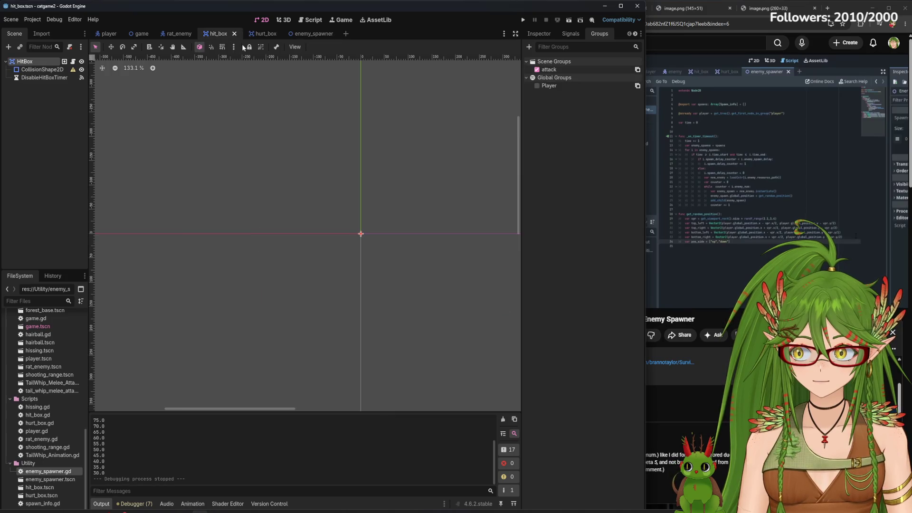
left_click(177, 34)
left_click(141, 34)
scroll(296, 204, "up", 4)
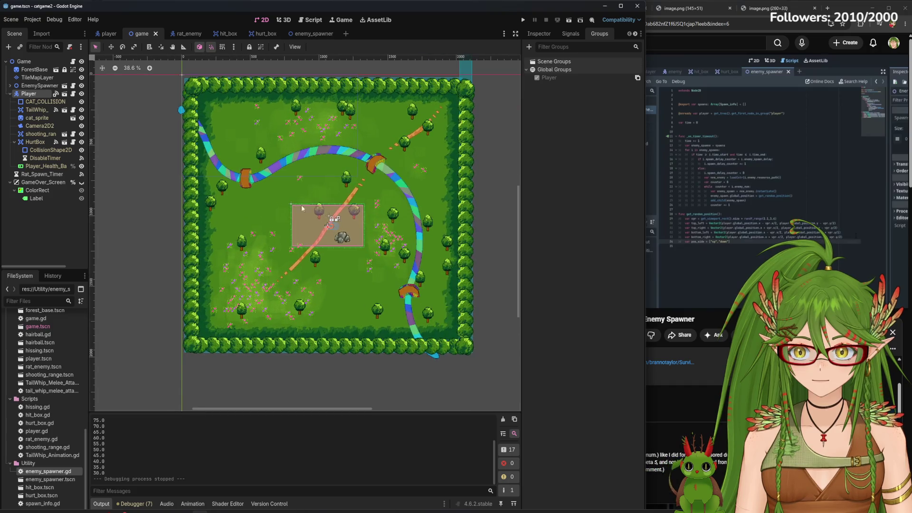
scroll(394, 199, "down", 2)
scroll(386, 204, "up", 3)
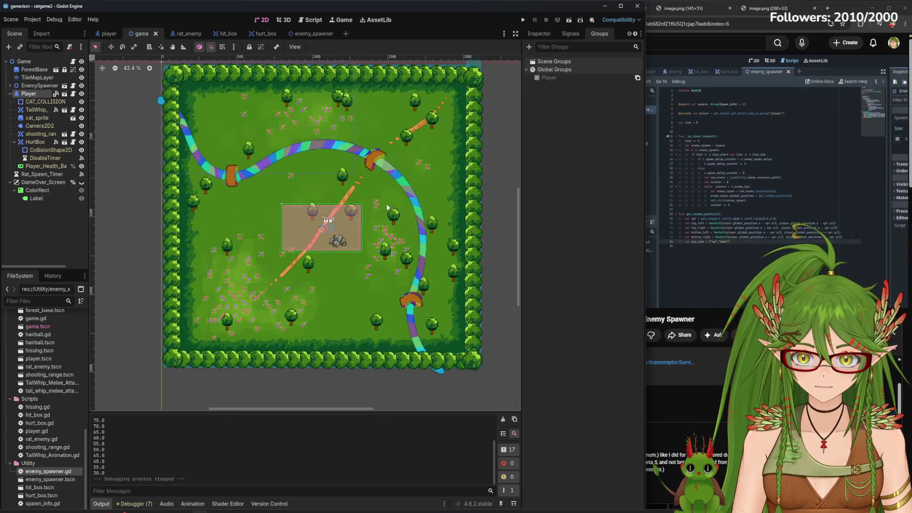
left_click(302, 35)
left_click(306, 20)
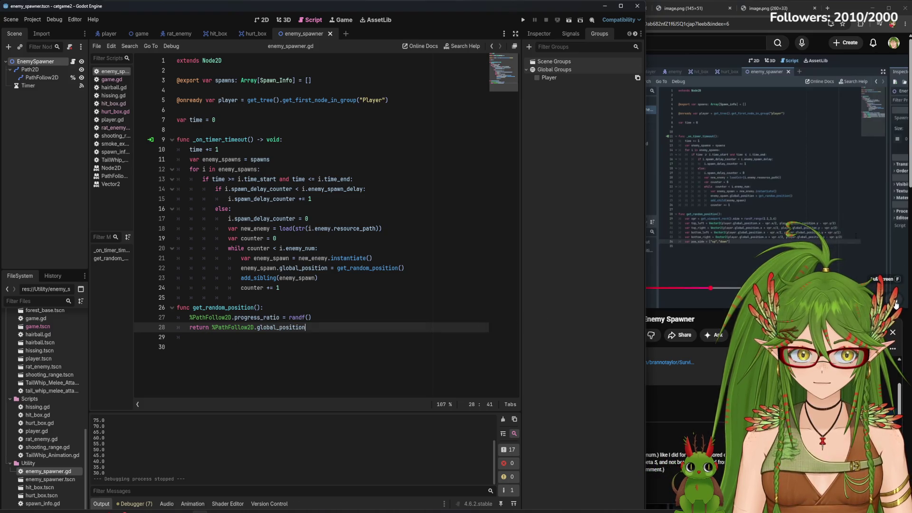
key("f")
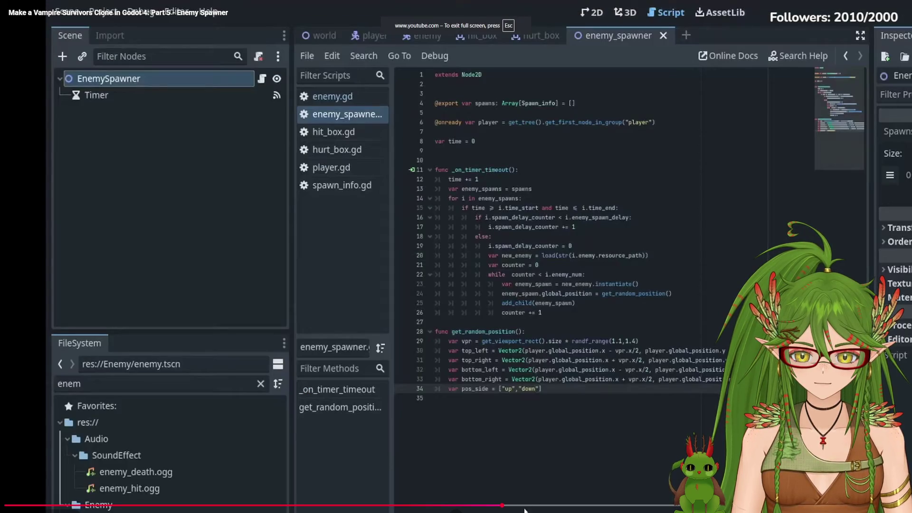
- Seek the tutorial forward to its finished get_random_position code
left_click(616, 506)
left_click(642, 507)
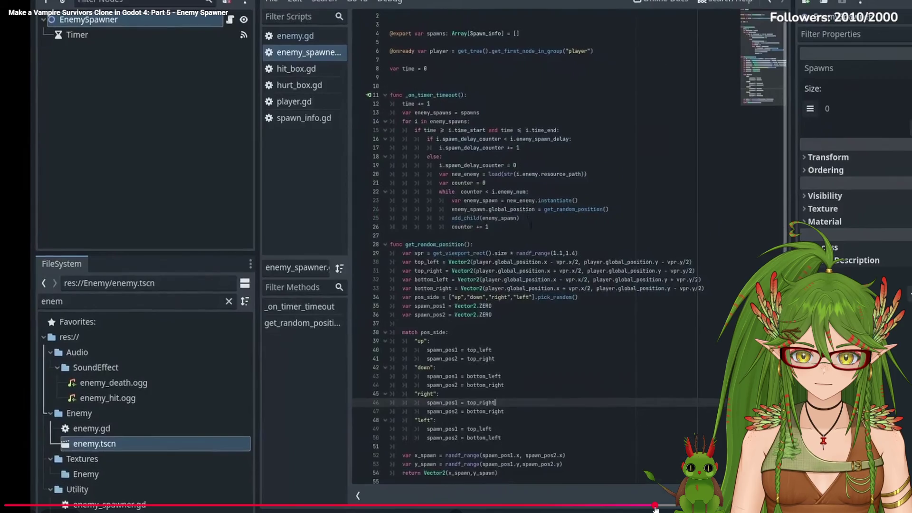
left_click(655, 507)
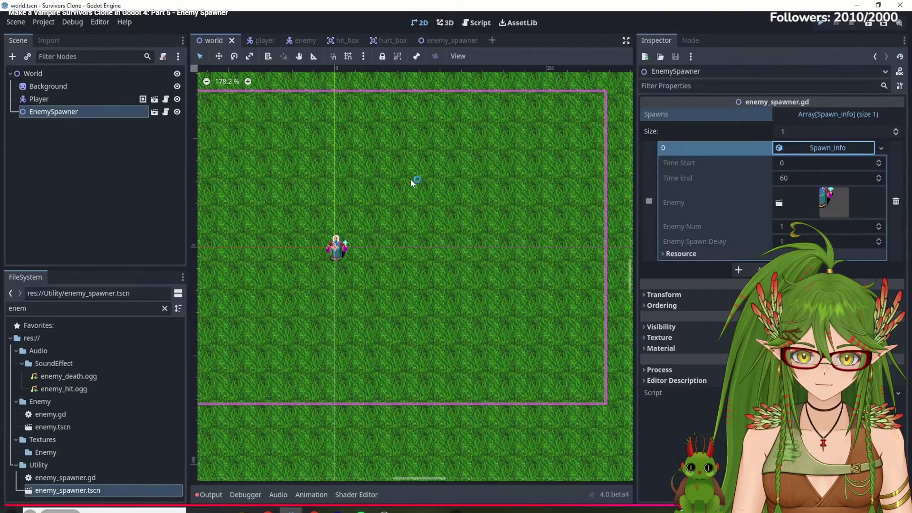
left_click_drag(655, 507, 676, 506)
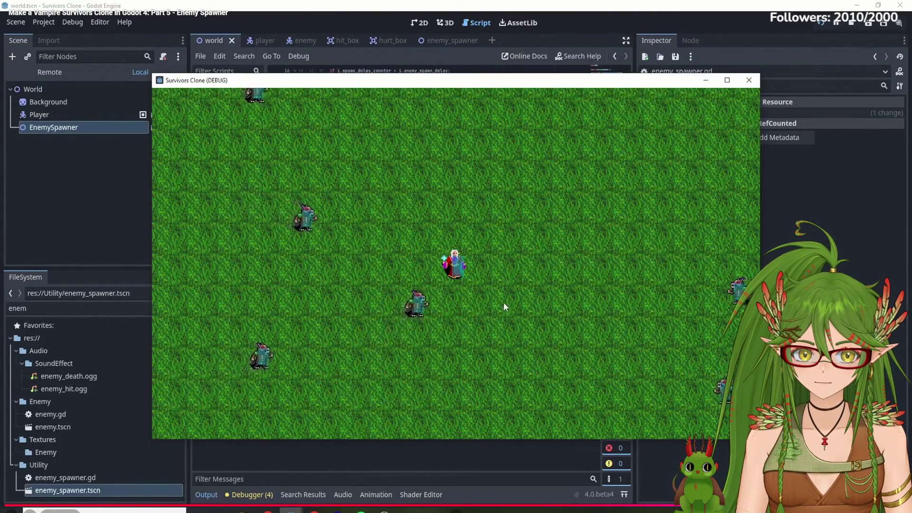
- Tap the W, A, S, D movement keys while the tutorial plays on
key("w")
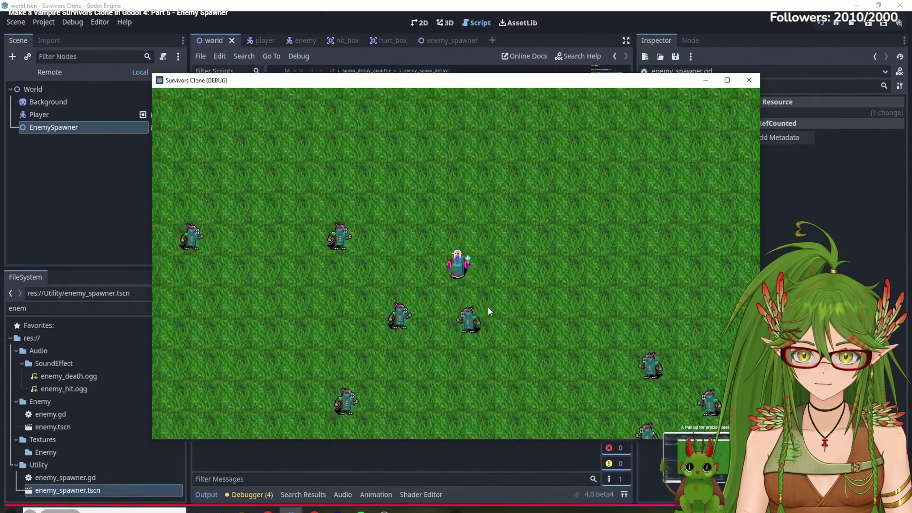
key("s")
key("d")
key("s")
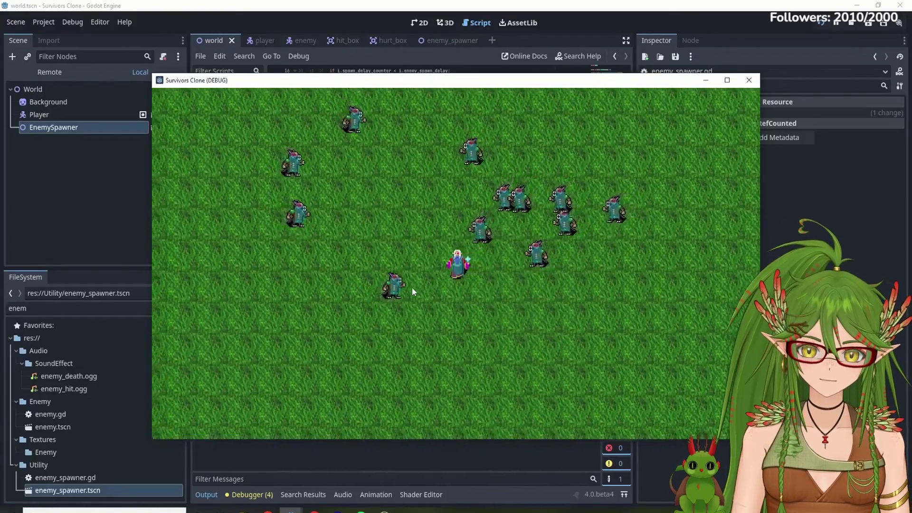
key("a")
key("w")
key("s")
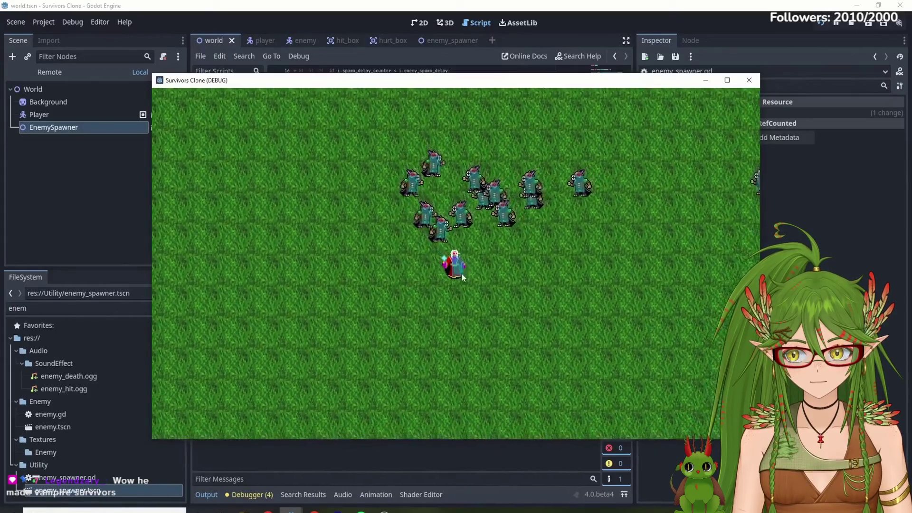
key("d")
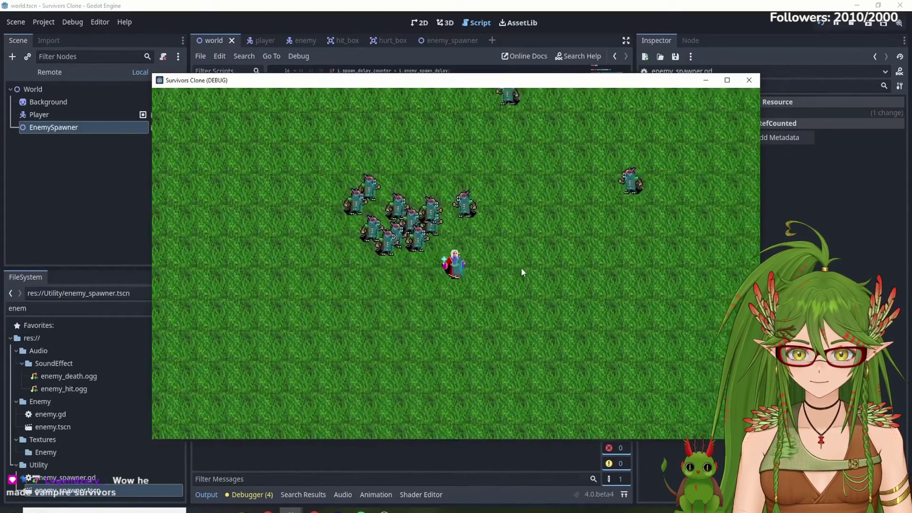
left_click(750, 80)
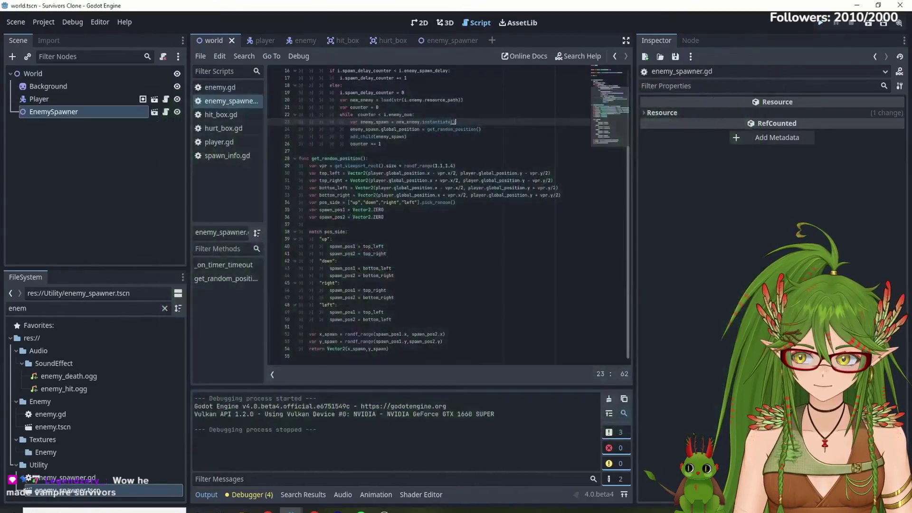
- Edit the spawn array in the Inspector and save
left_click(71, 112)
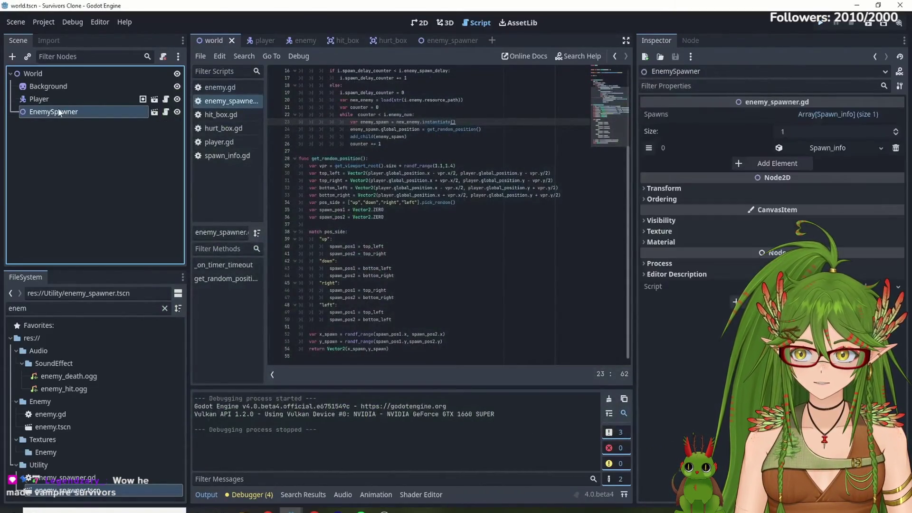
left_click(855, 146)
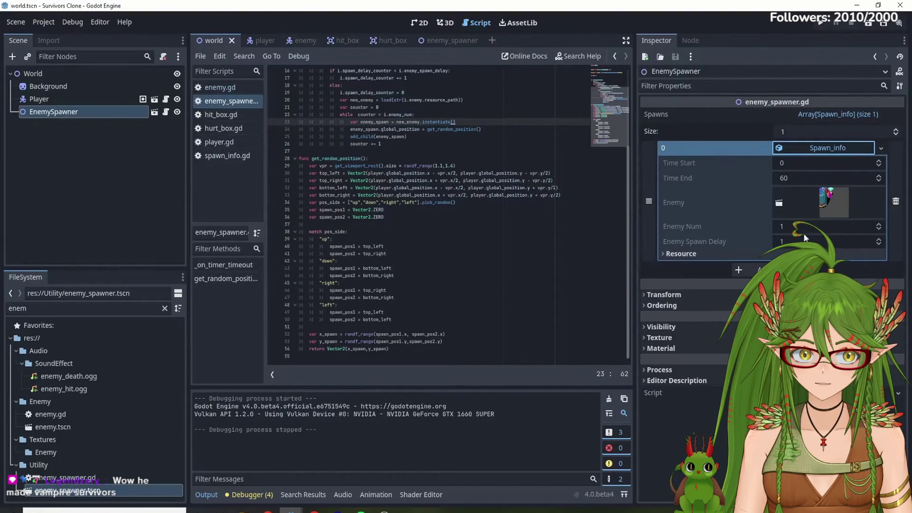
left_click(832, 177)
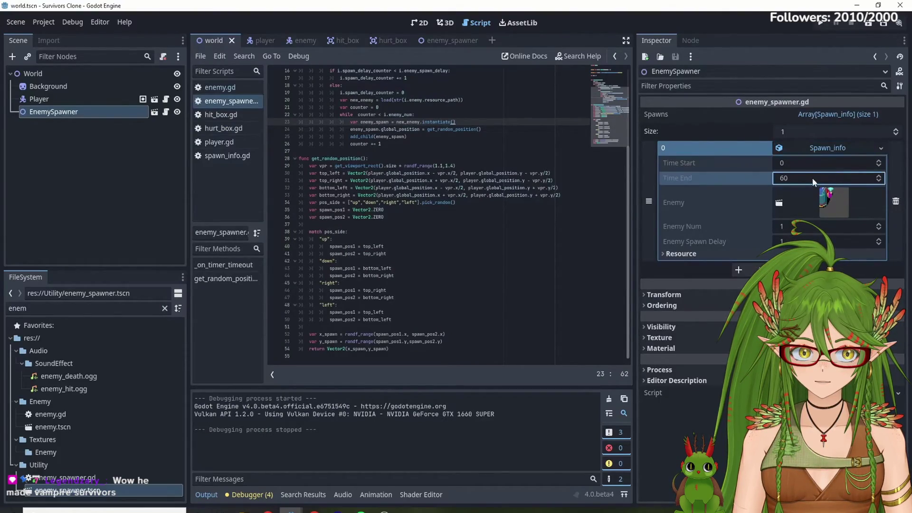
mouse_move(839, 200)
left_mouse_down()
mouse_move(666, 85)
mouse_move(446, 43)
left_mouse_up()
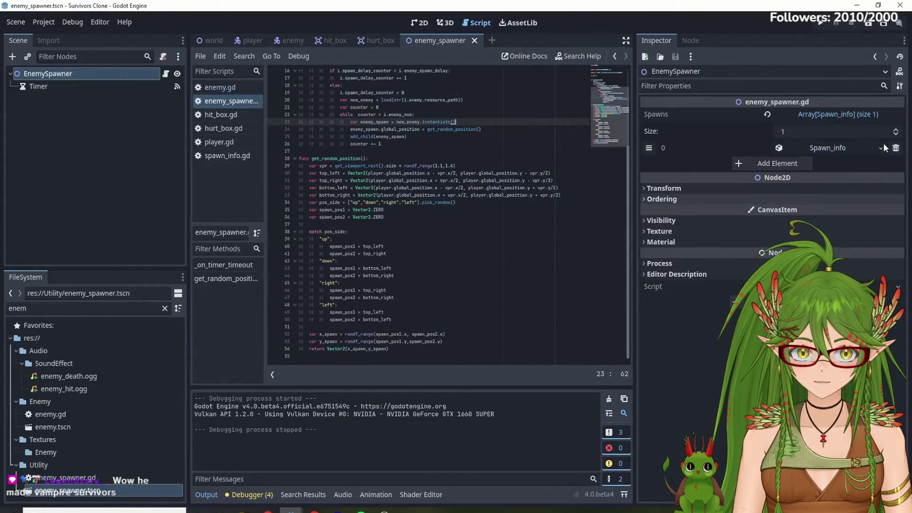
left_click(820, 150)
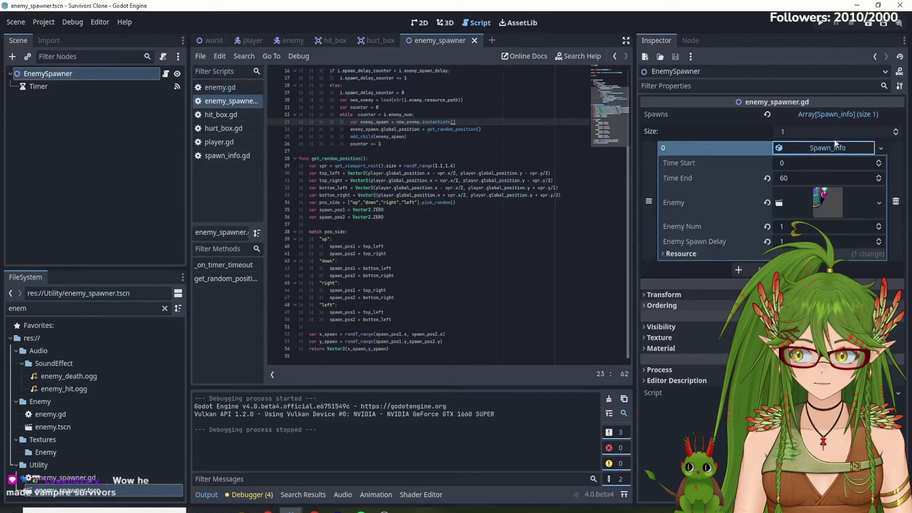
left_click(896, 147)
key("ctrl+s")
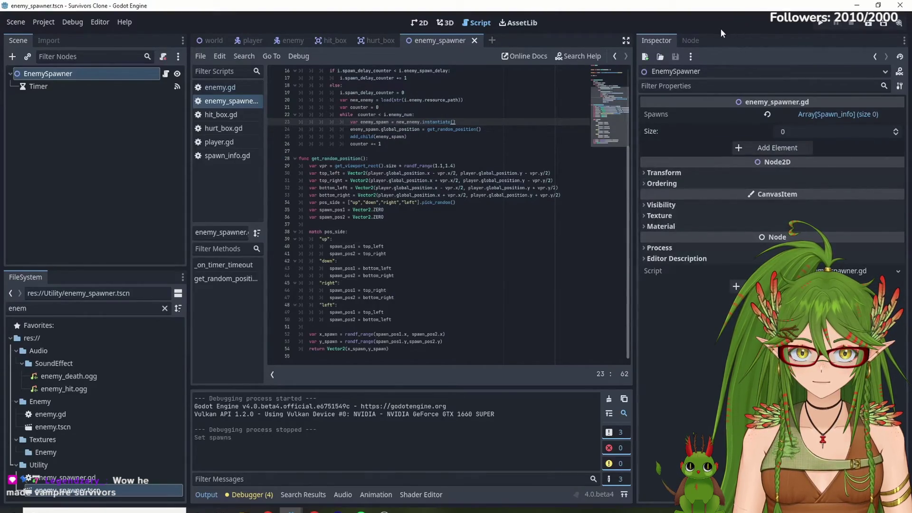
- Fill in a spawn entry with the value 5 and a resource dragged into its field
mouse_move(814, 132)
left_mouse_down()
mouse_move(210, 39)
mouse_move(713, 95)
mouse_move(880, 131)
left_mouse_up()
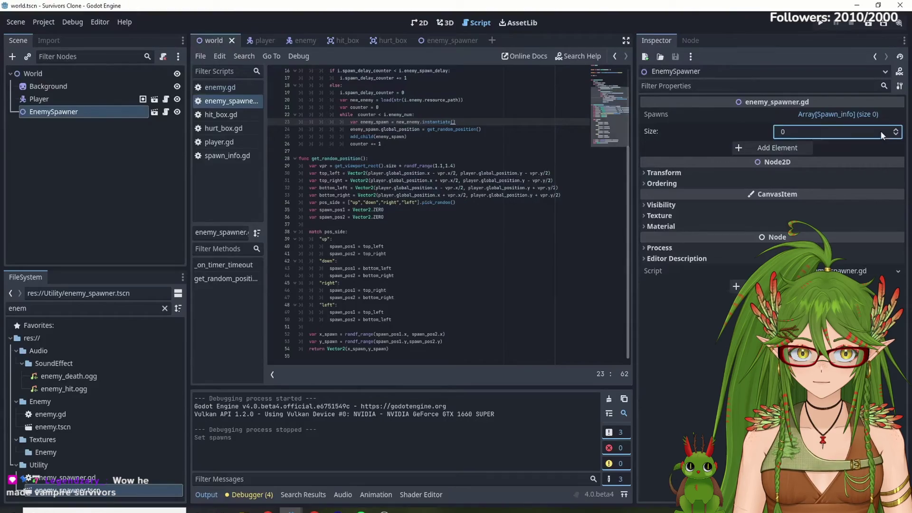
left_click(896, 129)
left_click(827, 148)
left_click(837, 159)
left_click(827, 147)
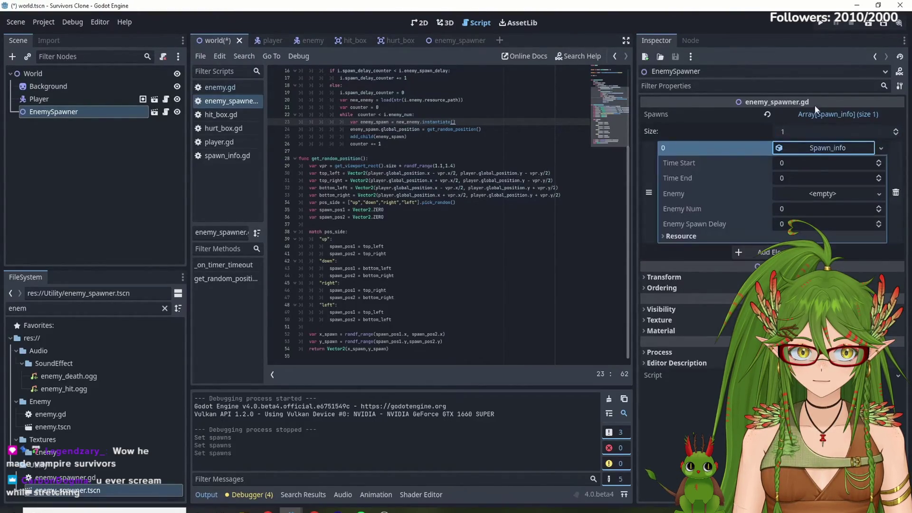
left_click(796, 178)
type("5")
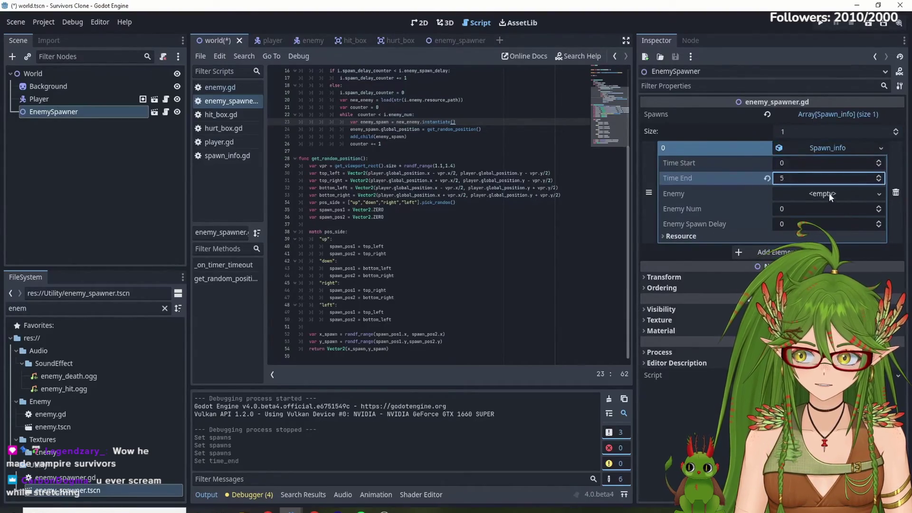
left_click(829, 194)
left_click_drag(53, 426, 815, 195)
left_click(814, 227)
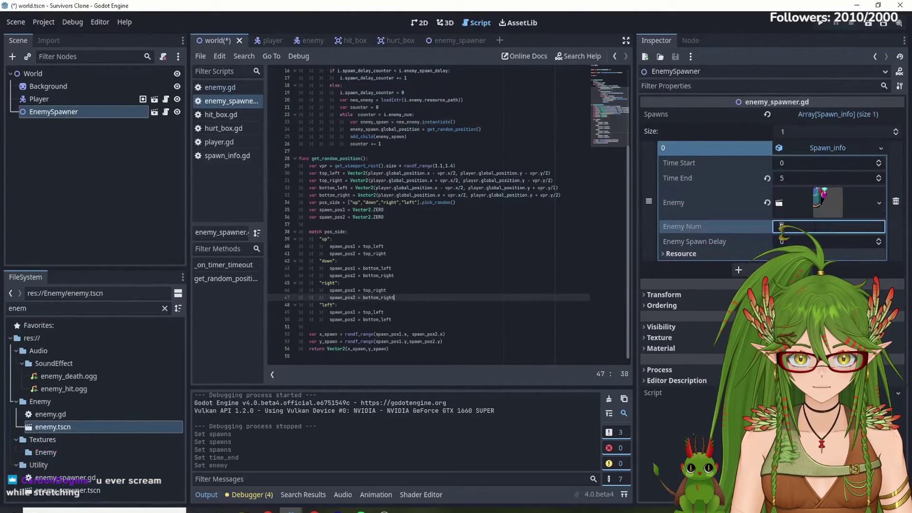
key("Return")
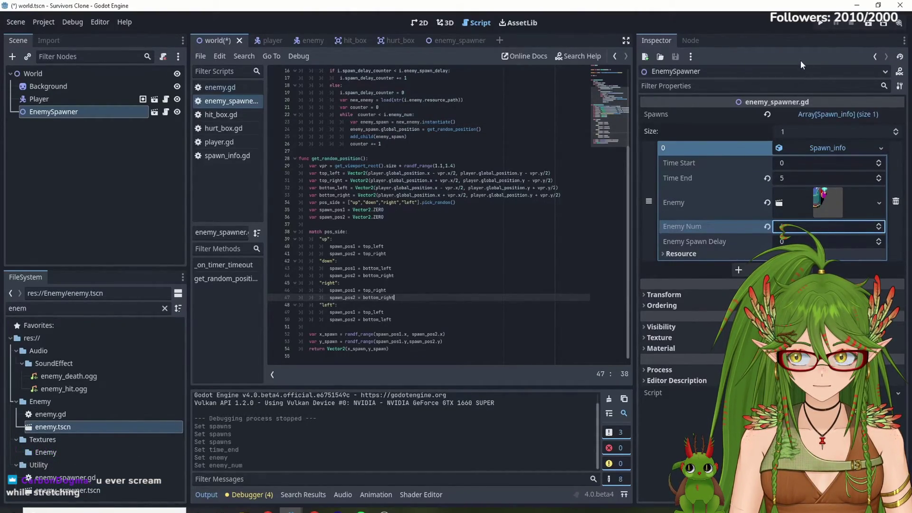
- Add a second spawn entry, drag a resource into it, and save
left_click(897, 129)
left_click(882, 270)
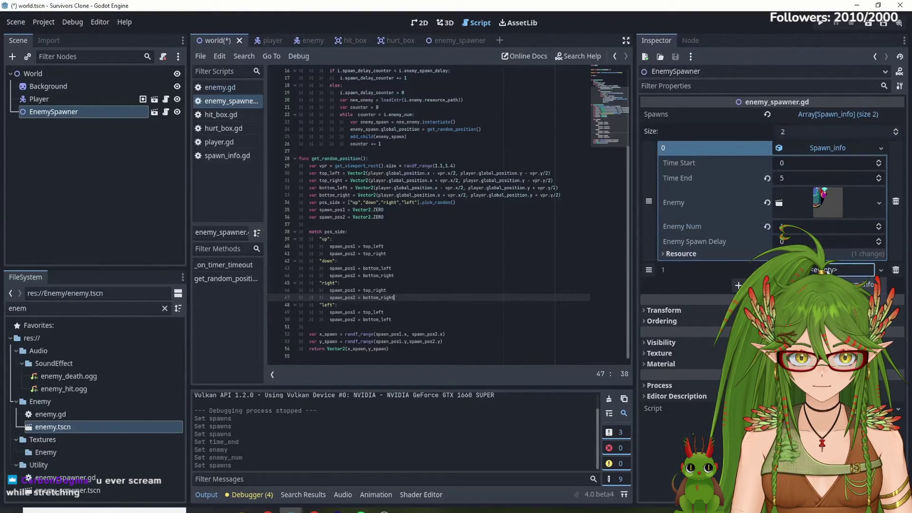
left_click(851, 281)
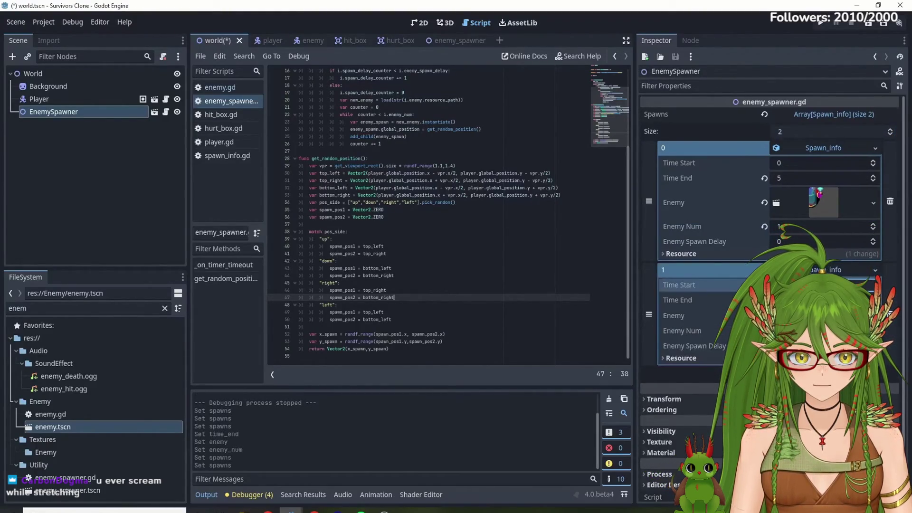
left_click(874, 282)
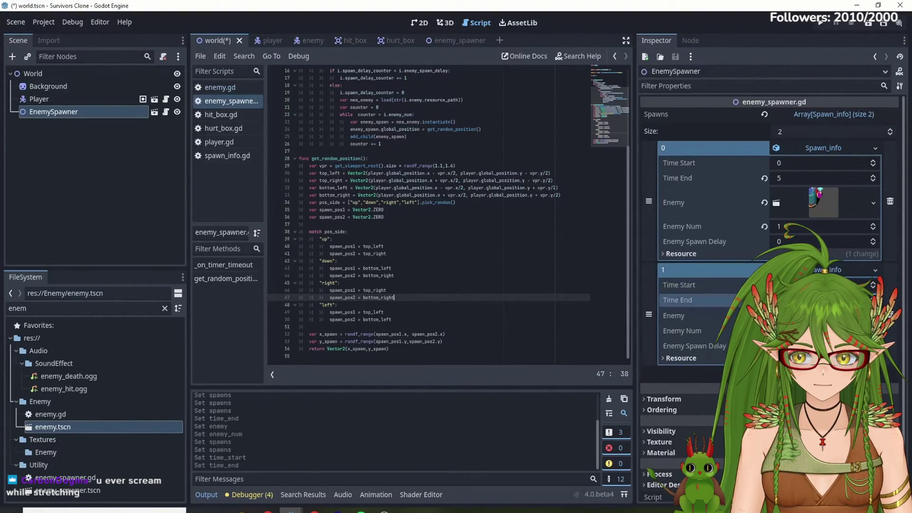
mouse_move(121, 427)
left_mouse_down()
mouse_move(351, 378)
mouse_move(311, 328)
mouse_move(808, 316)
left_mouse_up()
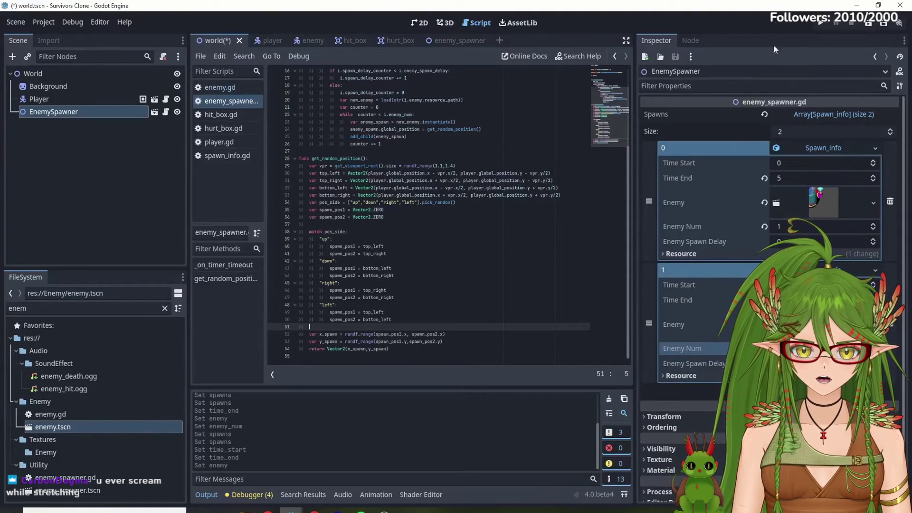
key("ctrl+s")
left_click(817, 22)
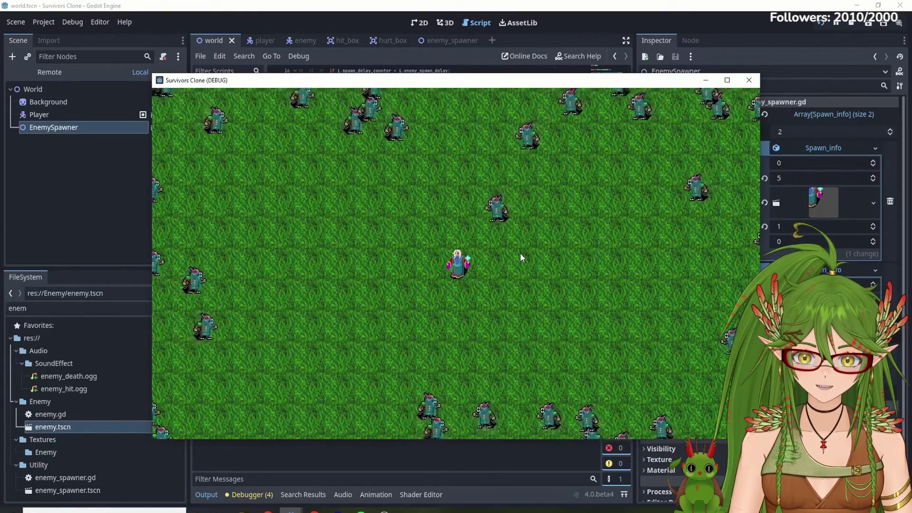
- Let the tutorial reach the Enemy_Body class example, then exit fullscreen
key("a")
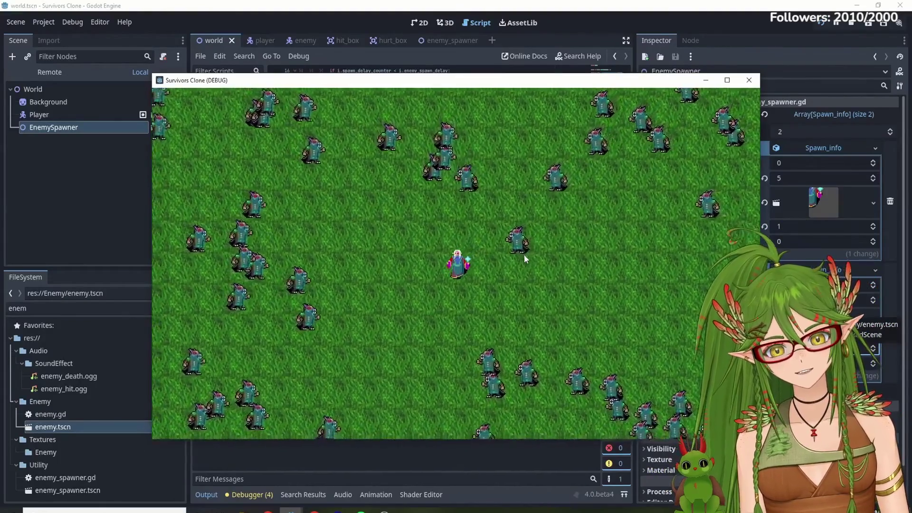
key("a")
key("s")
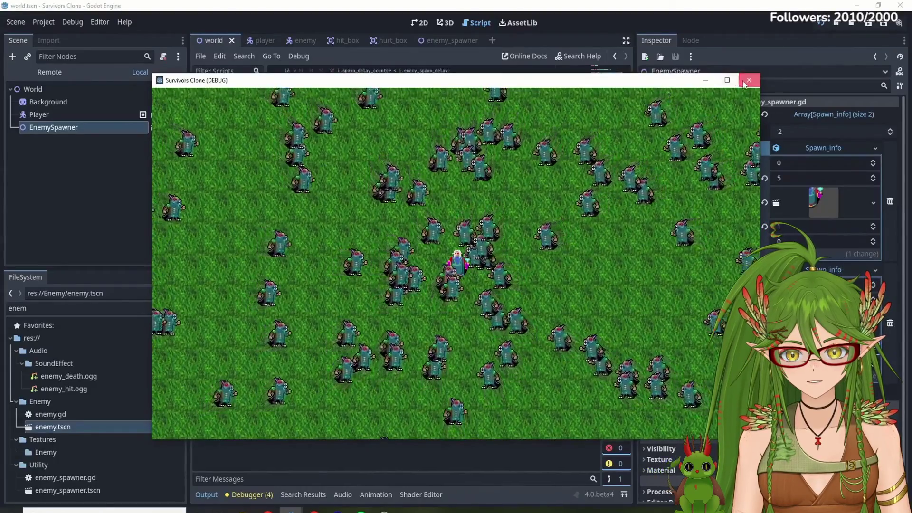
key("F8")
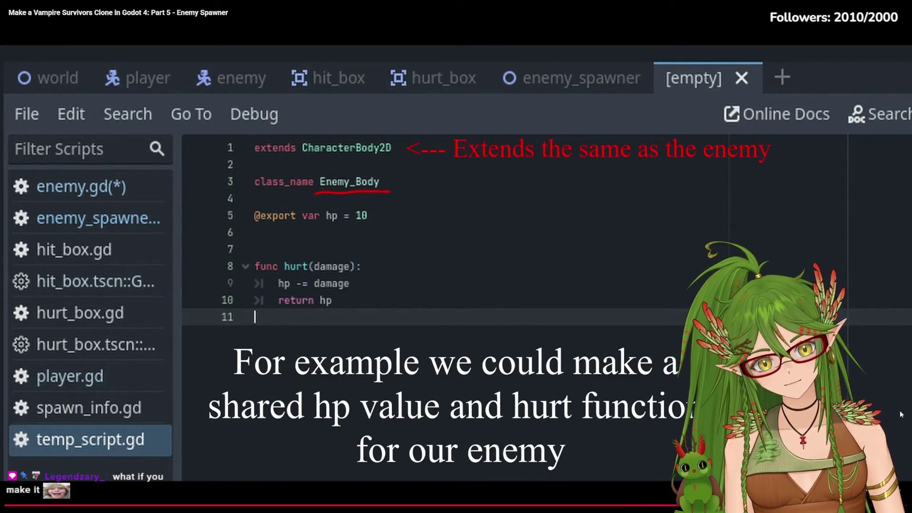
key("Escape")
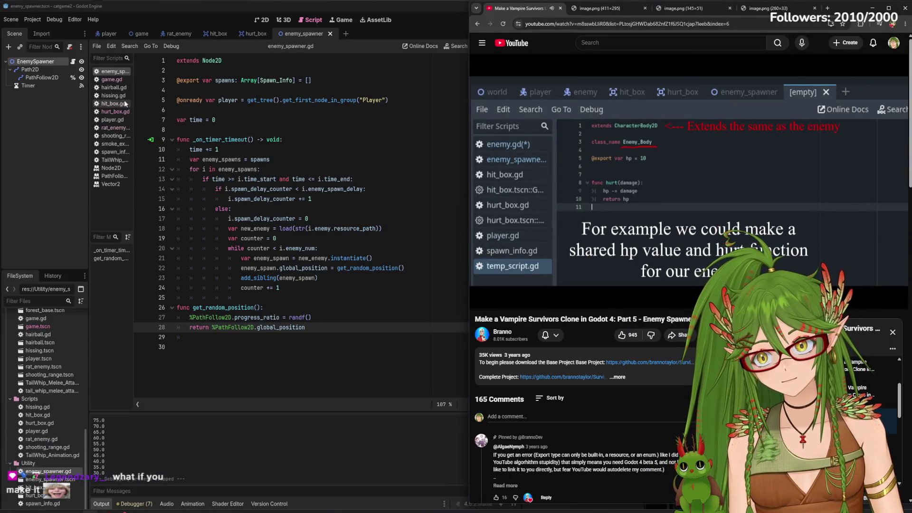
- Pause the tutorial and bring Godot forward on the hurt_box.gd script
mouse_move(565, 185)
left_click(668, 184)
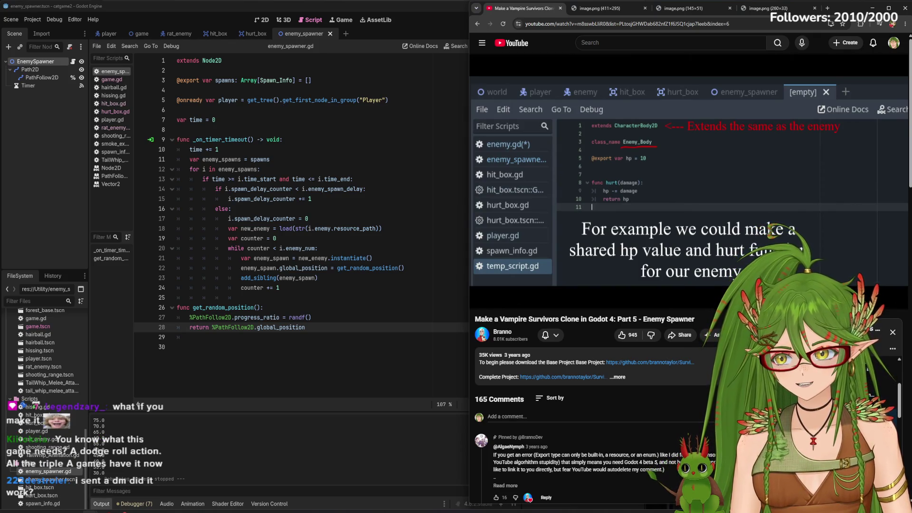
mouse_move(491, 126)
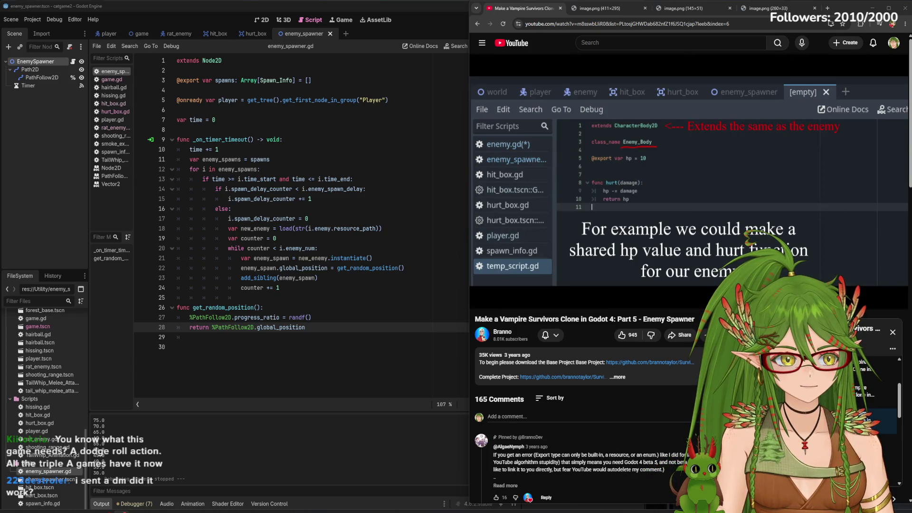
mouse_move(663, 117)
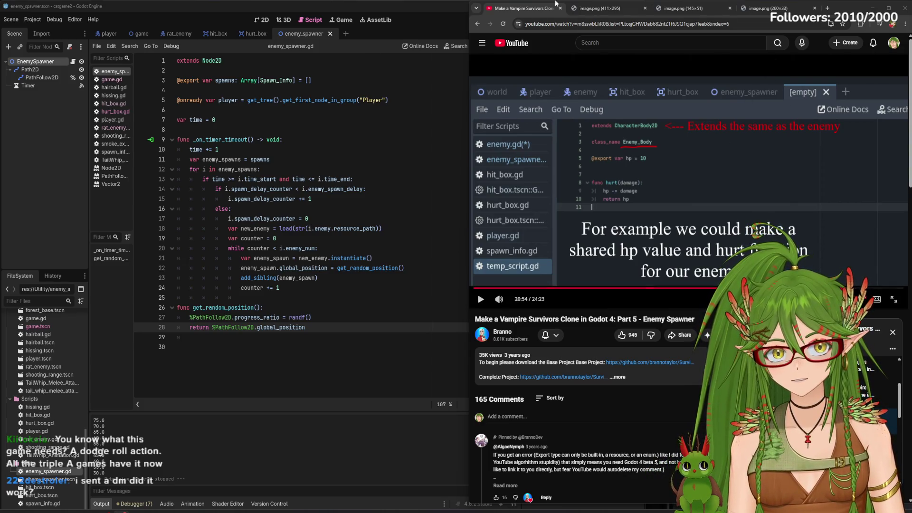
left_click(251, 34)
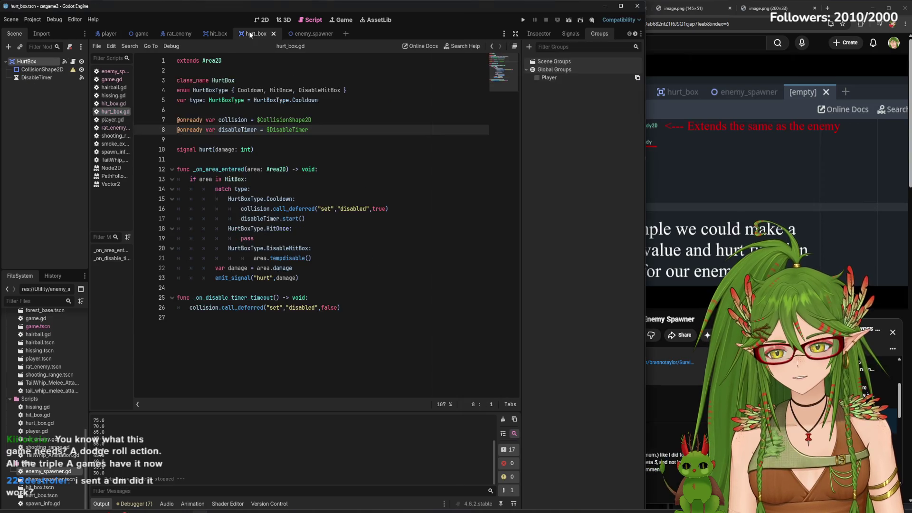
- Compare the game.gd and enemy_spawner.gd scripts, ending on enemy_spawner
left_click(317, 32)
left_click(249, 34)
left_click(141, 34)
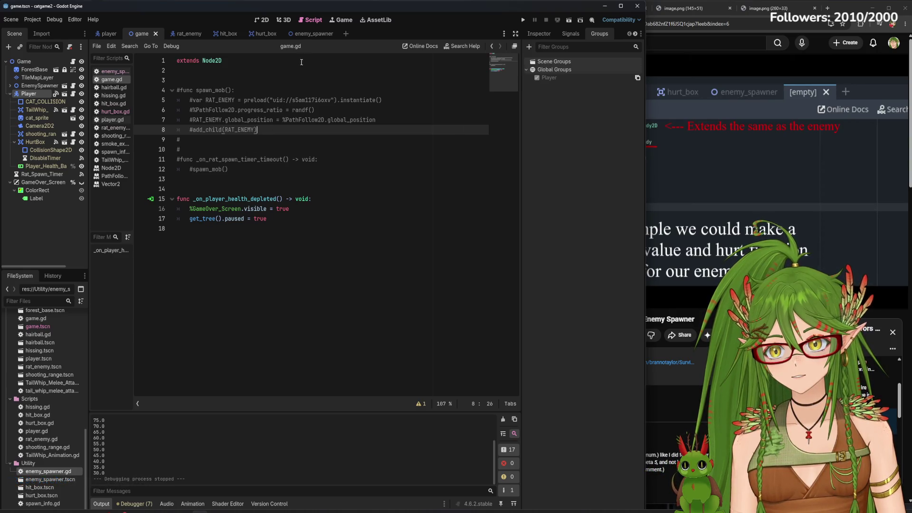
left_click(302, 36)
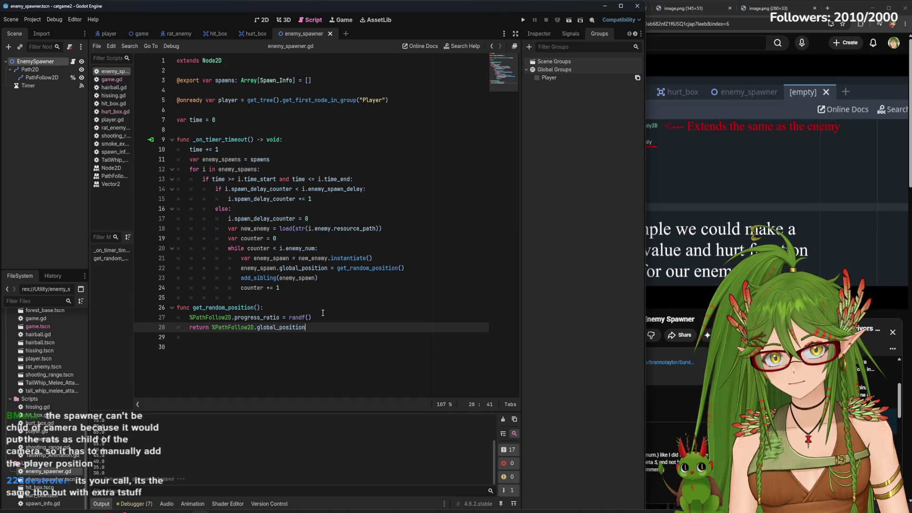
left_click(141, 34)
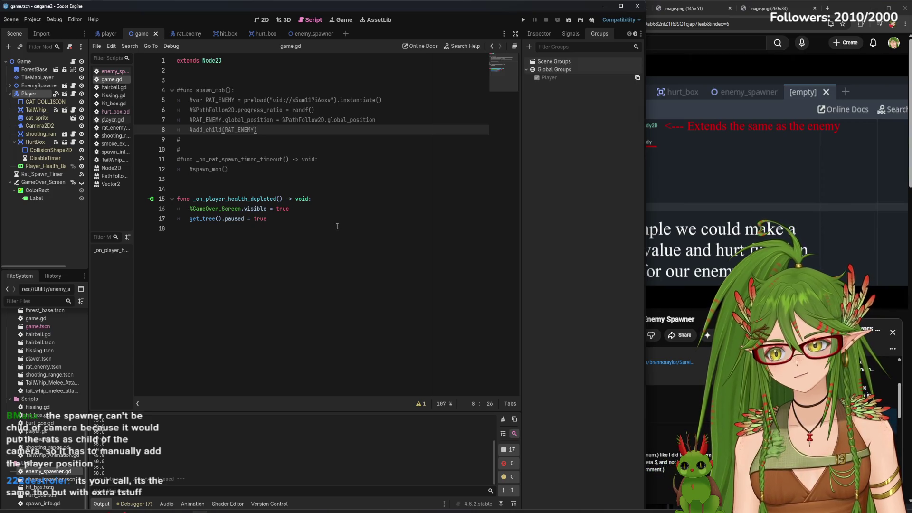
left_click(310, 33)
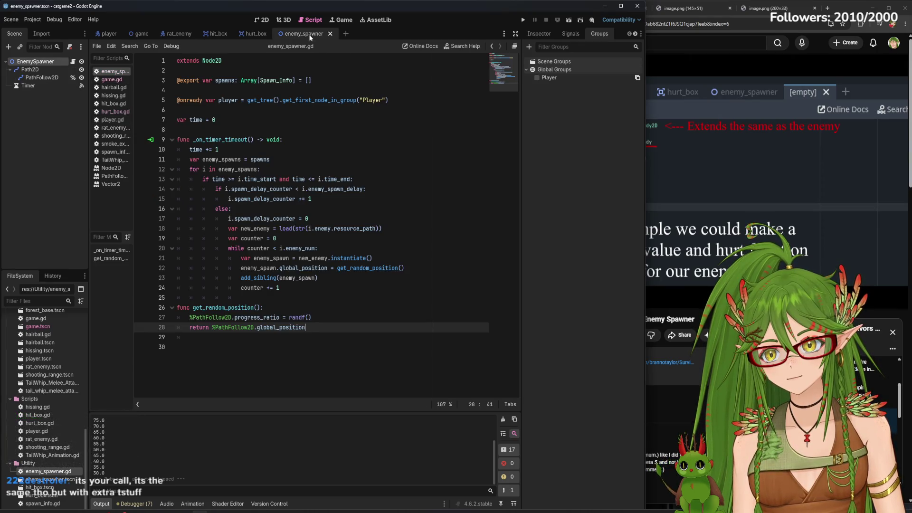
- Copy enemy_spawner.gd lines 3–29, comment them out, and go to the end of game.gd line 12
mouse_move(308, 337)
left_mouse_down()
mouse_move(160, 102)
mouse_move(157, 84)
left_mouse_up()
right_click(193, 82)
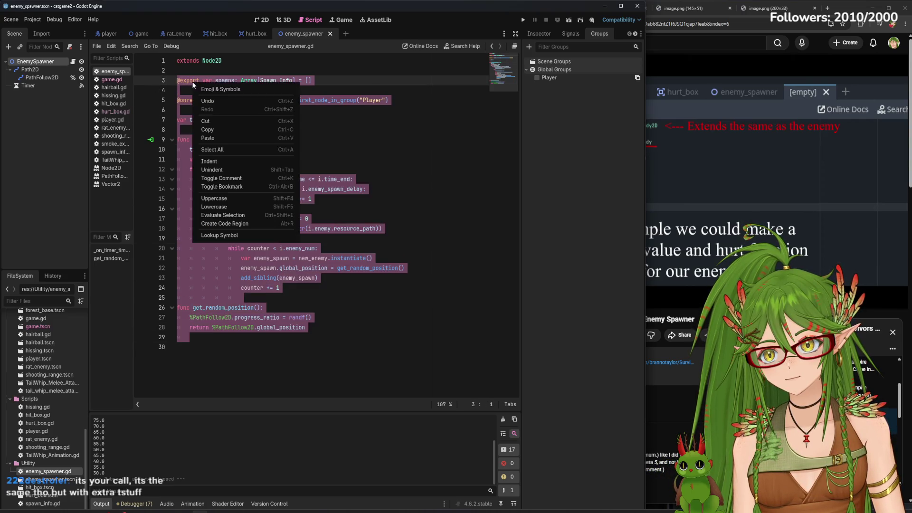
left_click(218, 130)
right_click(197, 119)
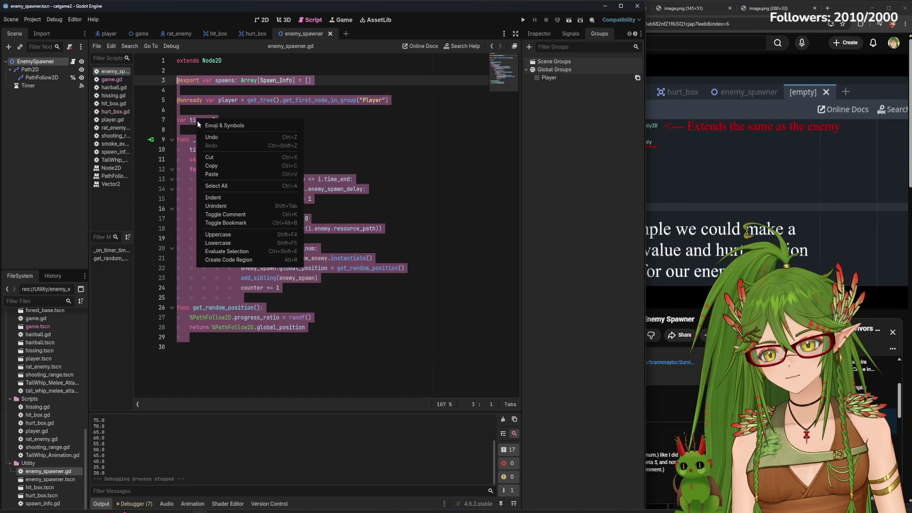
left_click(241, 215)
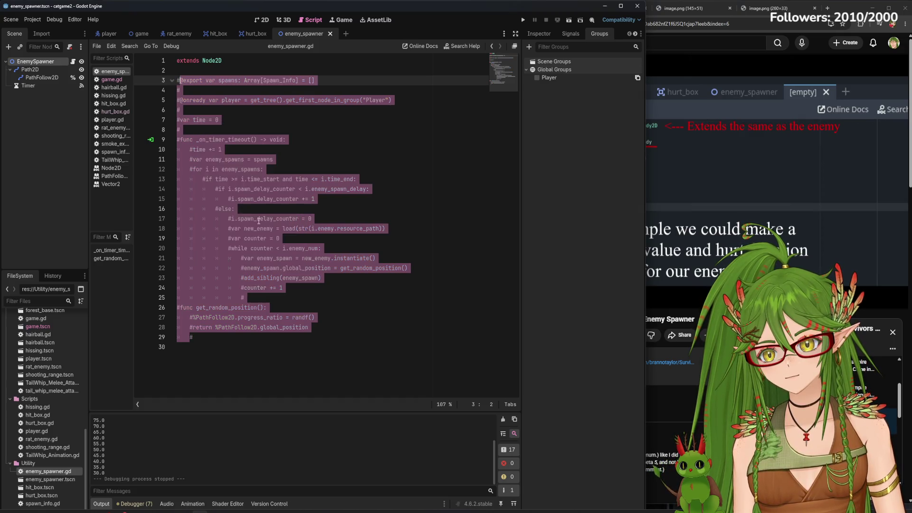
left_click(141, 33)
left_click(256, 171)
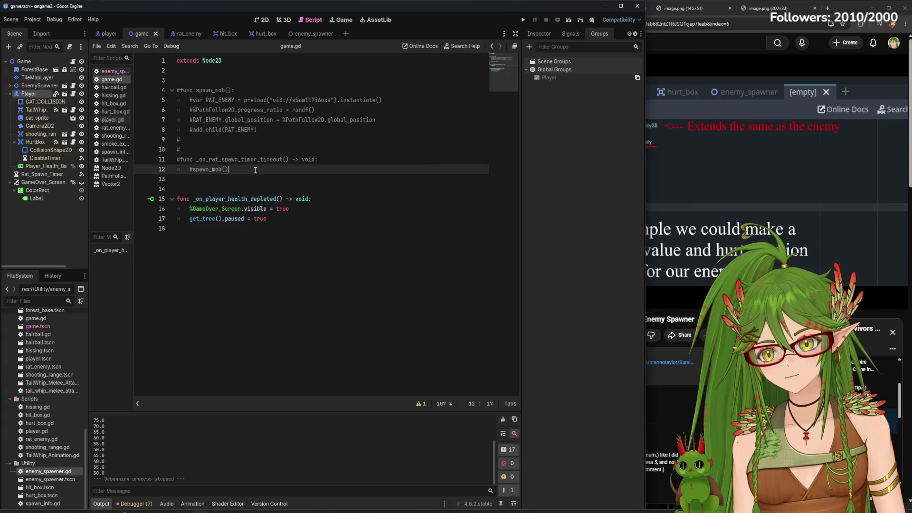
key("Return")
key("Return")
type("@export var spawns: Array[Spawn_Info] = []  @onready var player = get_tree().get_first_node_in_group(\"Player\")  var time = 0  func _on_timer_timeout() -> void: \ttime += 1 \tvar enemy_spawns = spawns \tfor i in enemy_spawns: \t\tif time >= i.time_start and time <= i.time_end: \t\t\tif i.spawn_delay_counter < i.enemy_spawn_delay: \t\t\t\ti.spawn_delay_counter += 1 \t\t\telse: \t\t\t\ti.spawn_delay_counter = 0 \t\t\t\tvar new_enemy = load(str(i.enemy.resource_path)) \t\t\t\tvar counter = 0 \t\t\t\twhile counter < i.enemy_num: \t\t\t\t\tvar enemy_spawn = new_enemy.instantiate() \t\t\t\t\tenemy_spawn.global_position = get_random_position() \t\t\t\t\tadd_sibling(enemy_spawn) \t\t\t\t\tcounter += 1 \t\t\t\t\t func get_random_position(): \t%PathFollow2D.progress_ratio = randf() \treturn %PathFollow2D.global_position")
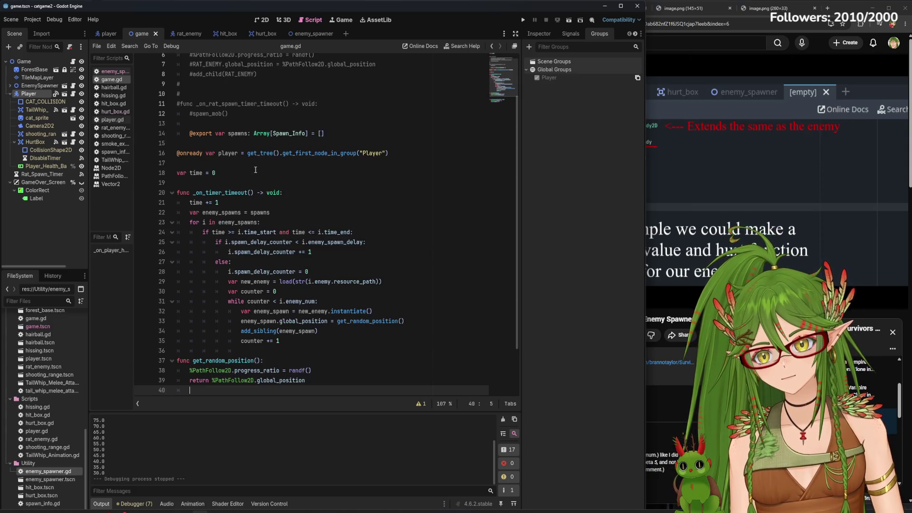
scroll(273, 171, "up", 2)
left_click_drag(222, 61, 172, 62)
left_click(185, 188)
key("BackSpace")
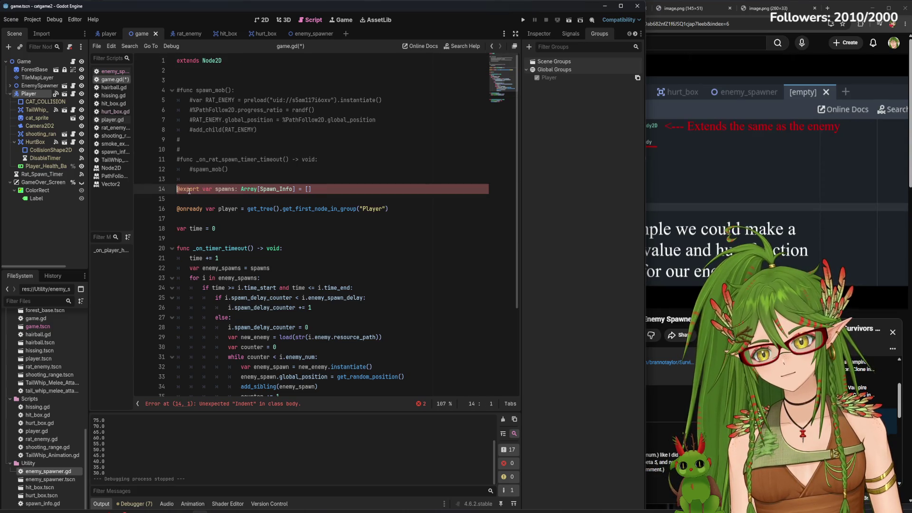
left_click(255, 216)
scroll(254, 216, "down", 3)
key("ctrl+s")
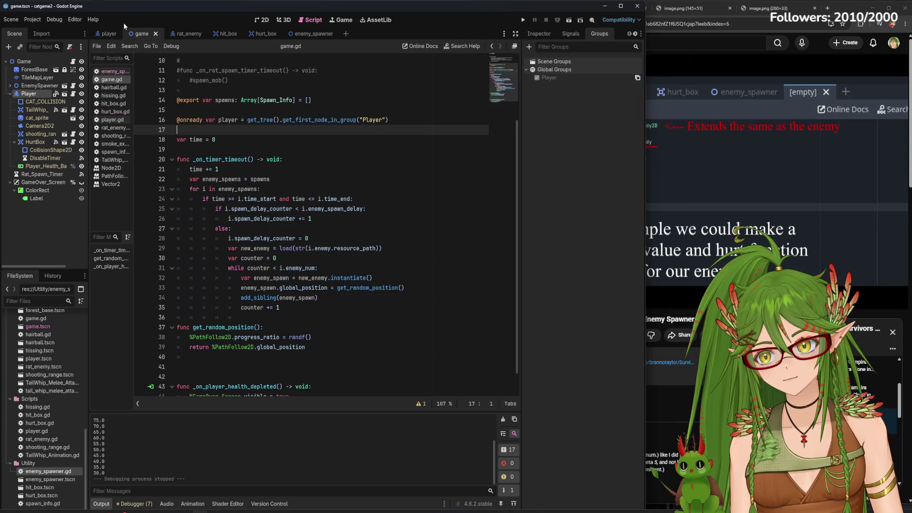
- Move Path2D and Timer up under the Game node, then run the game
left_click(100, 33)
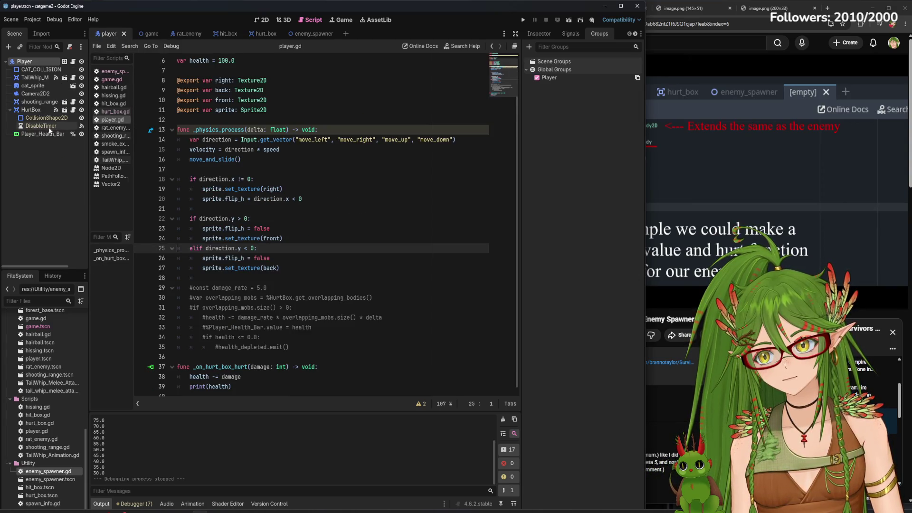
left_click(148, 34)
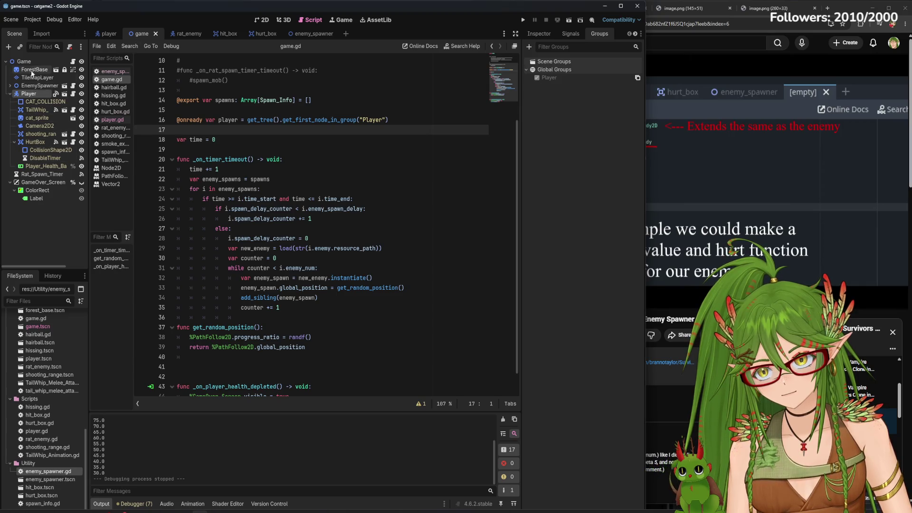
left_click(10, 85)
left_click(42, 101)
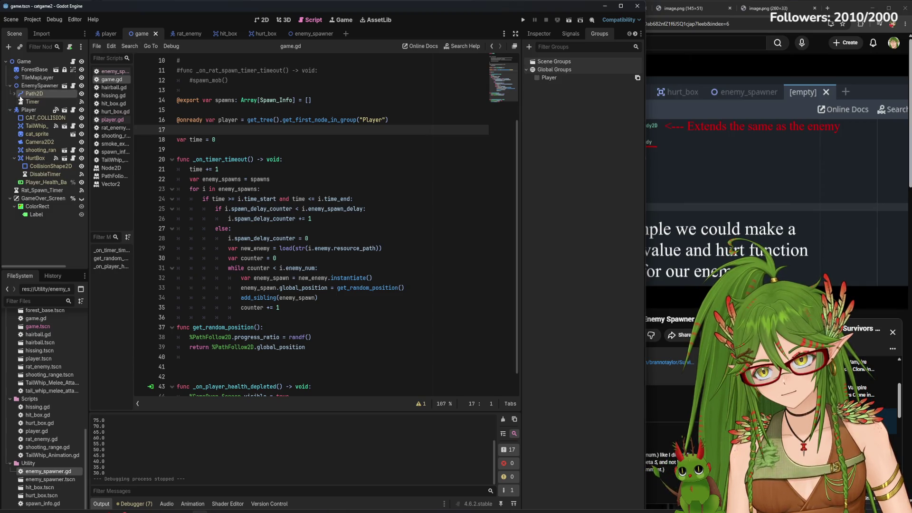
mouse_move(40, 97)
left_mouse_down()
mouse_move(31, 62)
mouse_move(37, 89)
left_mouse_up()
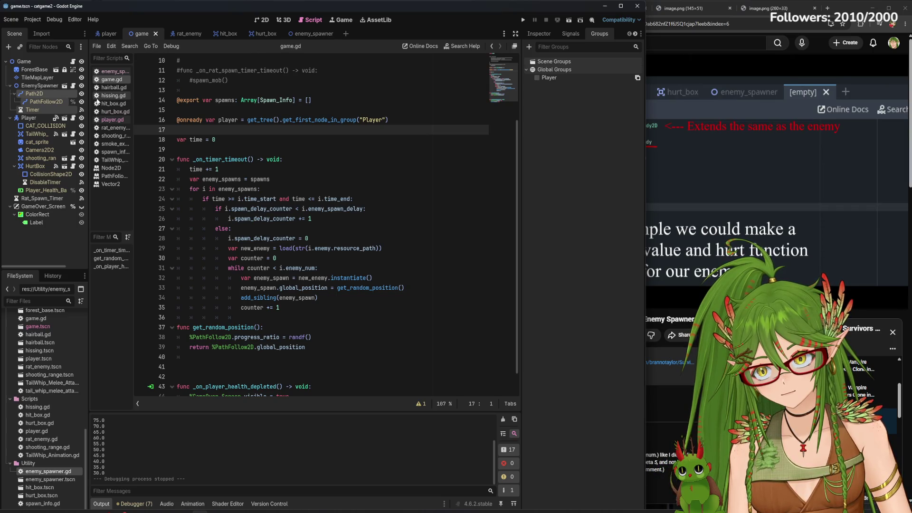
left_click(44, 95)
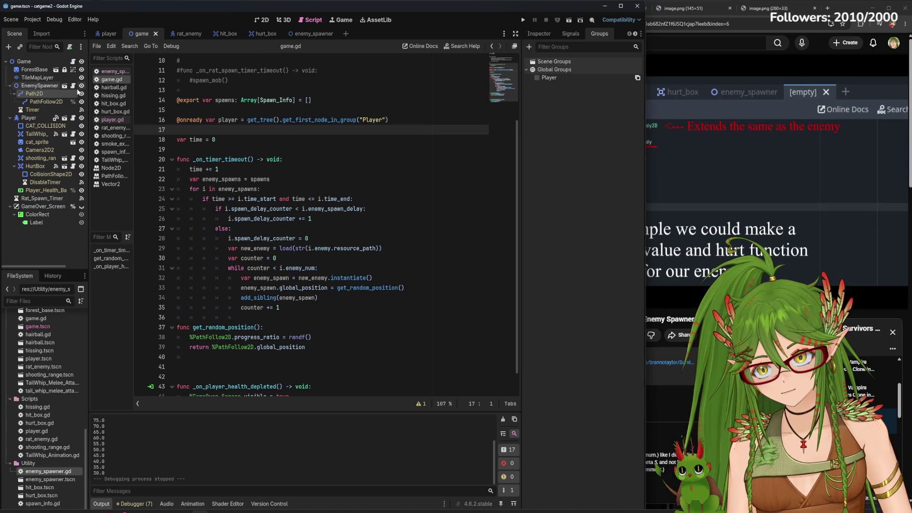
left_click(524, 19)
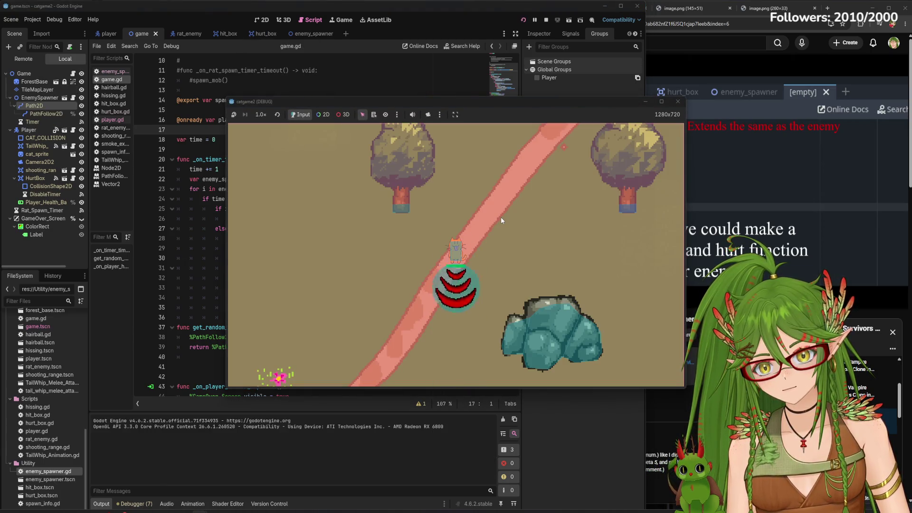
- Walk the cat south to check spawning, then stop the running game
key("s")
key("s")
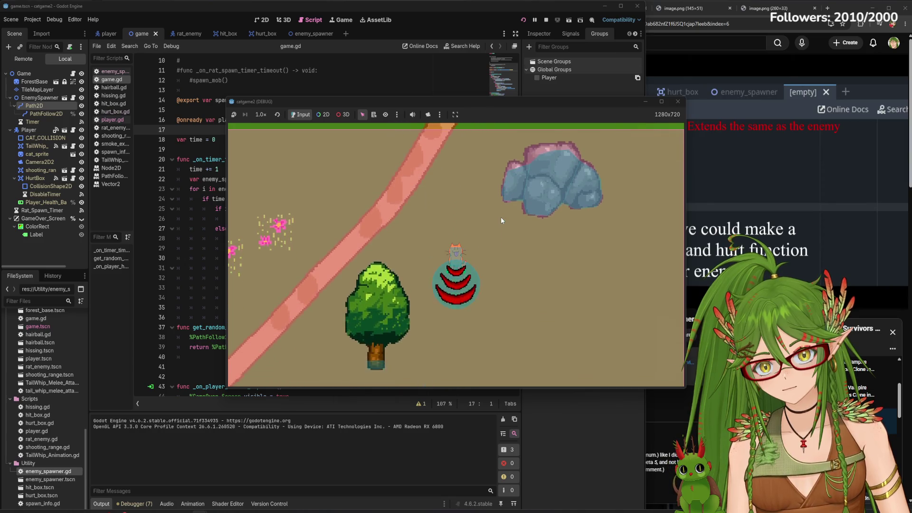
key("s")
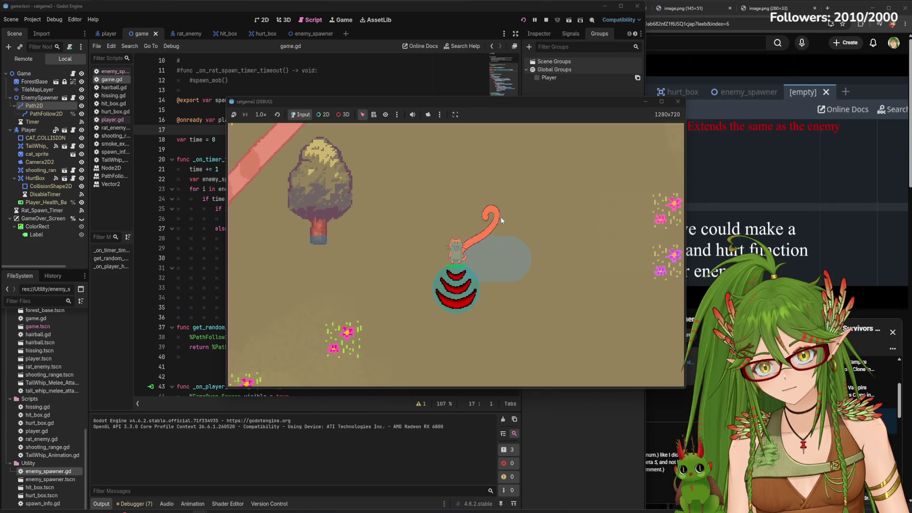
left_click(678, 102)
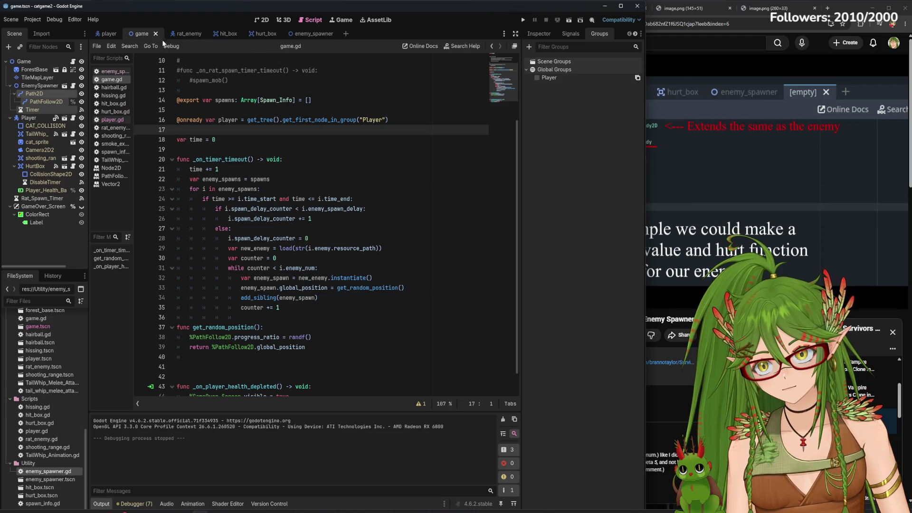
- Delete the EnemySpawner node from the game scene and save
left_click(265, 20)
scroll(216, 220, "up", 5)
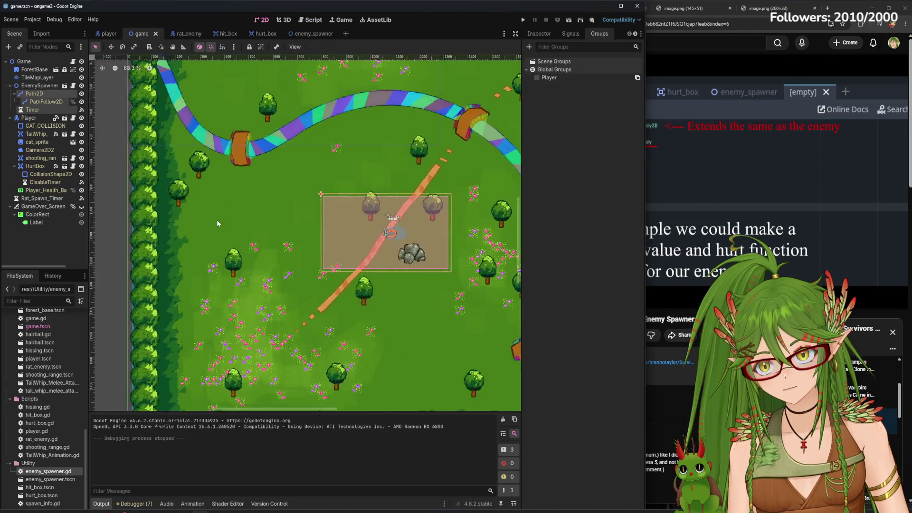
left_click(43, 86)
right_click(43, 86)
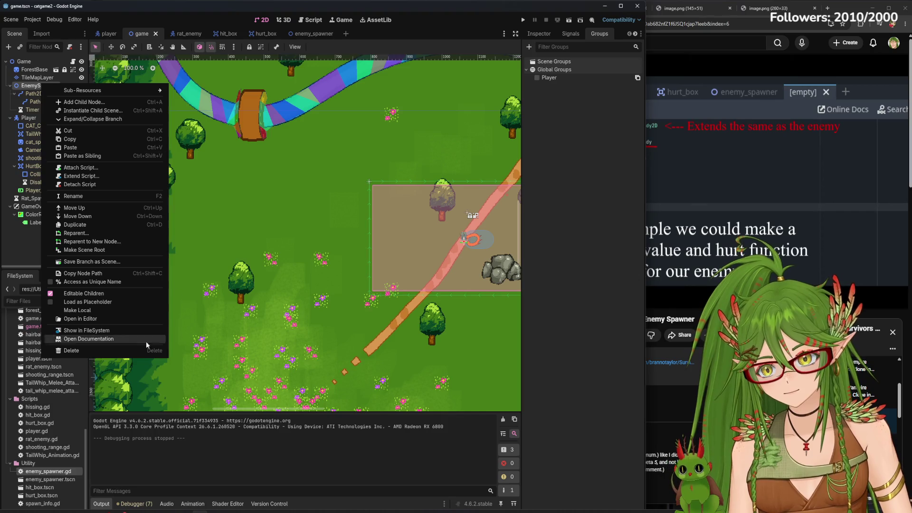
left_click(57, 351)
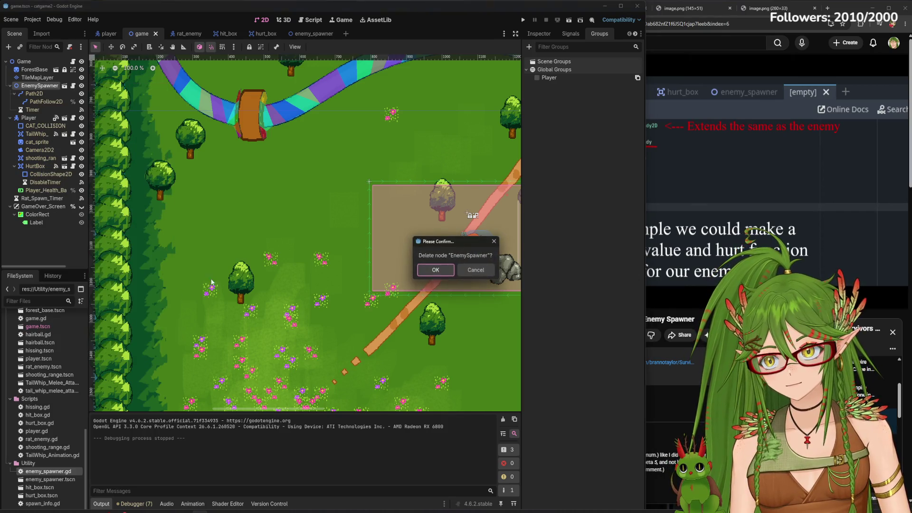
left_click(435, 270)
left_click(313, 33)
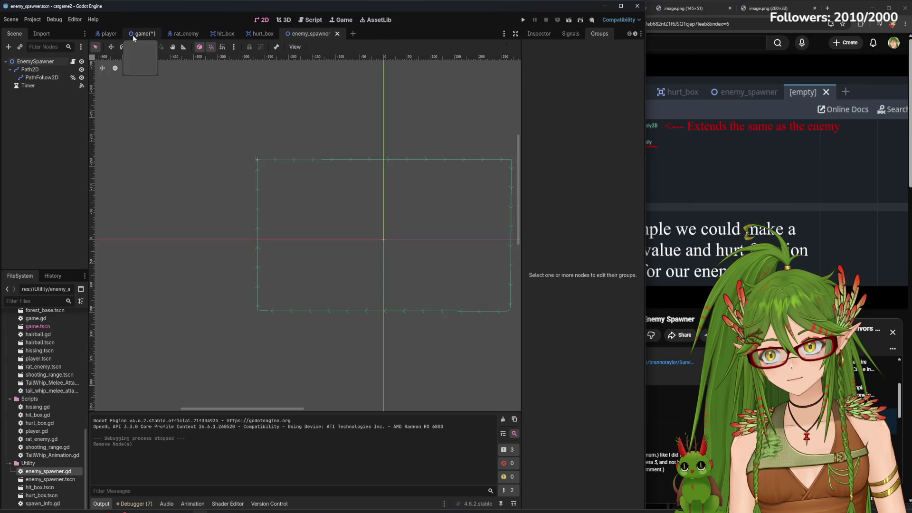
left_click(135, 34)
key("ctrl+s")
- Add a Path2D under the Game node with a PathFollow2D child
left_click(70, 68)
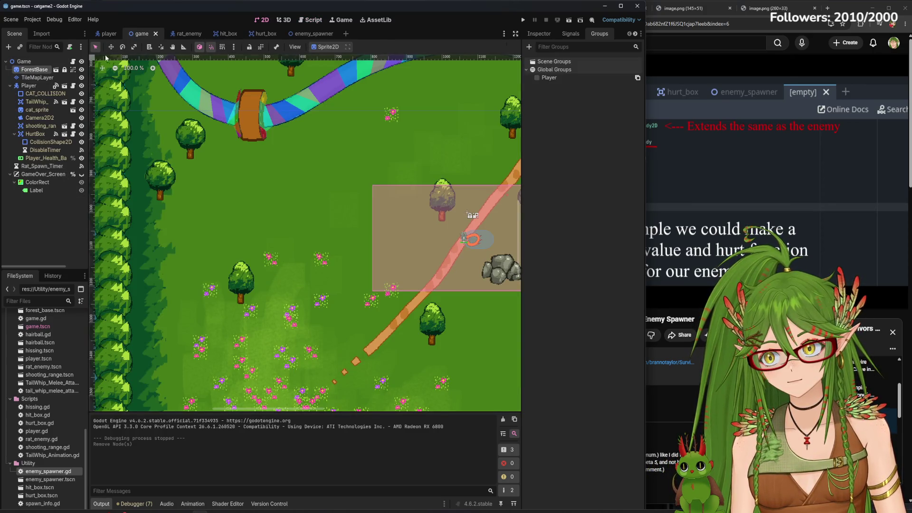
left_click(27, 62)
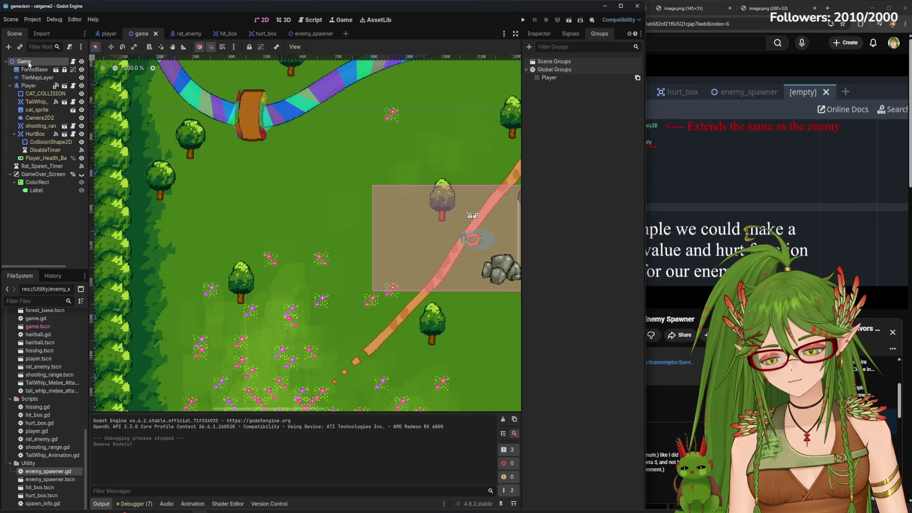
key("ctrl+a")
type("path2d")
key("Return")
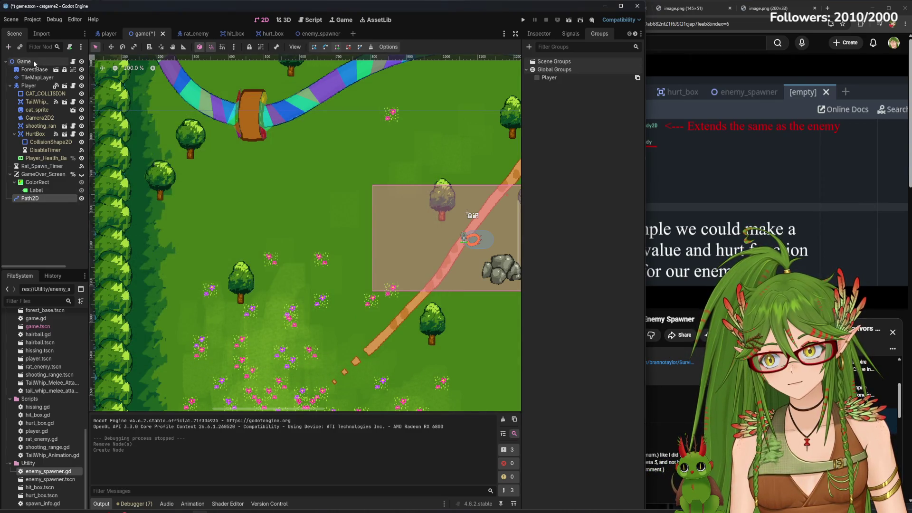
left_click_drag(398, 252, 239, 235)
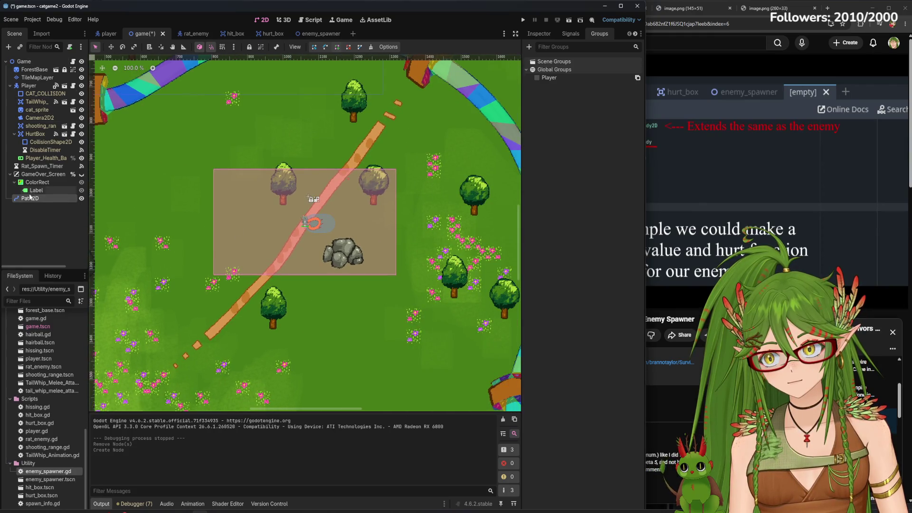
key("ctrl+a")
type("pathfollow")
key("Return")
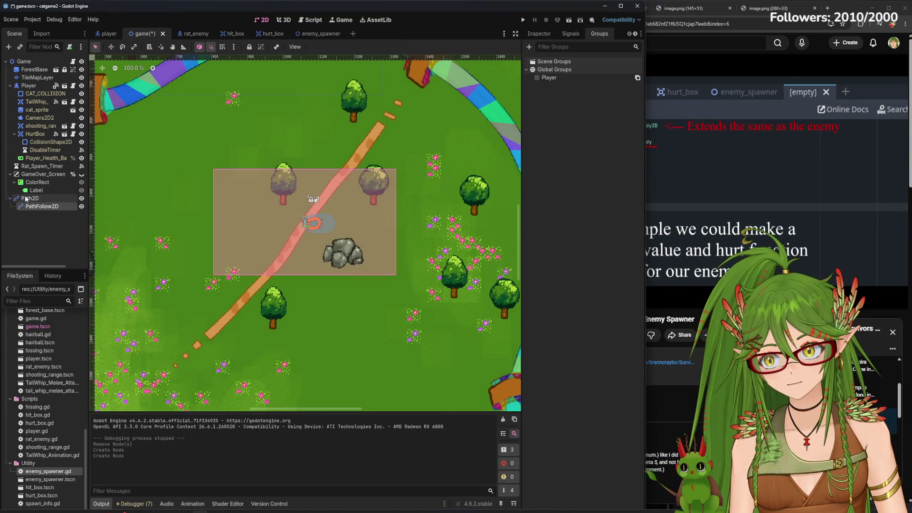
left_click(24, 199)
scroll(309, 205, "up", 6)
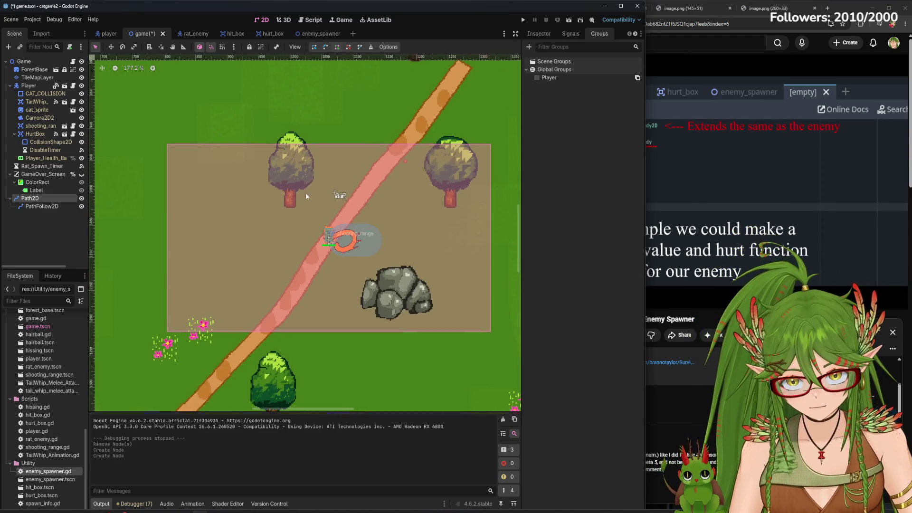
- Draw a closed four-corner rectangular path around the sandy clearing and save
left_click(162, 137)
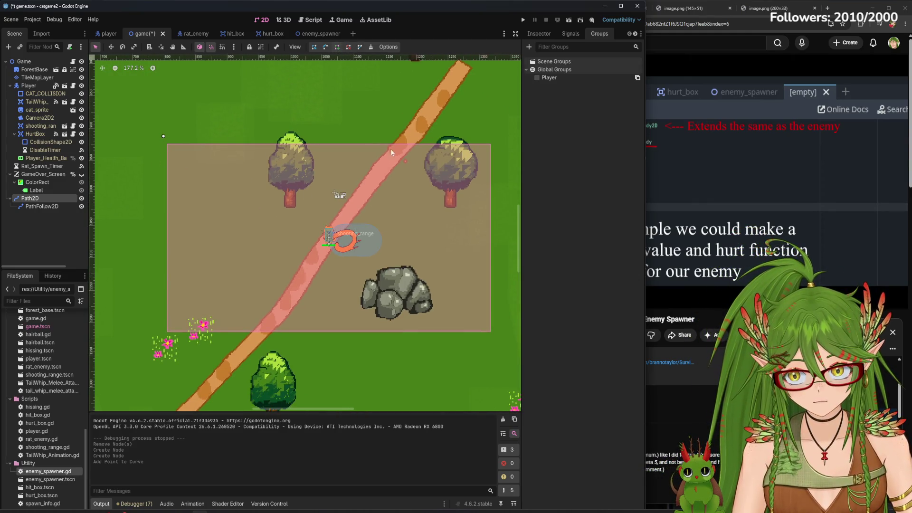
left_click(497, 137)
left_click(496, 339)
left_click(161, 340)
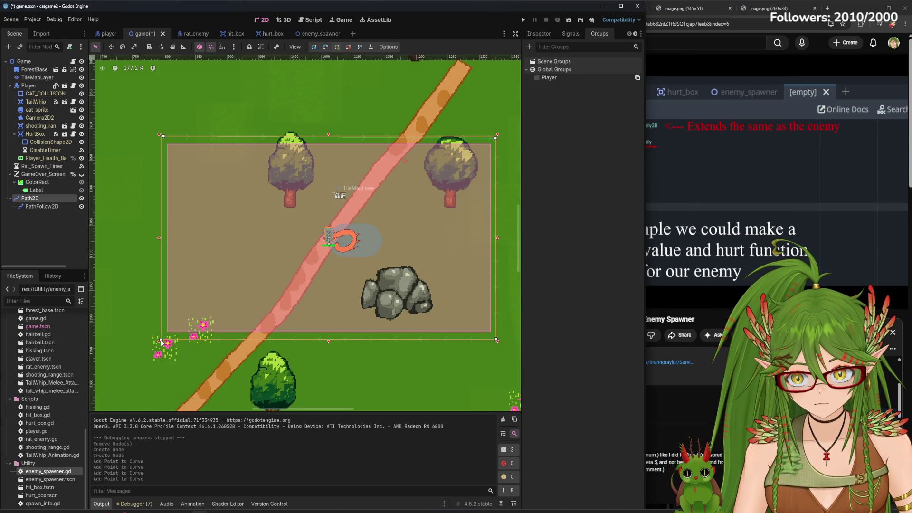
left_click(359, 47)
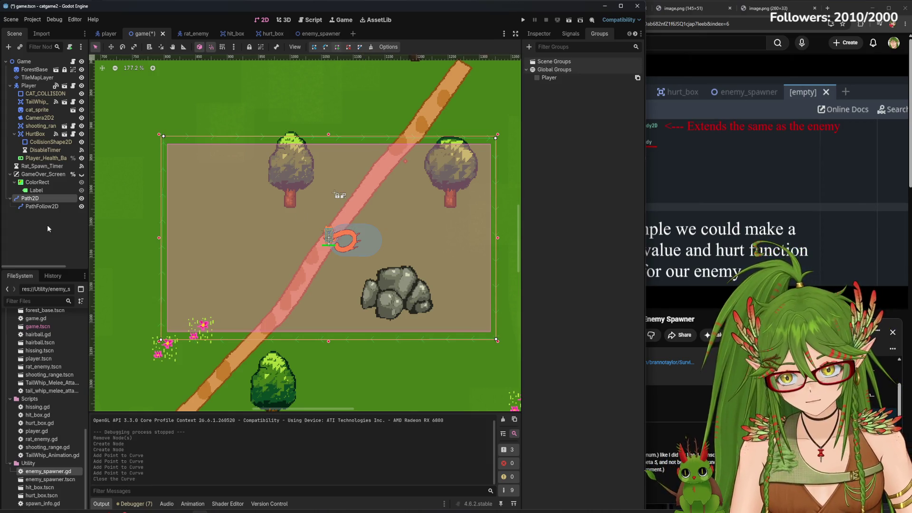
left_click(46, 207)
key("ctrl+s")
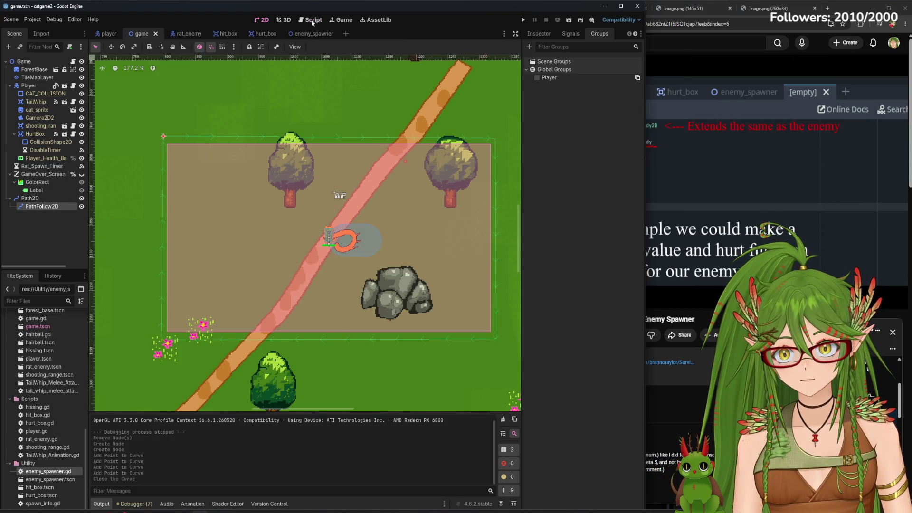
- Look over enemy_spawner.gd and spawn_info.gd in the Script workspace, then return to game.gd
left_click(312, 21)
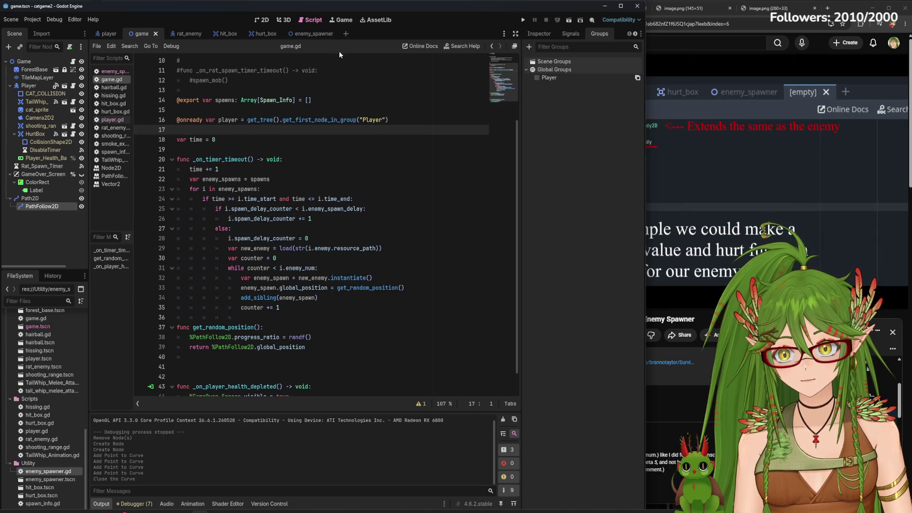
left_click(321, 35)
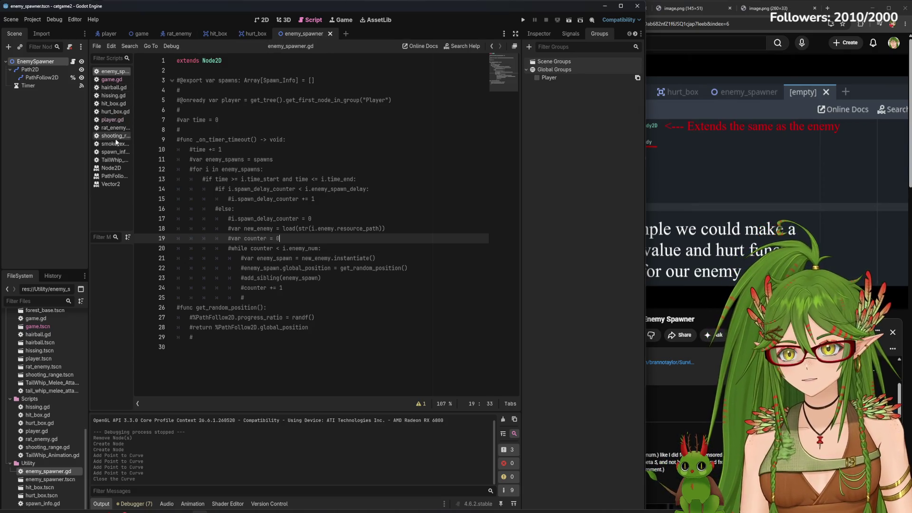
double_click(65, 504)
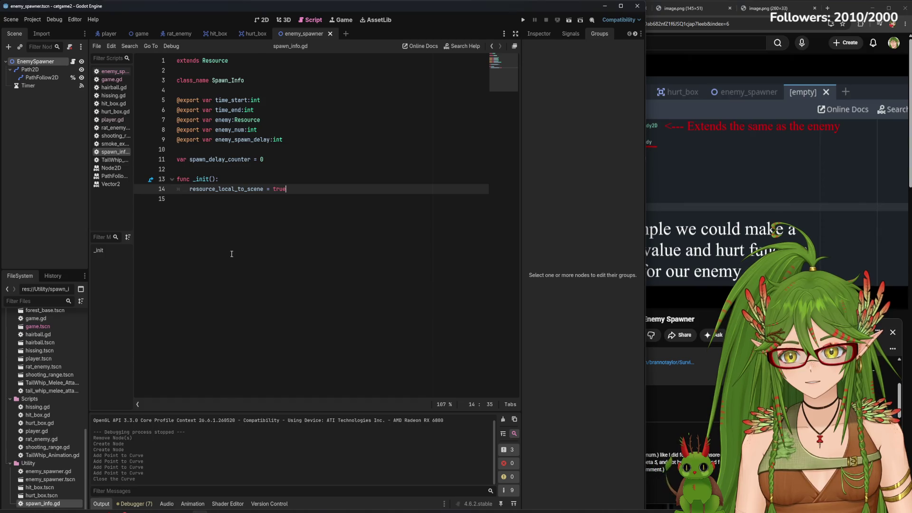
left_click(141, 33)
- Delete the two blank lines after get_random_position in game.gd and save it
scroll(211, 265, "down", 1)
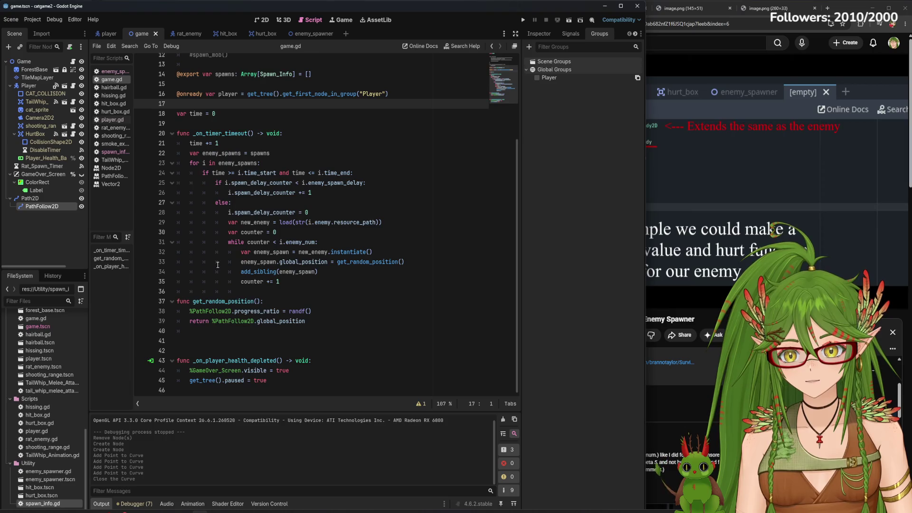
left_click(217, 341)
key("BackSpace")
key("BackSpace")
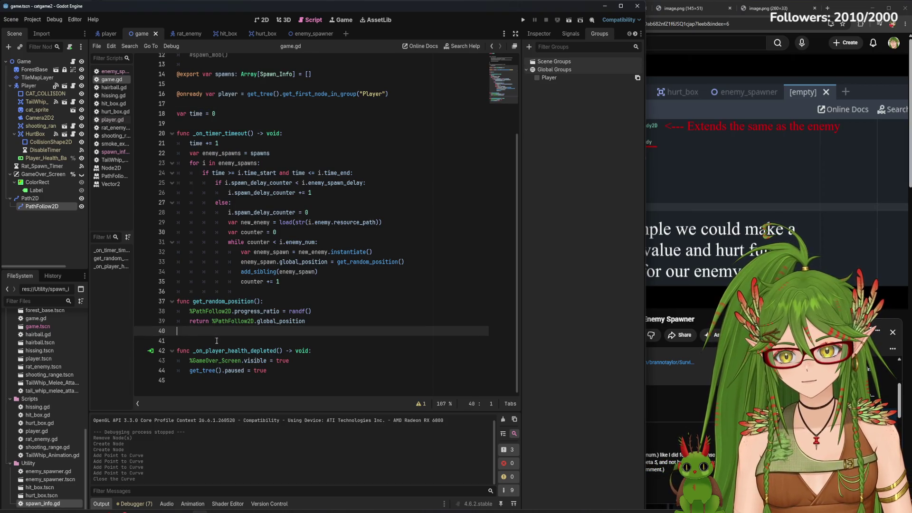
key("BackSpace")
key("BackSpace")
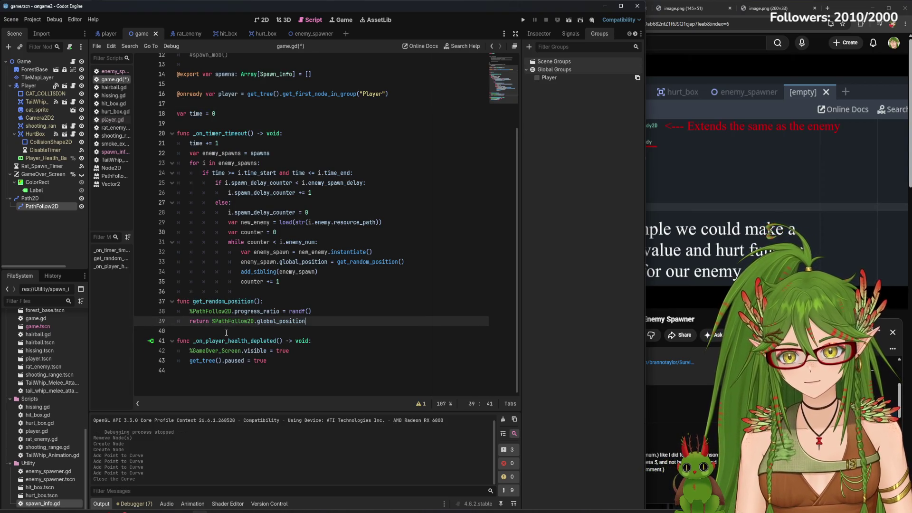
key("ctrl+s")
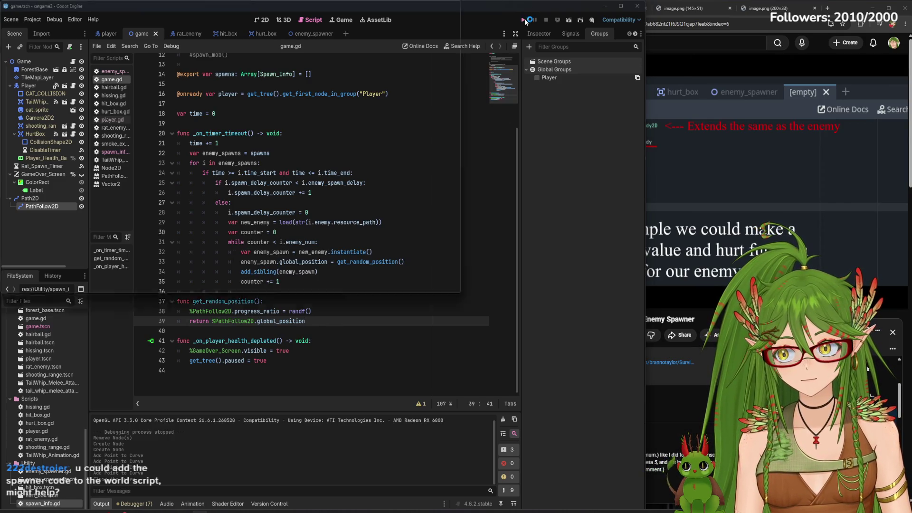
- Test-run the game, stop it, then select TileMapLayer, Path2D and finally the root Game node
left_click(524, 19)
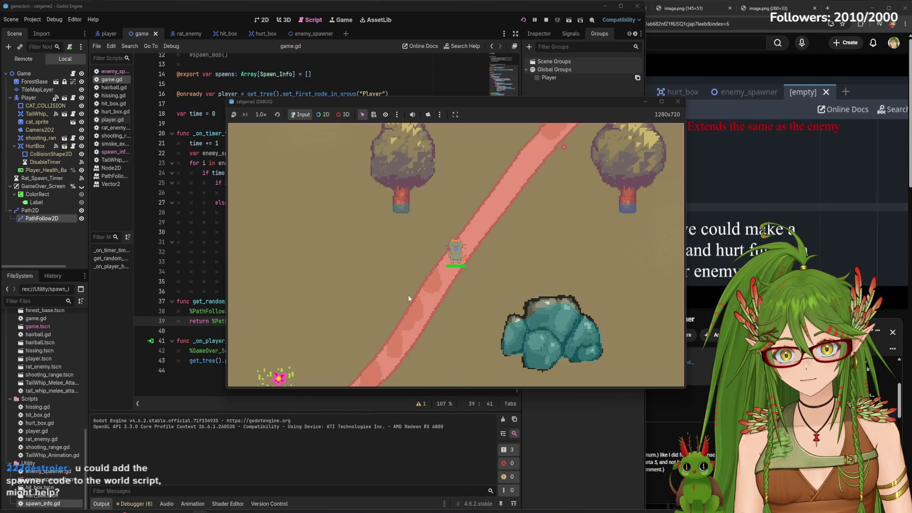
left_click(678, 102)
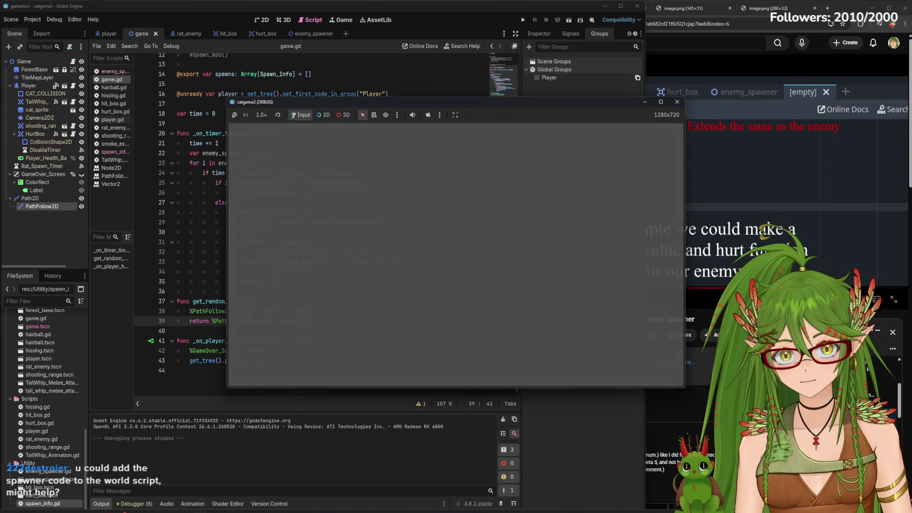
left_click(37, 77)
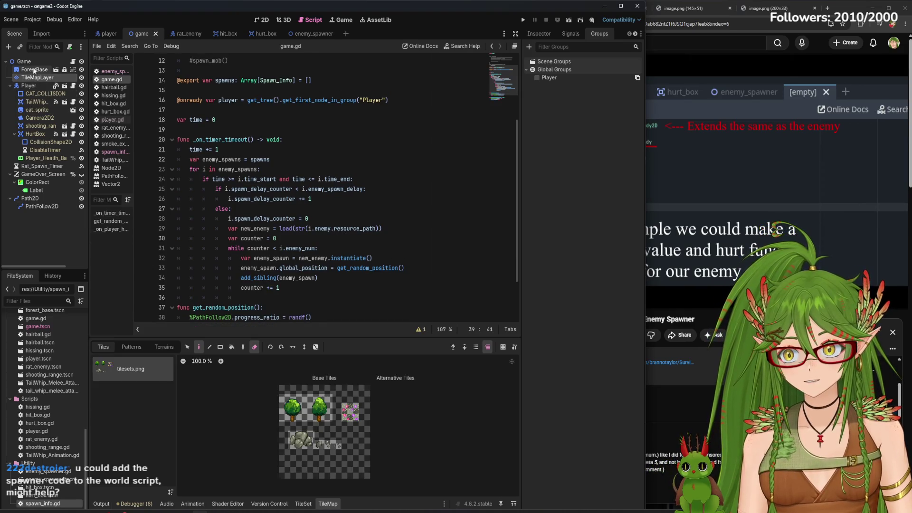
left_click(40, 199)
left_click(27, 63)
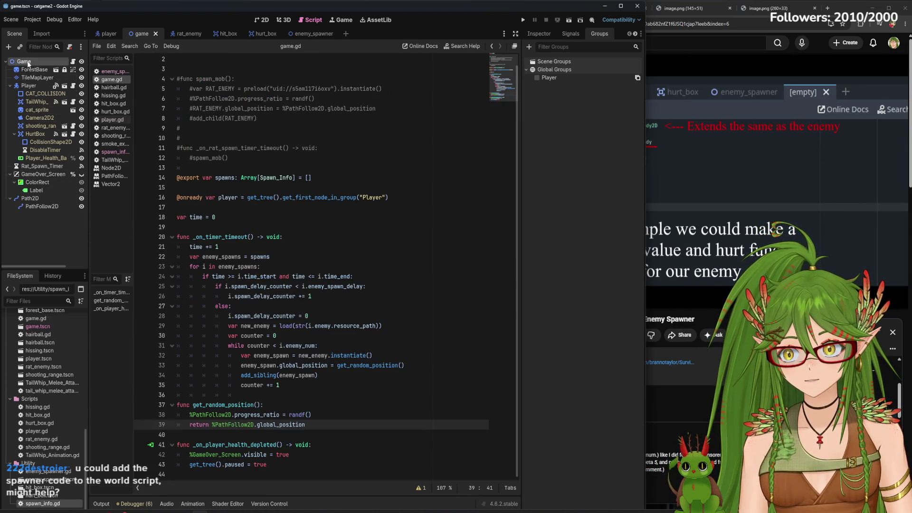
- Check enemy_spawner.gd, return to the game tab and show the Game node in the Inspector
left_click(315, 33)
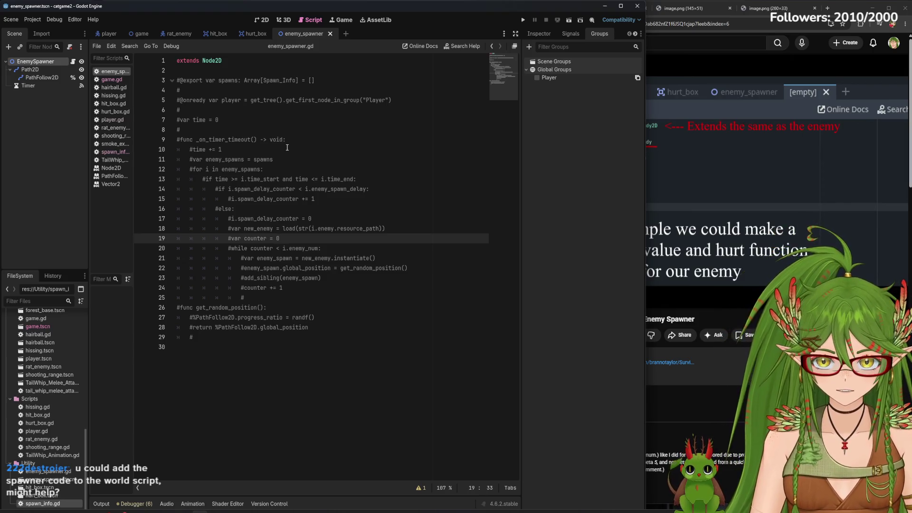
left_click(142, 33)
left_click(529, 34)
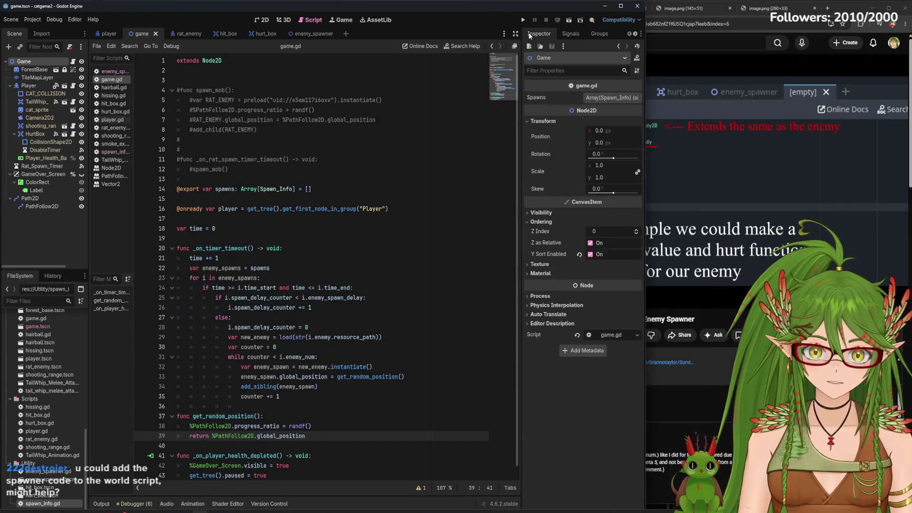
- Expand the Game node's Spawns array, add element 0 and assign it a New Spawn_Info resource
left_click(607, 98)
left_click(597, 122)
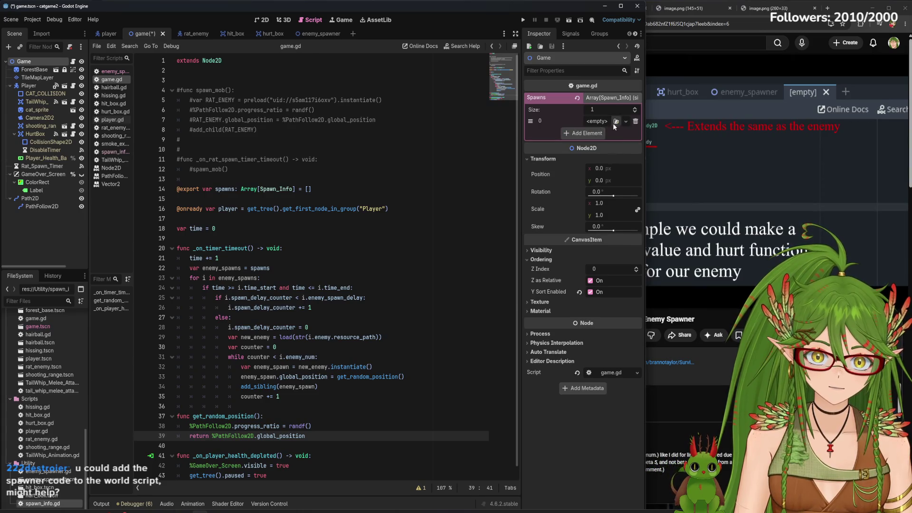
left_click(615, 123)
key("Escape")
left_click(626, 122)
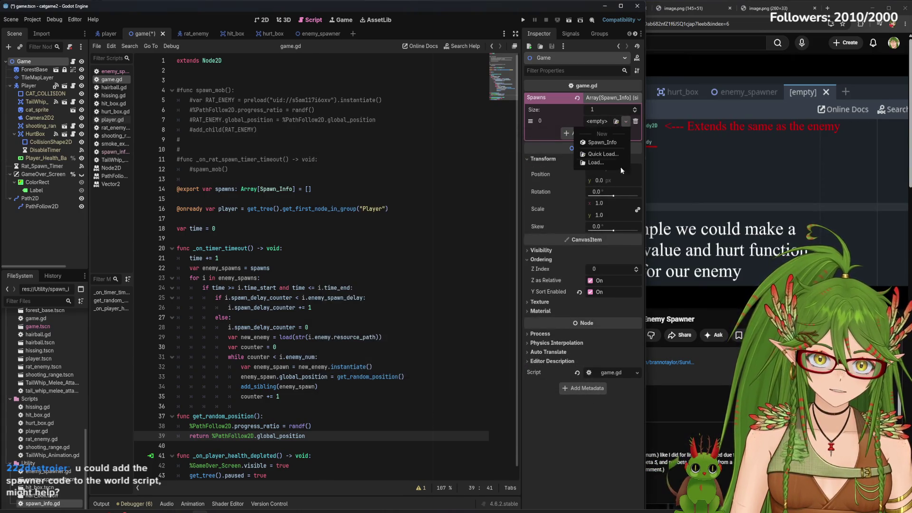
left_click(615, 142)
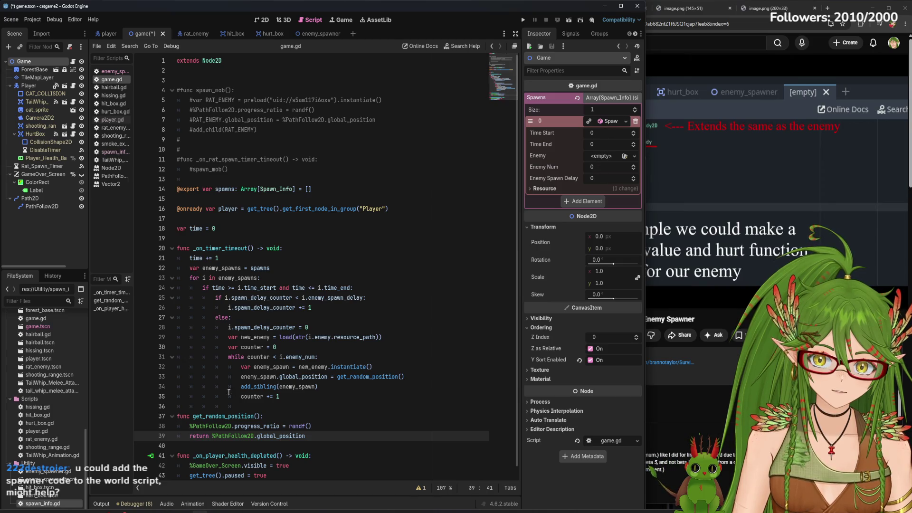
scroll(45, 404, "up", 1)
scroll(45, 404, "down", 3)
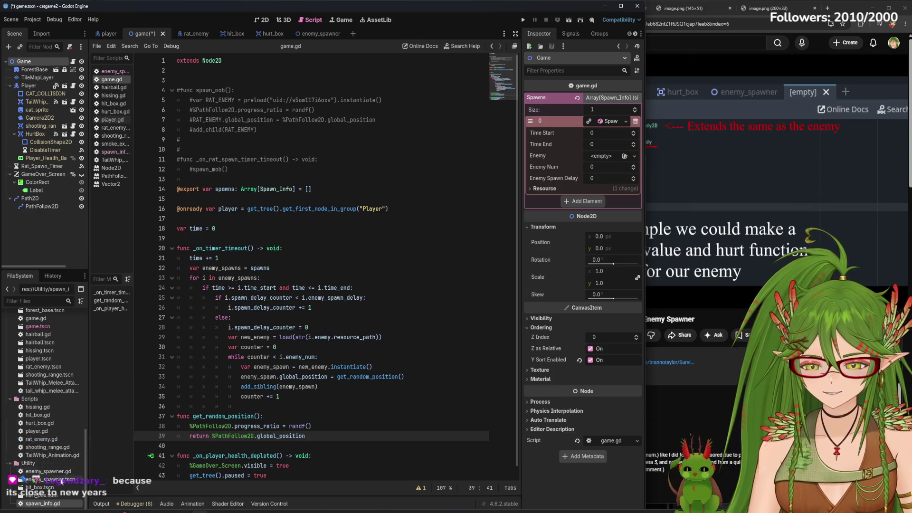
- Drag spawn_info.gd and enemy_spawner.gd onto the FileSystem's Scripts folder, confirming each move dialog
mouse_move(63, 507)
left_mouse_down()
mouse_move(48, 424)
mouse_move(30, 401)
left_mouse_up()
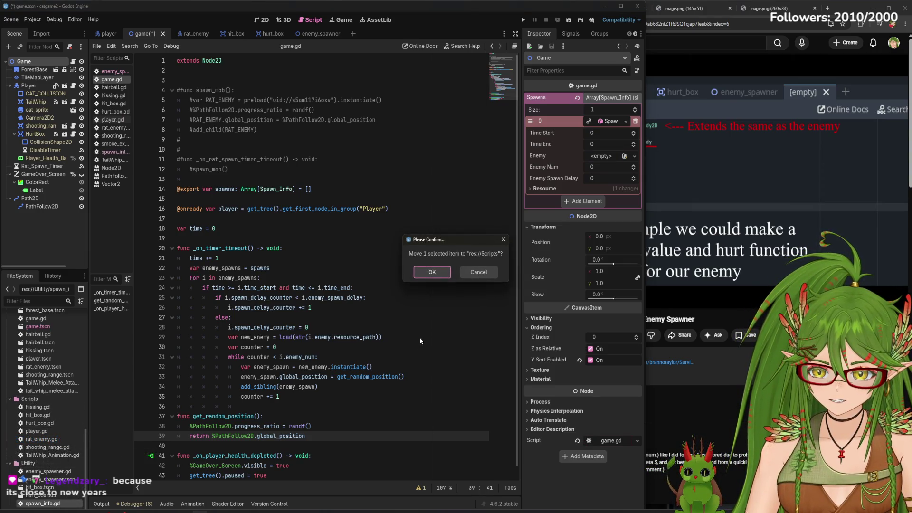
left_click(439, 277)
left_click_drag(63, 480, 32, 401)
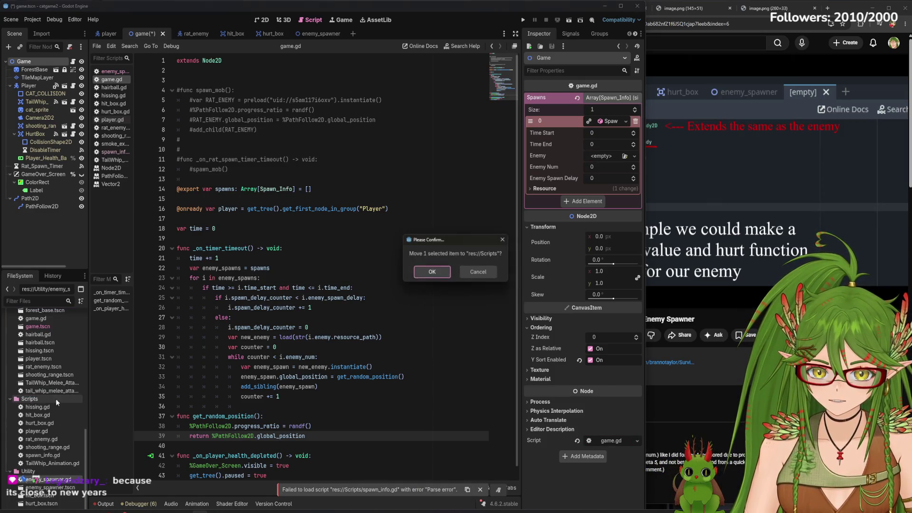
left_click(503, 240)
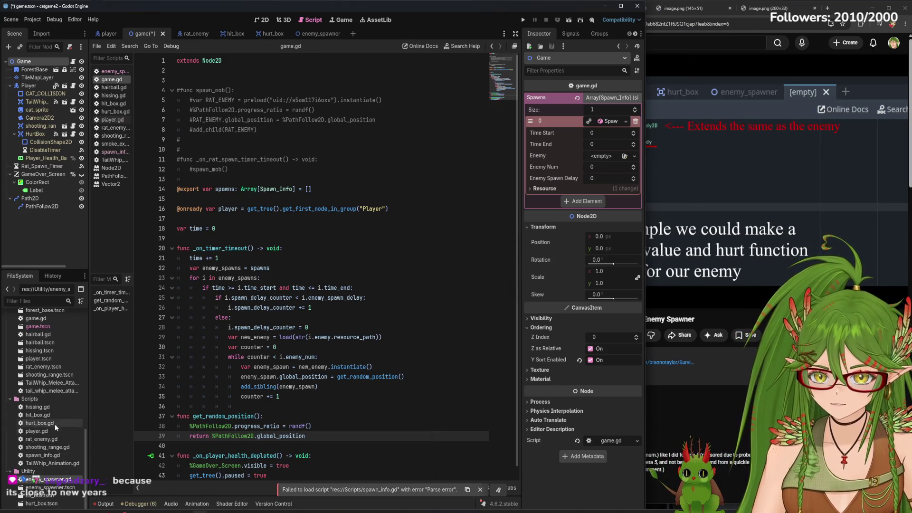
left_click_drag(47, 480, 33, 402)
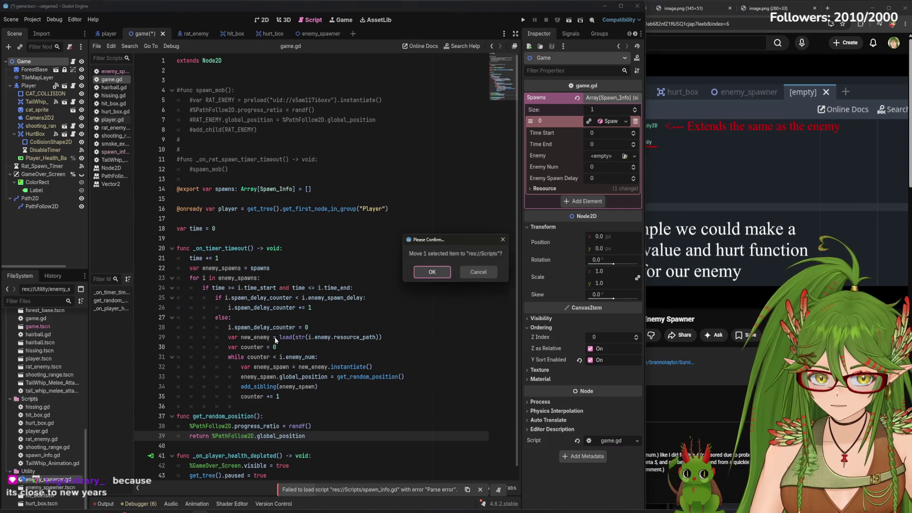
left_click(437, 269)
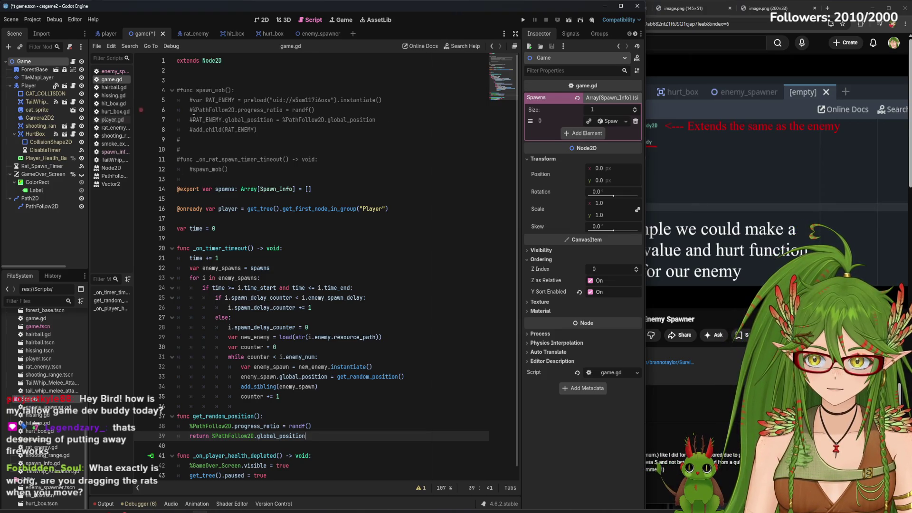
- Give the first spawn rat_enemy.tscn, Time End 60, Enemy Num 2, Spawn Delay 1, and save
left_click(616, 122)
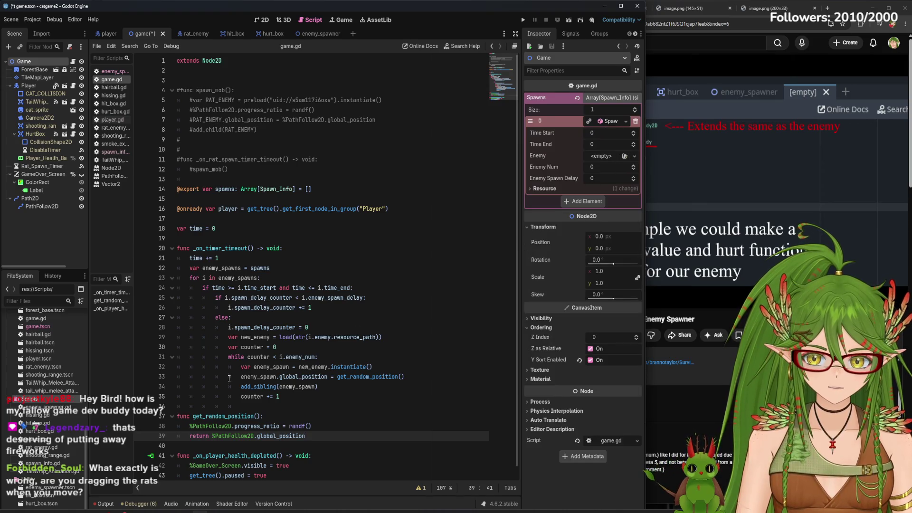
left_click_drag(43, 367, 600, 162)
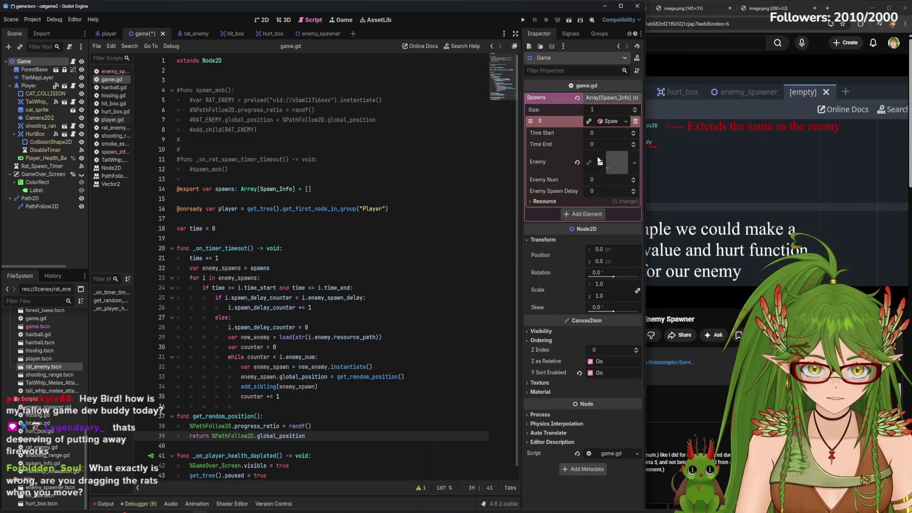
double_click(633, 145)
type("60")
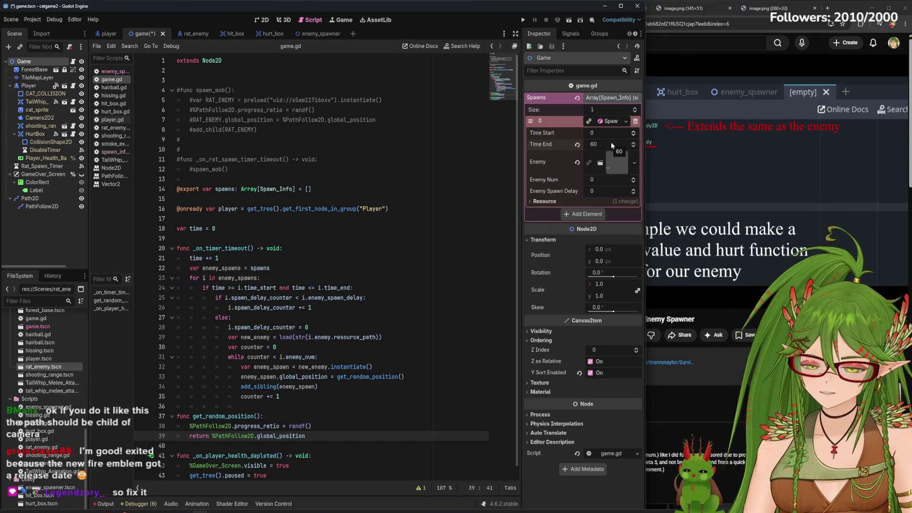
left_click(601, 180)
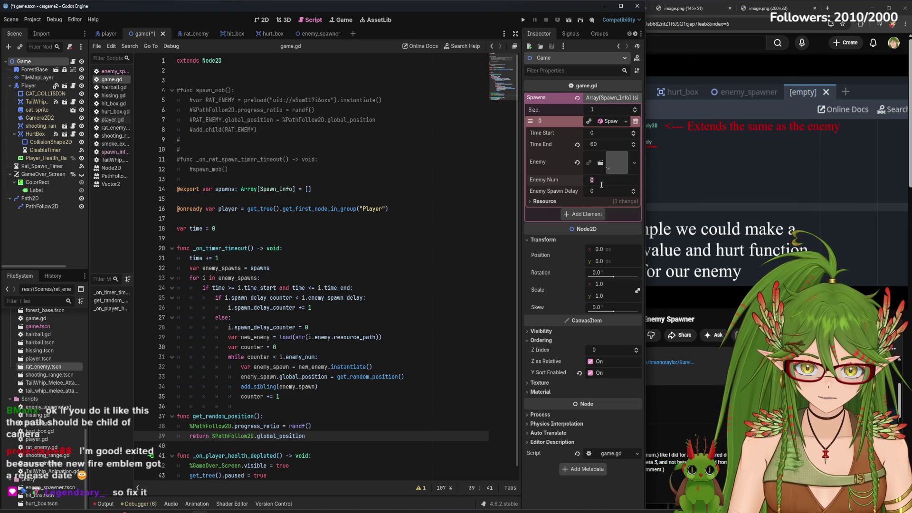
type("1")
key("BackSpace")
type("2")
left_click(601, 191)
type("1")
key("ctrl+s")
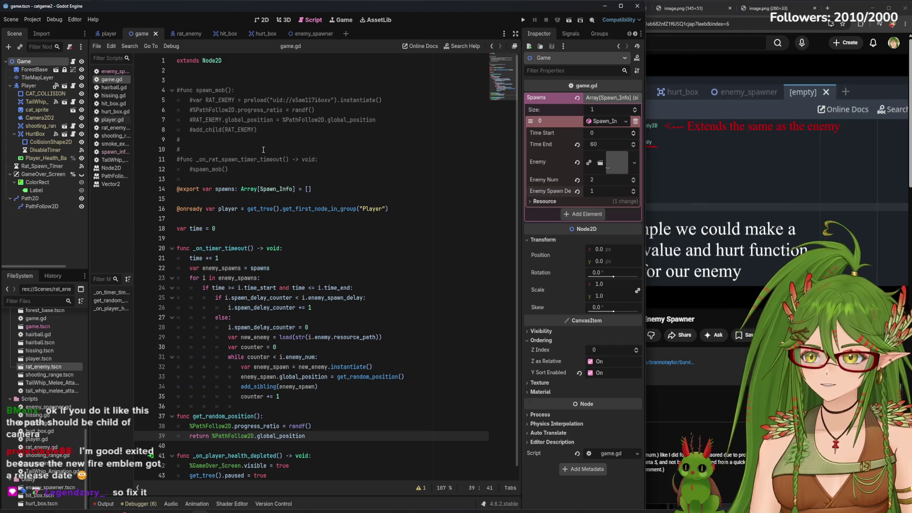
- Reparent Path2D under Camera2D and run the game
left_click(34, 198)
mouse_move(34, 198)
left_mouse_down()
mouse_move(50, 194)
mouse_move(47, 120)
left_mouse_up()
left_click(523, 21)
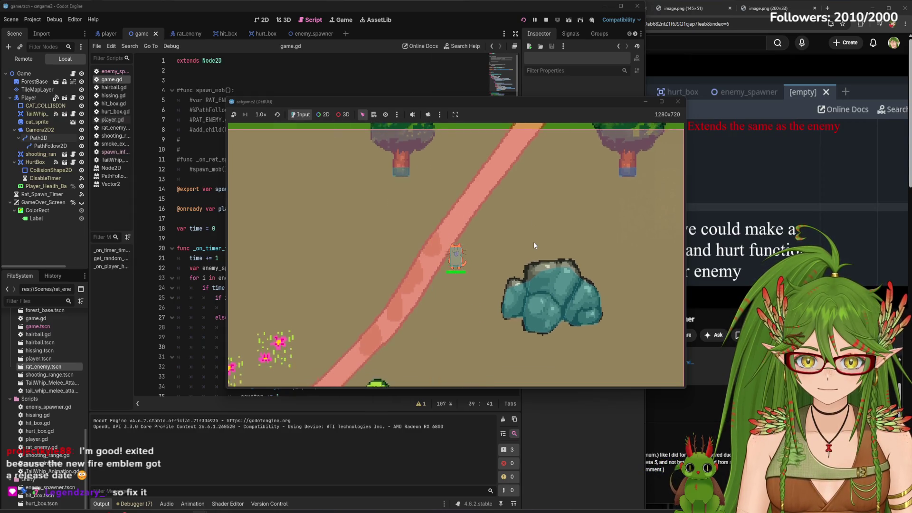
- Walk the cat down into the hedges with S, then stop the game with F8
key("s")
key("s")
key("s")
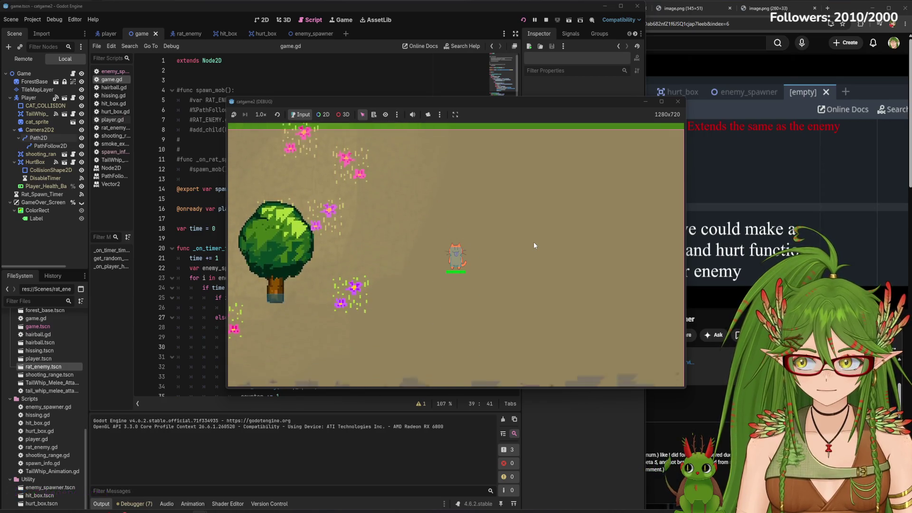
key("s")
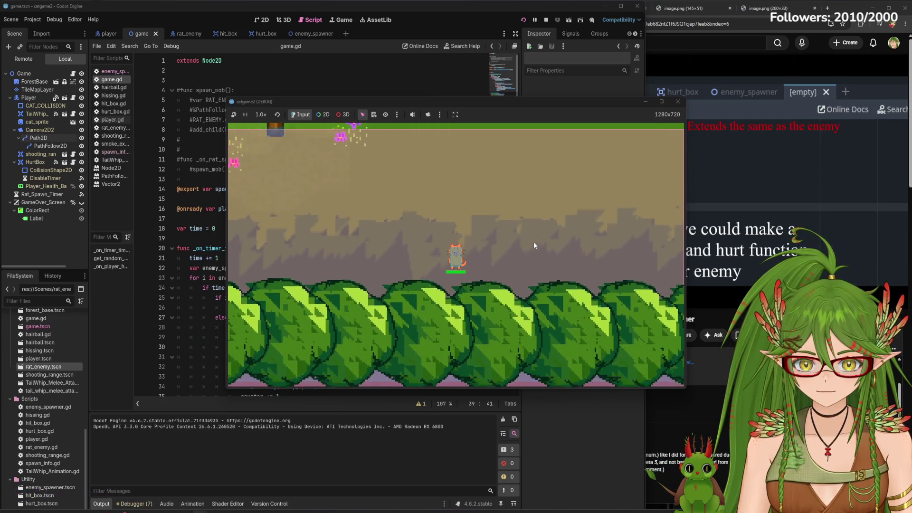
key("s")
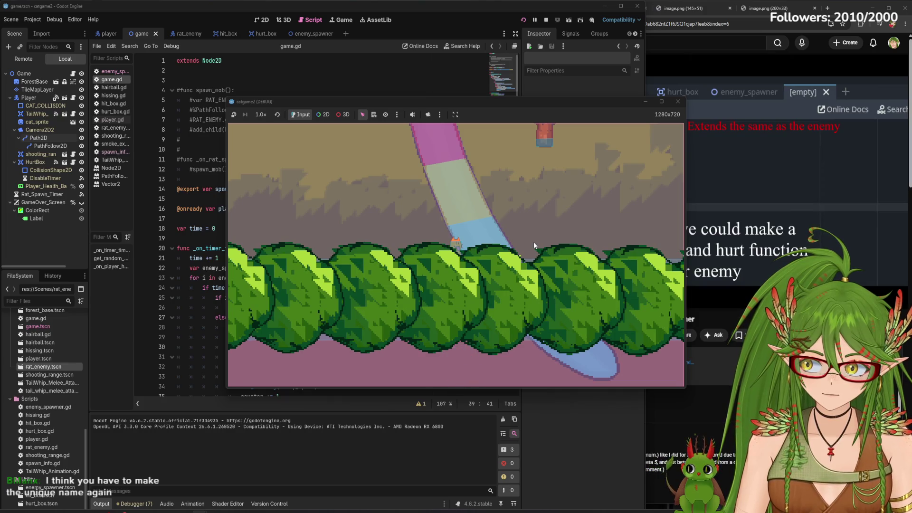
key("F8")
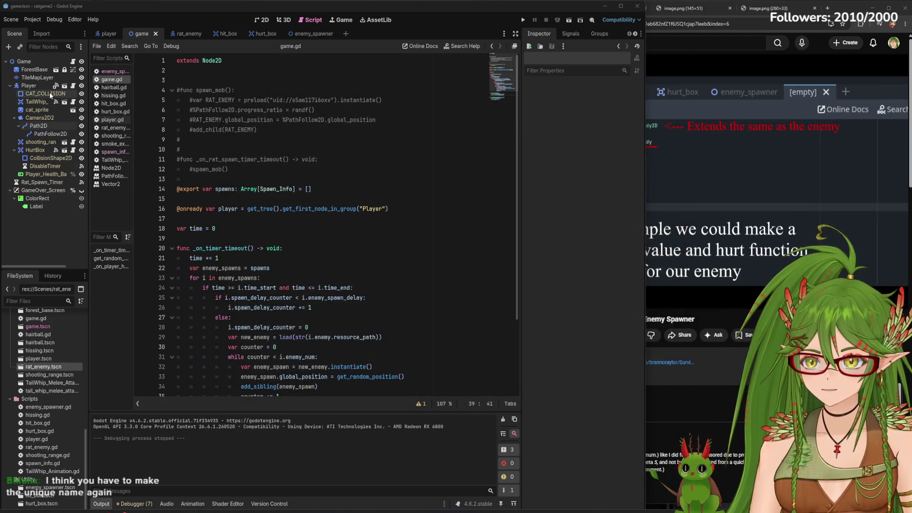
- Set PathFollow2D to Access as Unique Name and save the script
left_click(46, 133)
right_click(47, 133)
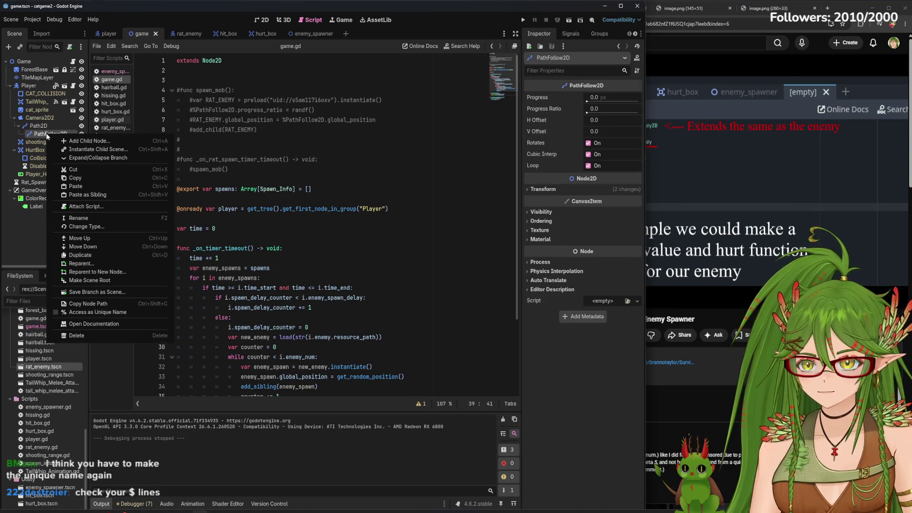
left_click(94, 312)
scroll(267, 306, "down", 2)
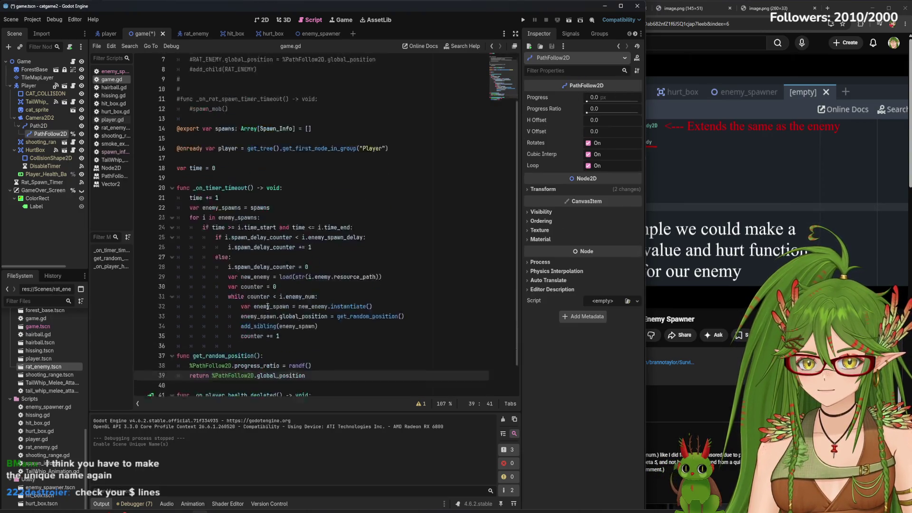
scroll(267, 306, "down", 2)
left_click(205, 331)
key("ctrl+s")
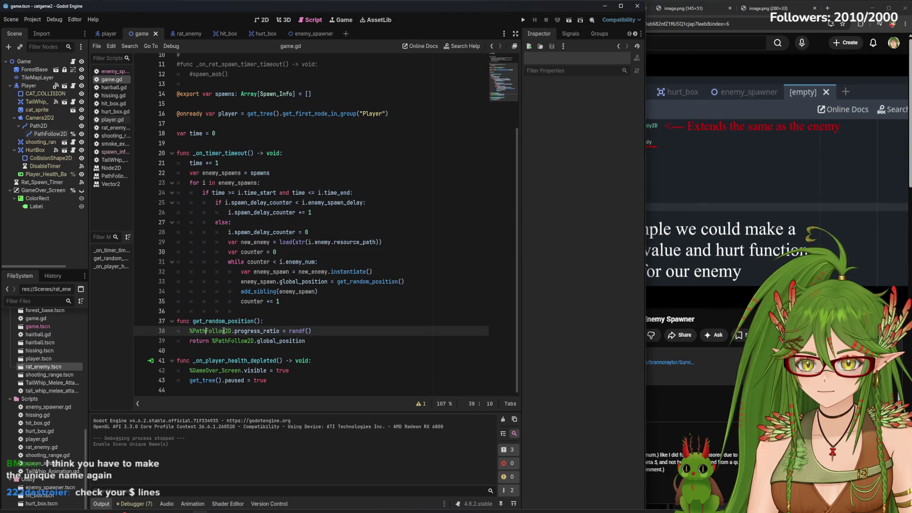
- Retype the line 38 and 39 references as %PathFollow2D via autocomplete, save, and run the game
key("BackSpace")
key("BackSpace")
key("BackSpace")
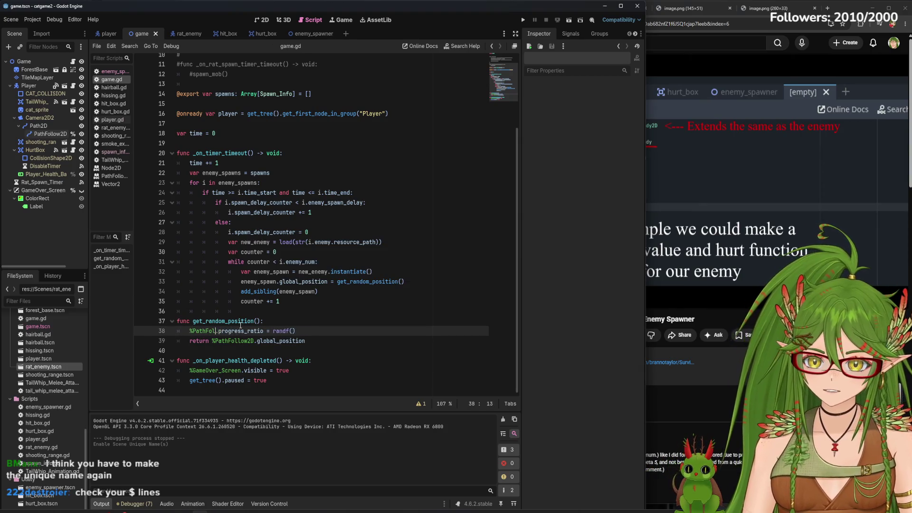
type("Path")
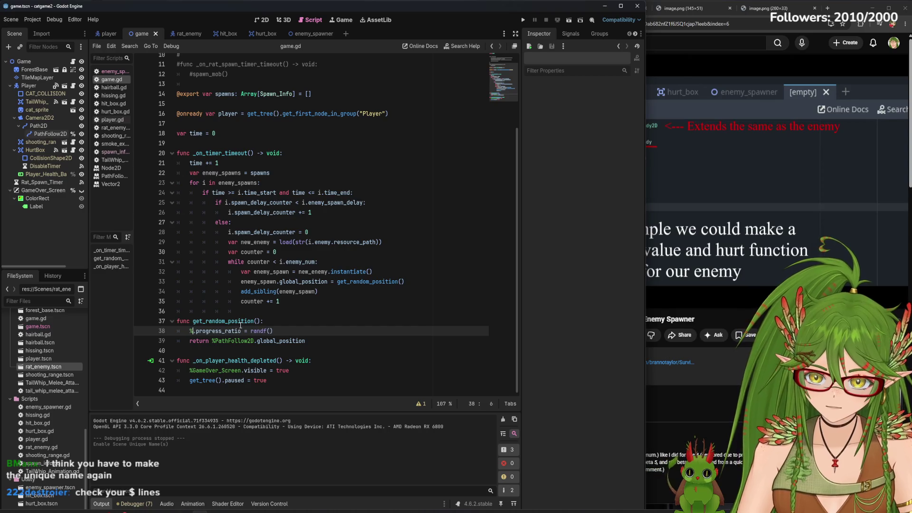
key("Return")
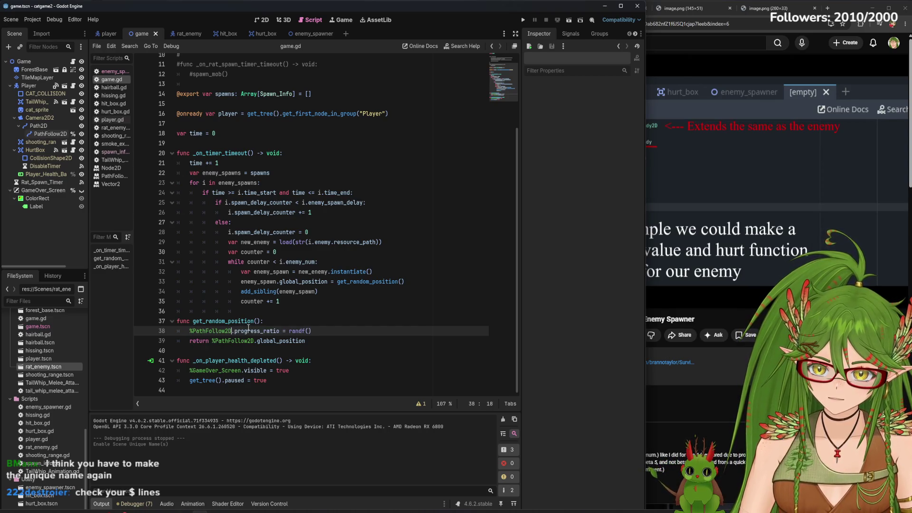
left_click_drag(254, 342, 215, 343)
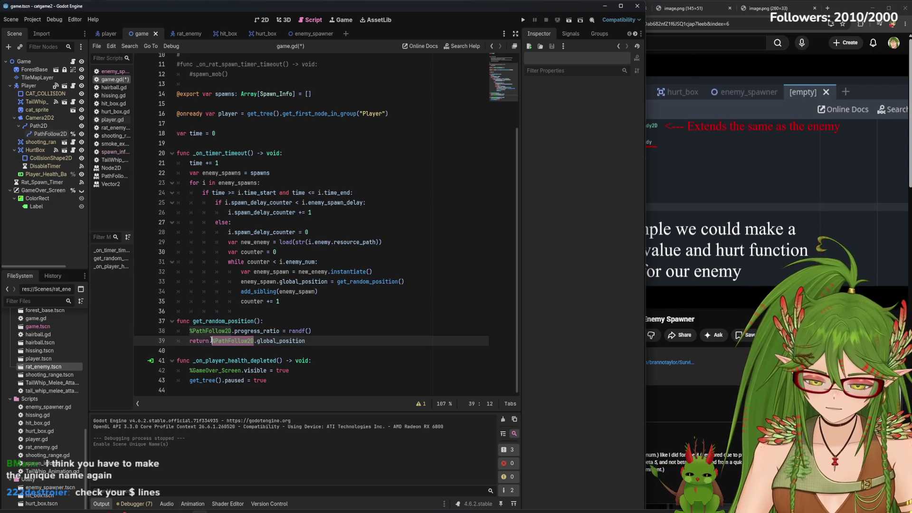
type("%")
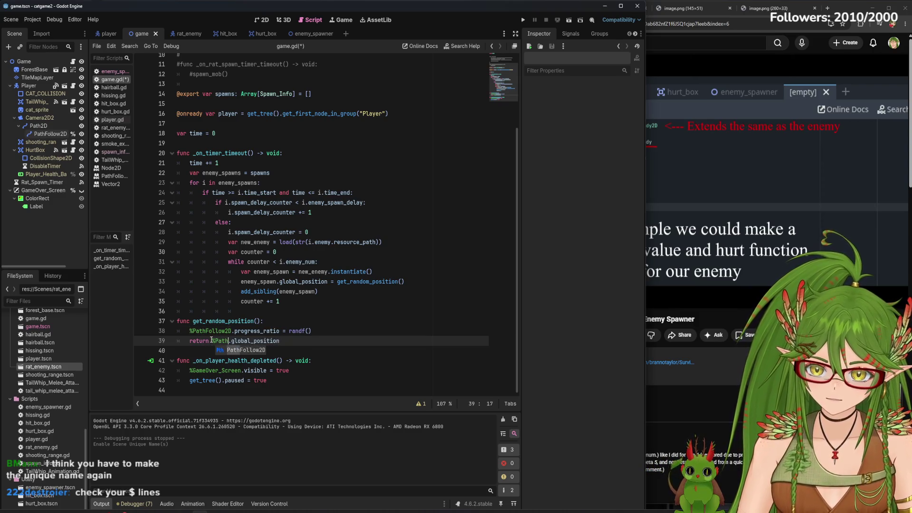
key("Return")
key("ctrl+s")
left_click(524, 21)
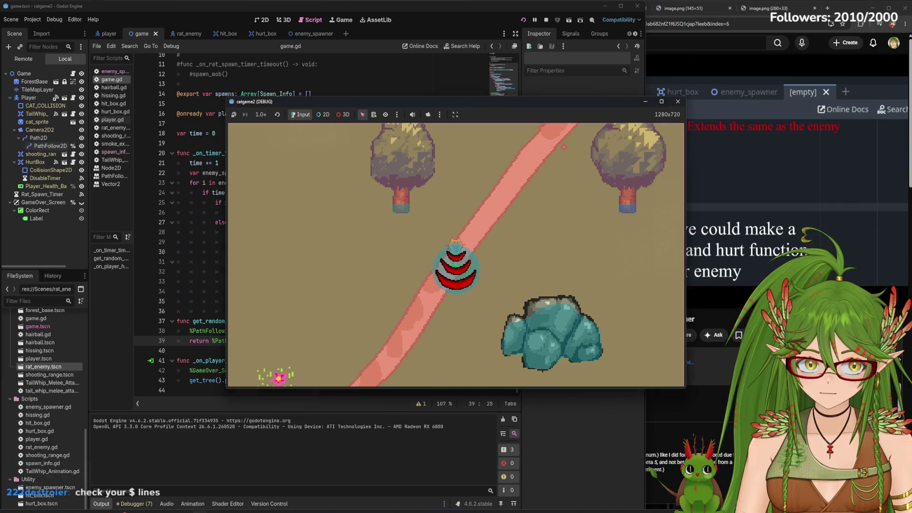
- Move Path2D directly under Game, save the scene, and run the game
left_click(678, 101)
left_click(38, 125)
left_click_drag(36, 67, 32, 64)
key("ctrl+s")
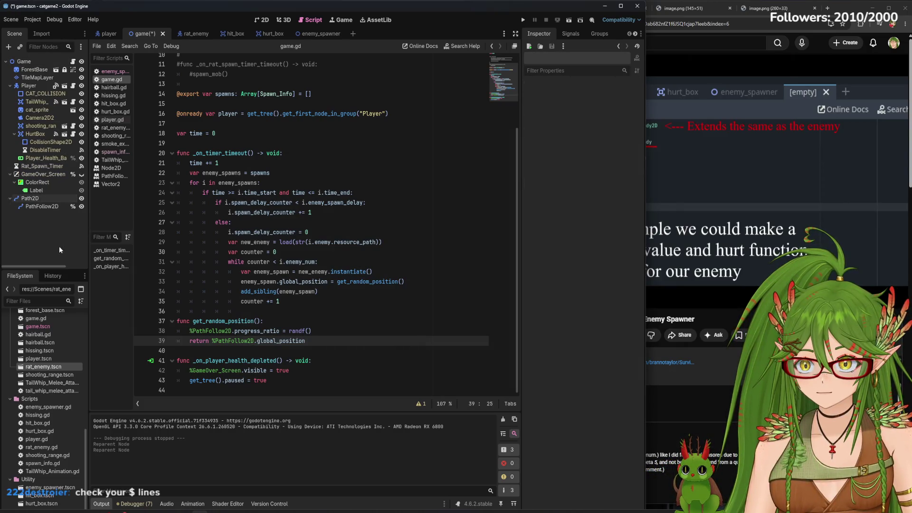
left_click(522, 20)
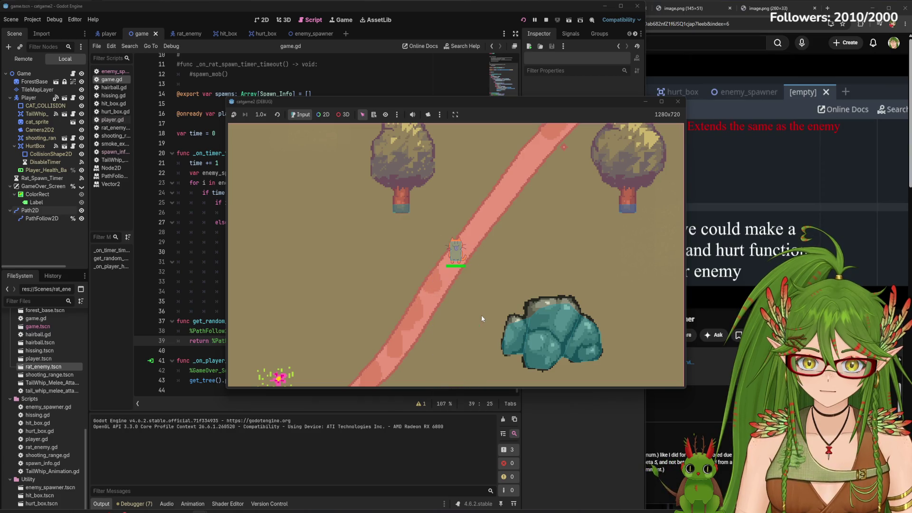
- Stop the game, move Path2D back under Camera2D, and save the scene
left_click(678, 101)
mouse_move(29, 198)
left_mouse_down()
mouse_move(38, 106)
mouse_move(39, 119)
left_mouse_up()
key("ctrl+s")
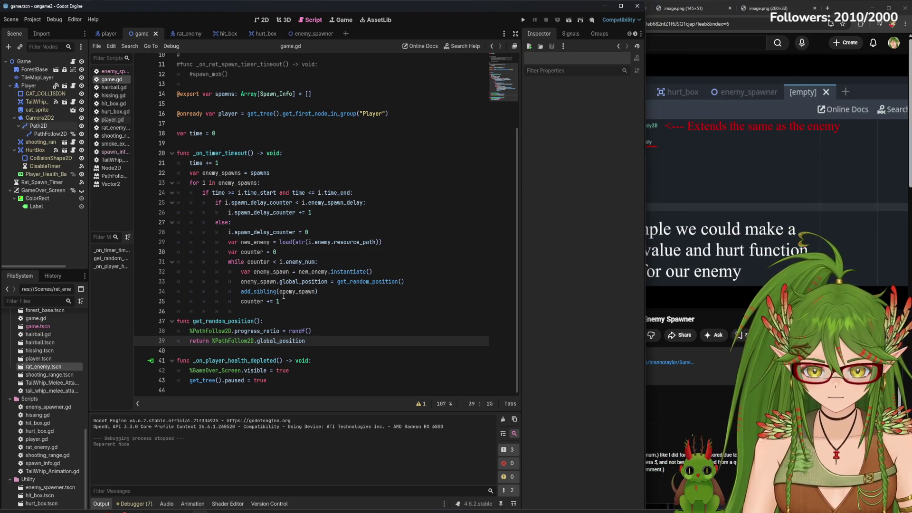
- Change the add_sibling call in game.gd to add_child and run the game
triple_click(271, 292)
left_click(275, 292)
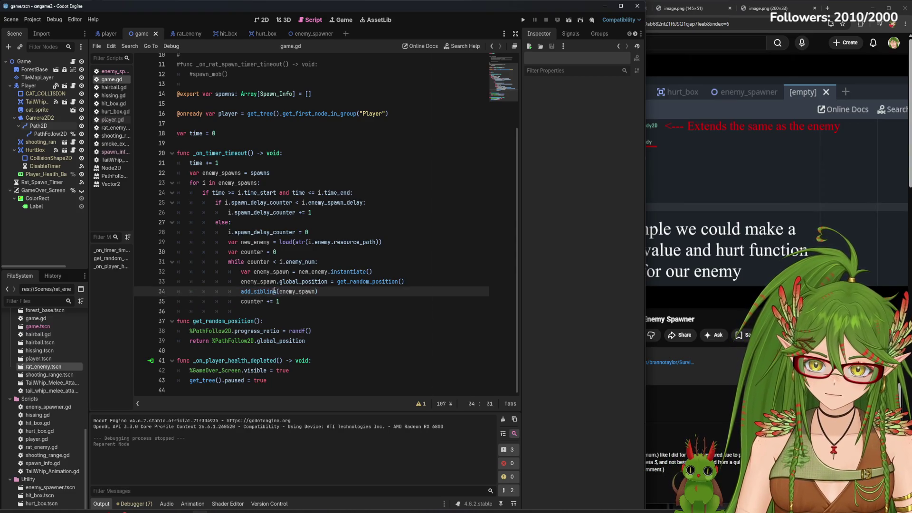
key("BackSpace")
key("BackSpace")
key("BackSpace")
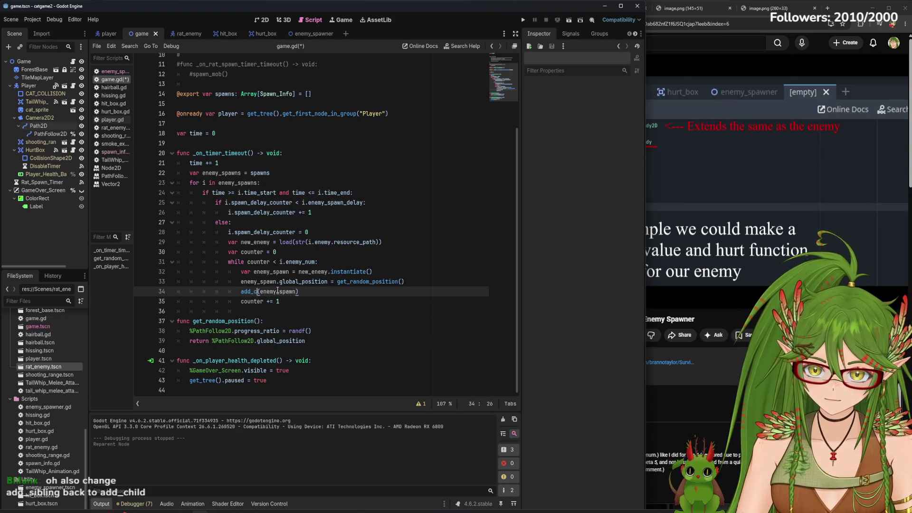
type("d")
key("End")
left_click(523, 20)
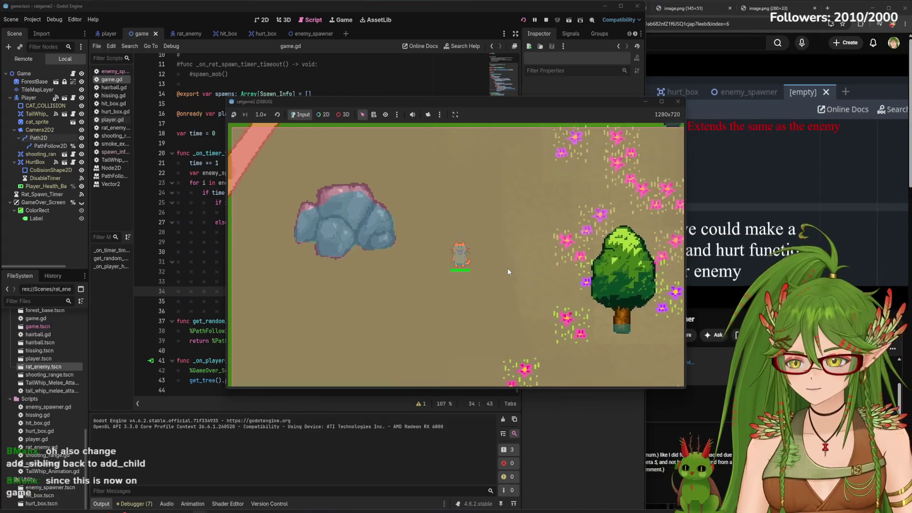
- Walk the cat right, down past the mushroom and bushes, back up, then view the Remote scene tree
key("d")
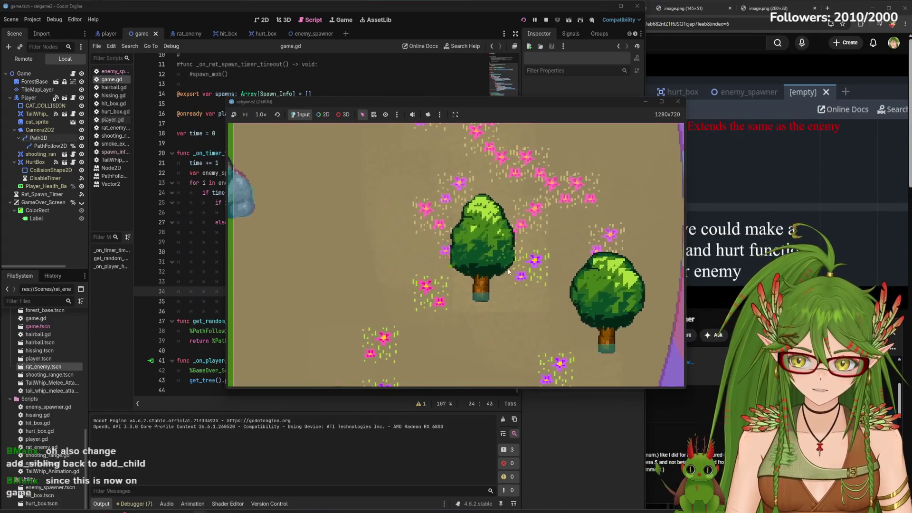
key("s")
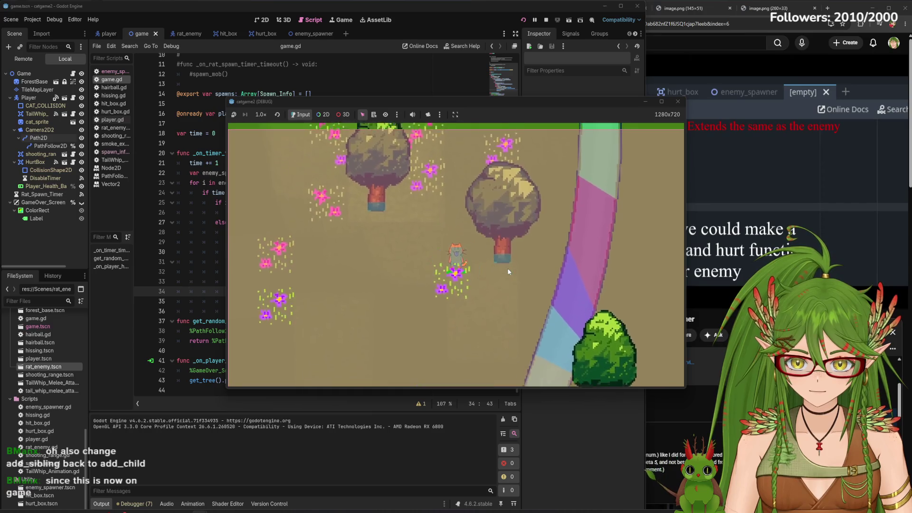
key("s")
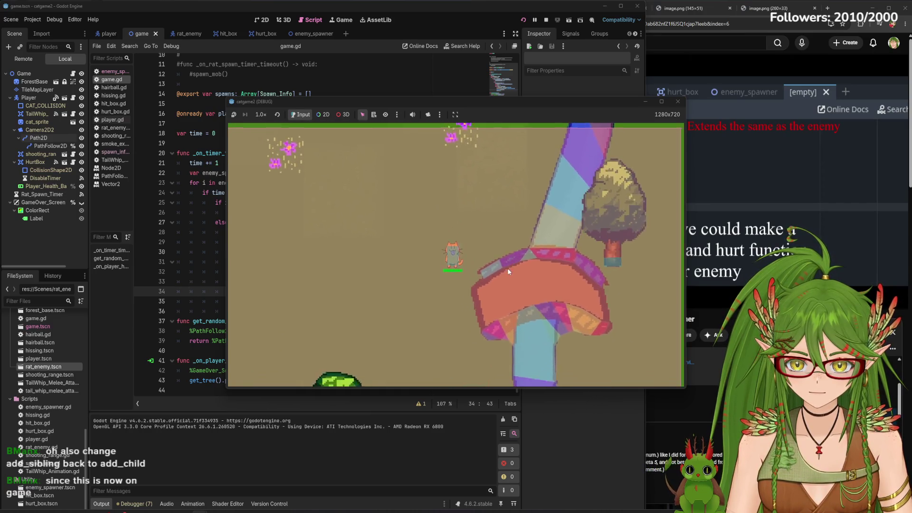
key("d")
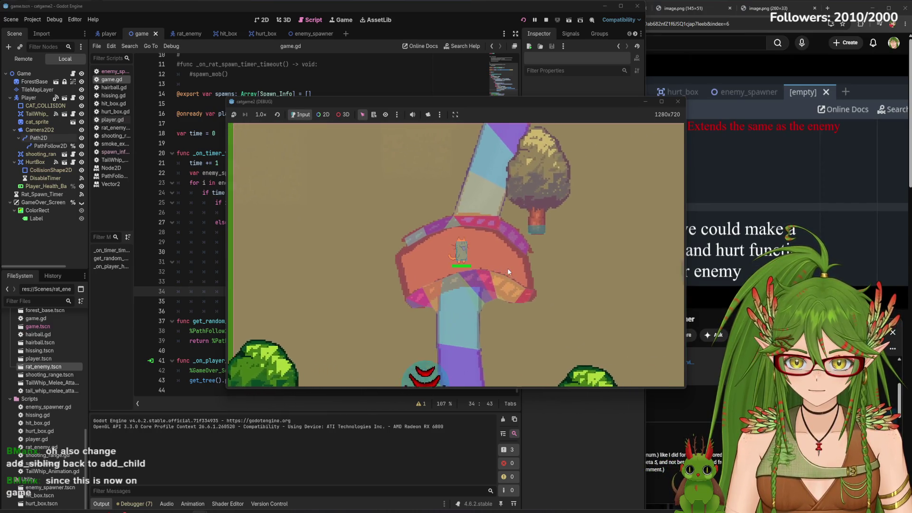
key("Right")
key("Down")
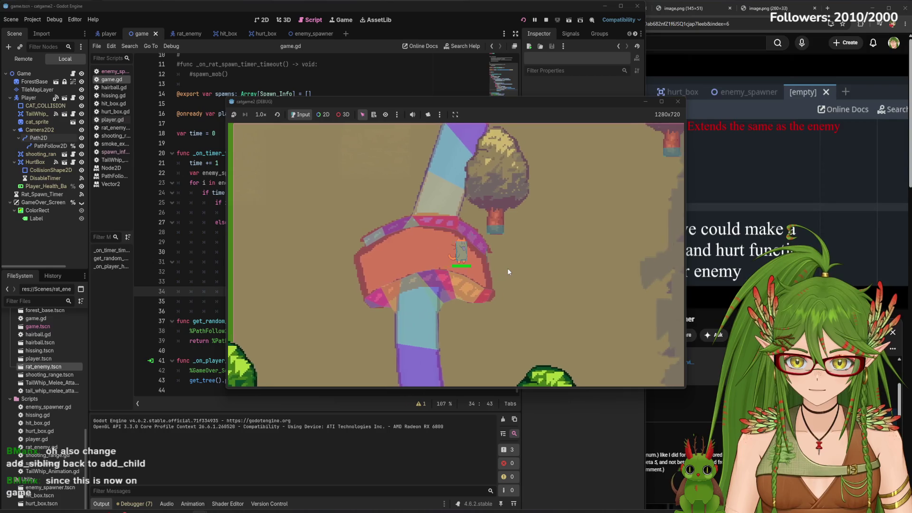
key("Down")
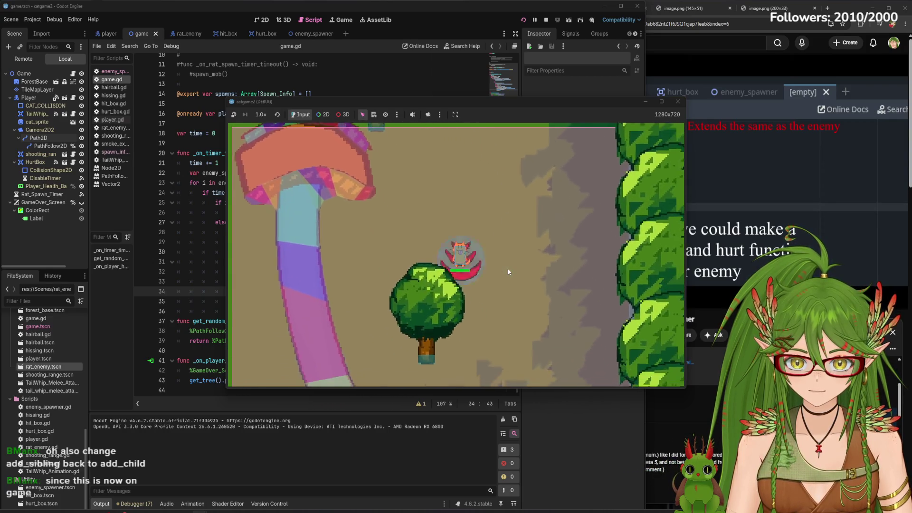
key("Right")
key("Down")
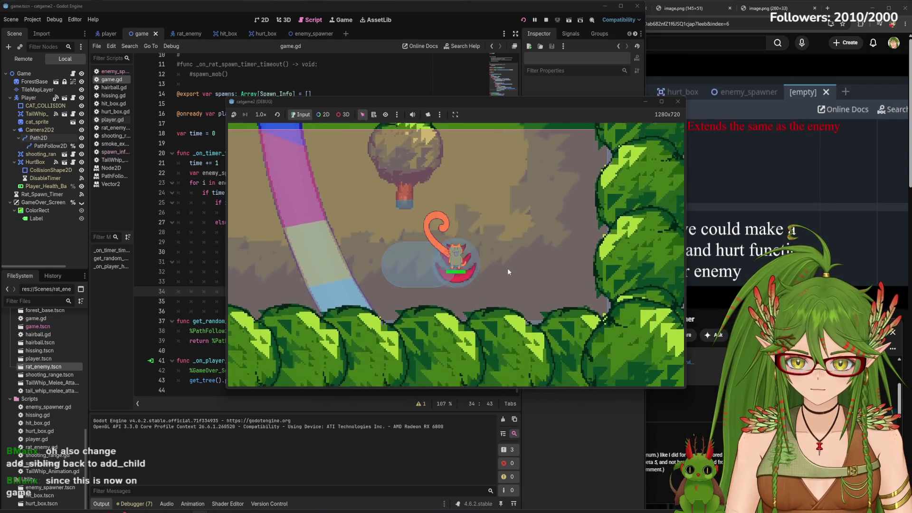
key("Right")
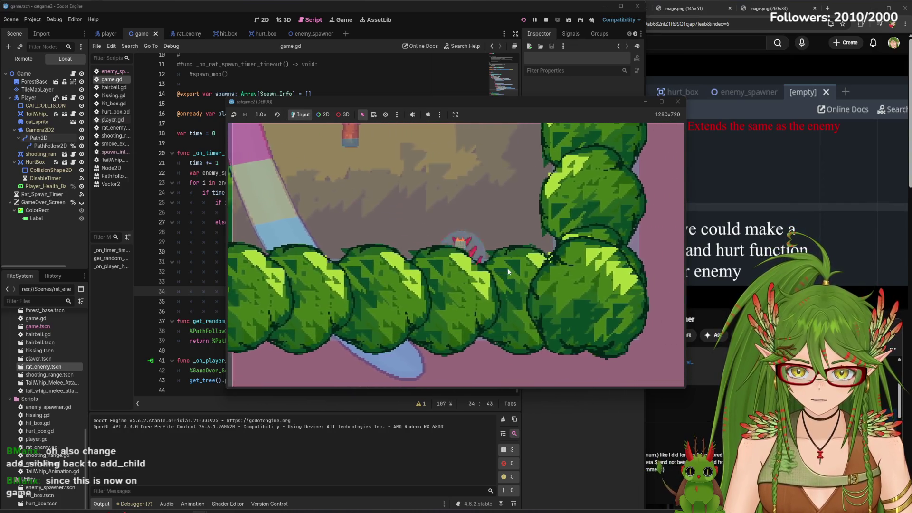
key("Up")
key("Up")
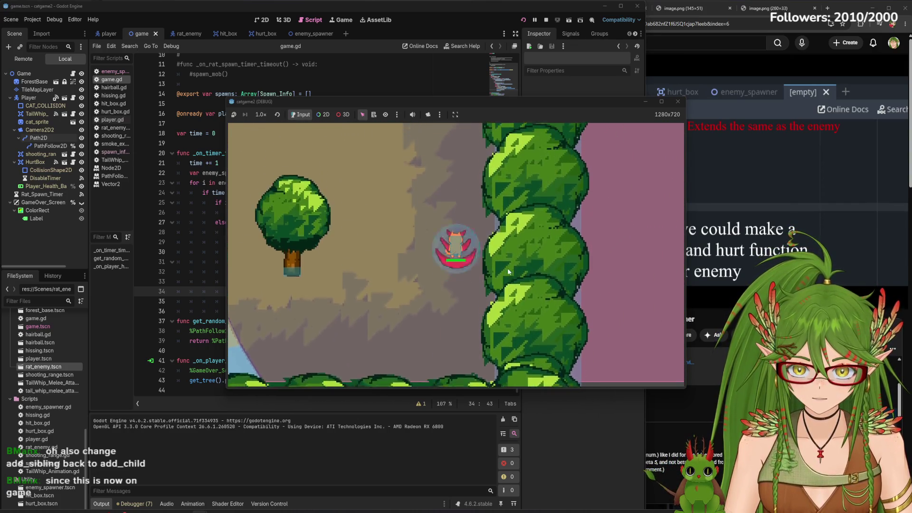
key("Up")
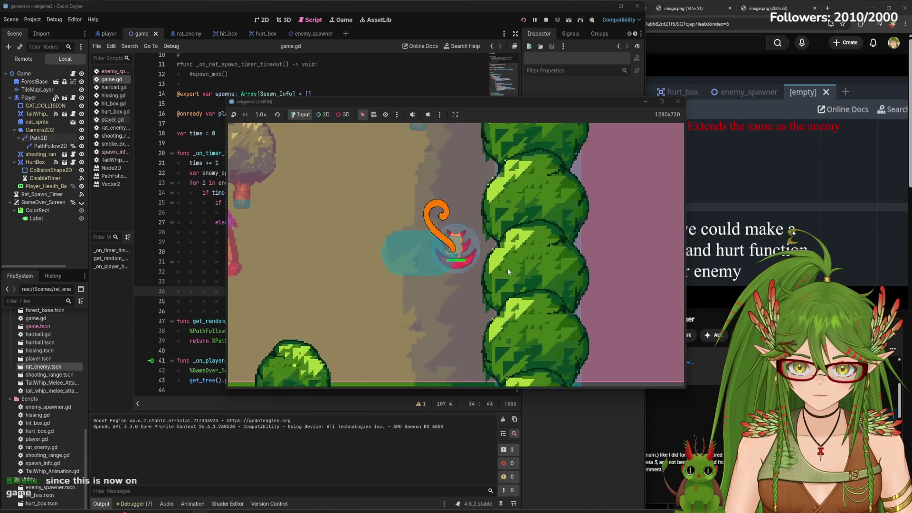
key("Up")
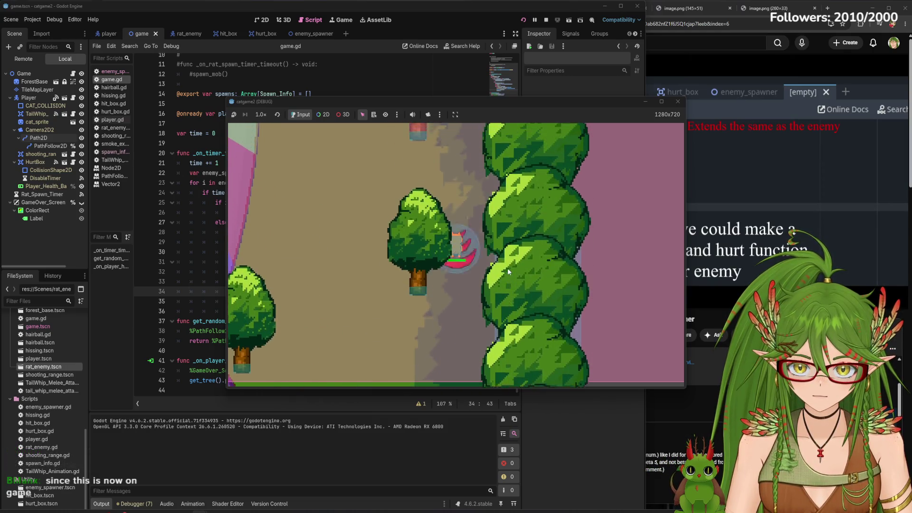
key("Left")
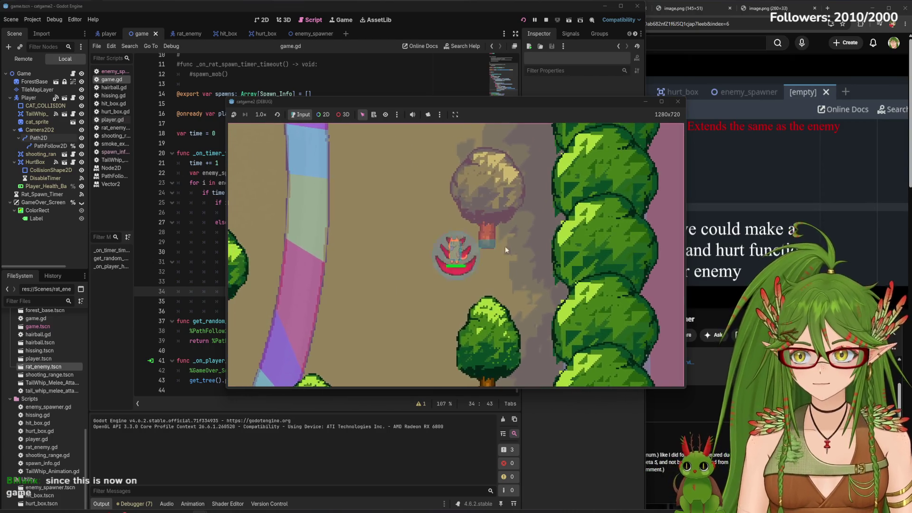
left_click(35, 60)
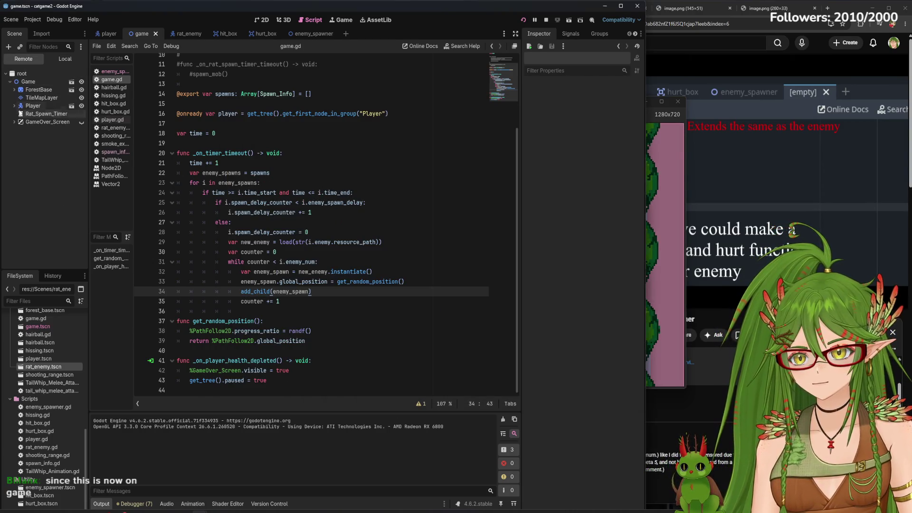
- Expand Player > Camera2D2 > Path2D in the live Remote tree to reveal PathFollow2D
left_click(14, 106)
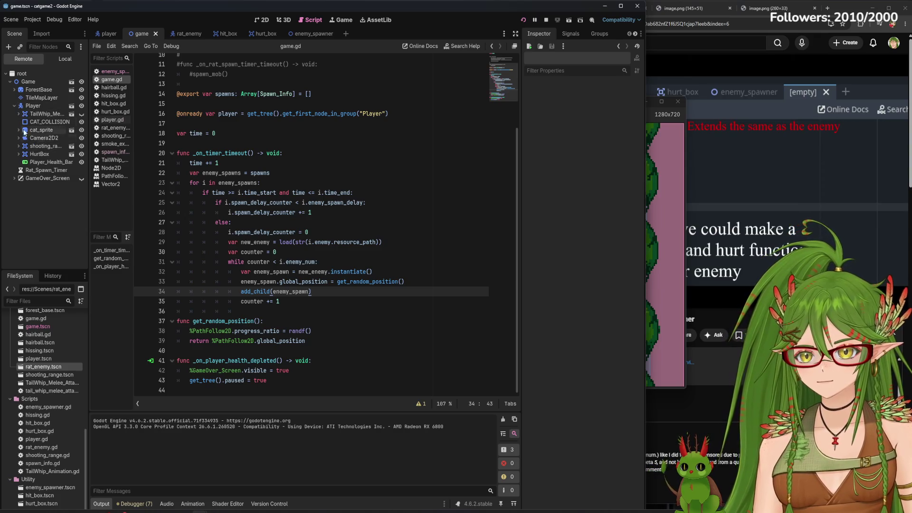
left_click(19, 138)
left_click(22, 146)
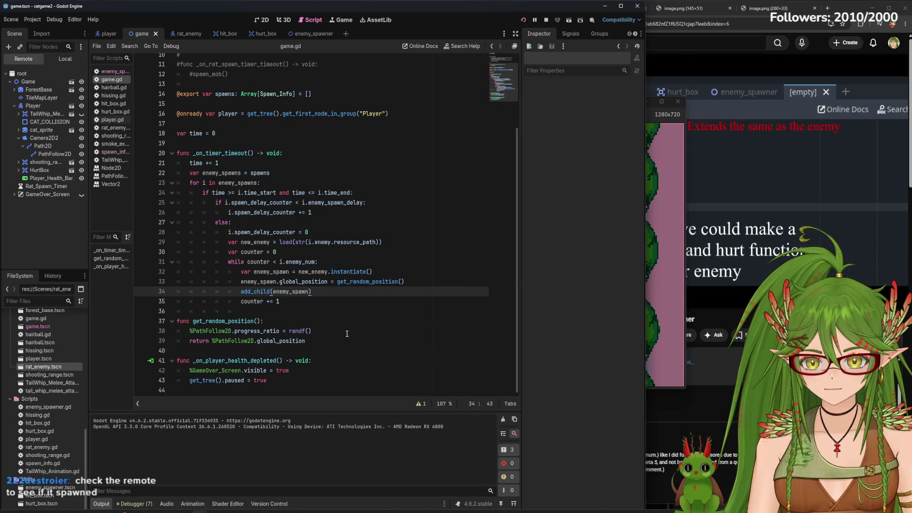
scroll(348, 333, "up", 3)
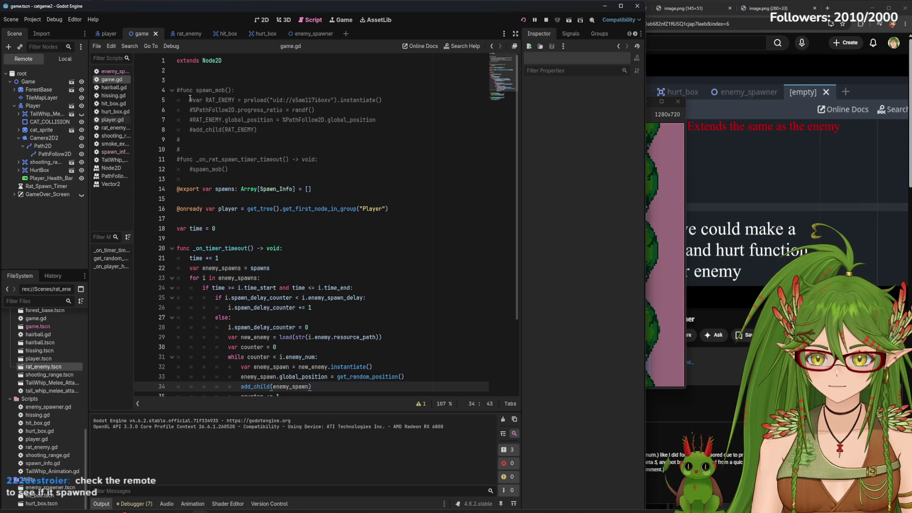
left_click(223, 80)
- Flip through the enemy_spawner, hit_box and hurt_box scripts, then return to game.gd
left_click(304, 34)
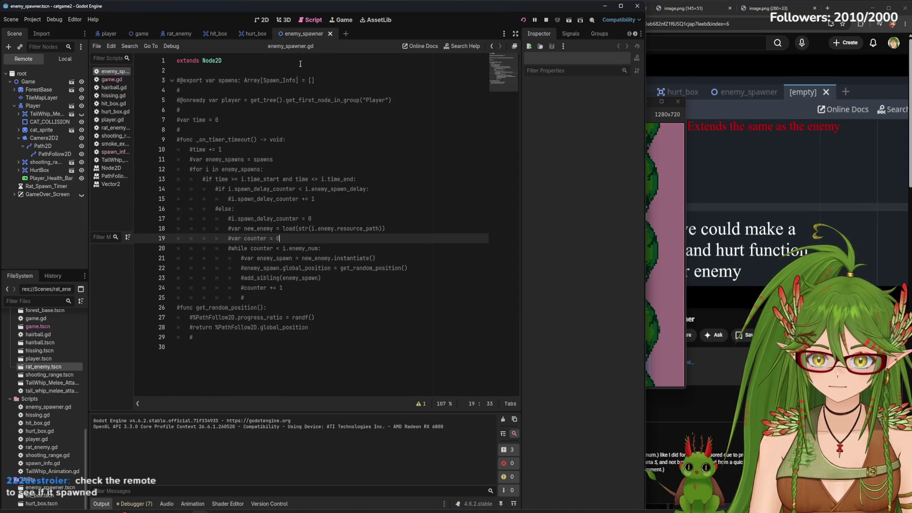
left_click(216, 34)
left_click(256, 34)
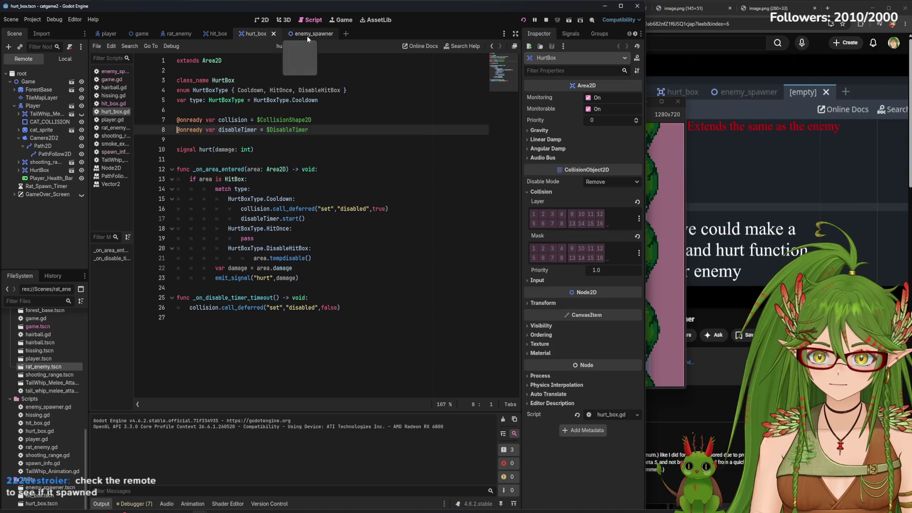
left_click(306, 34)
left_click(136, 34)
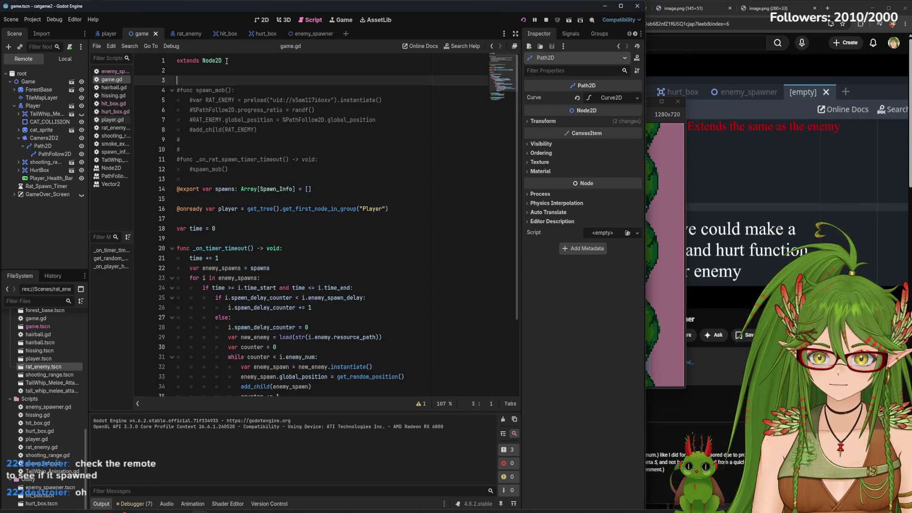
scroll(218, 85, "down", 2)
scroll(266, 254, "down", 2)
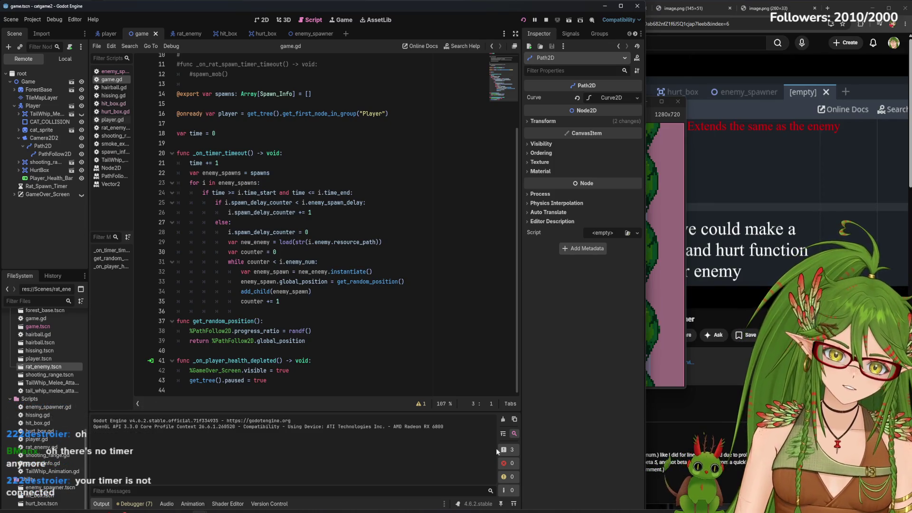
- Stop the running game and show the selected node's Signals panel
left_click(674, 336)
left_click(678, 101)
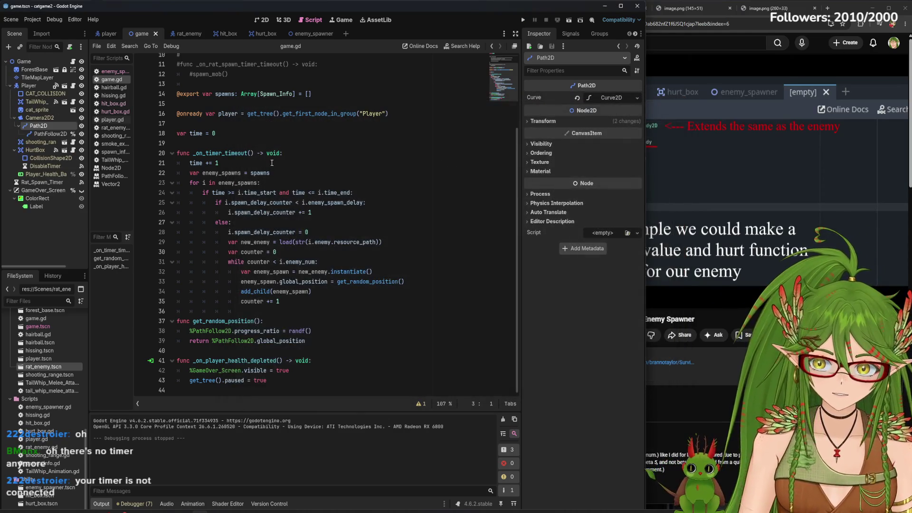
left_click(290, 155)
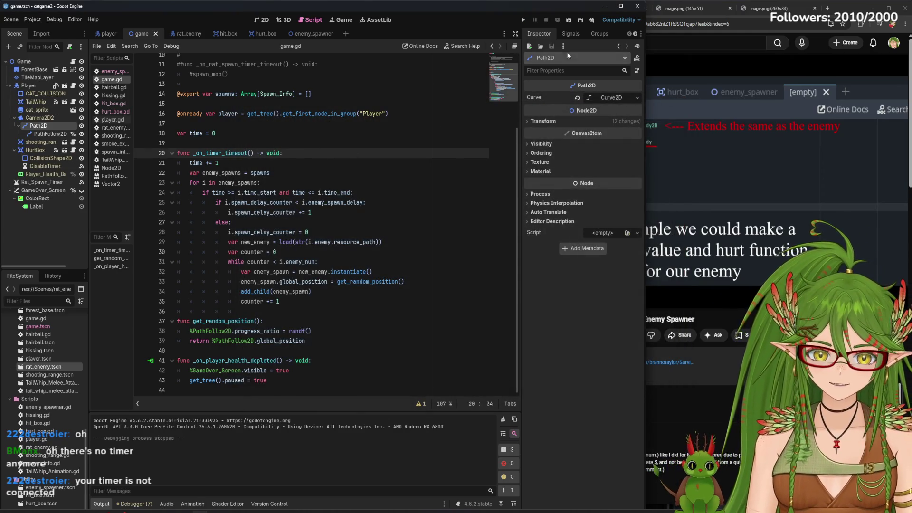
left_click(579, 33)
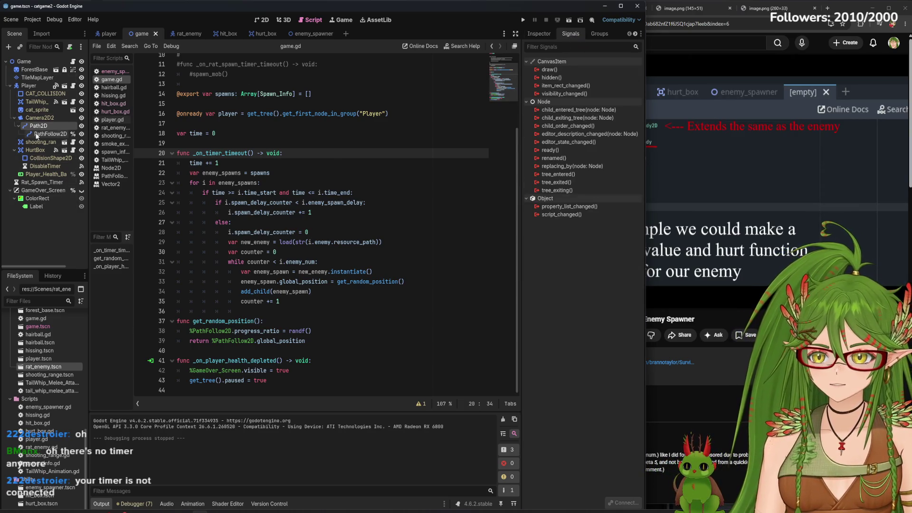
- Switch between the enemy_spawner and game scene tabs
left_click(312, 34)
left_click(143, 34)
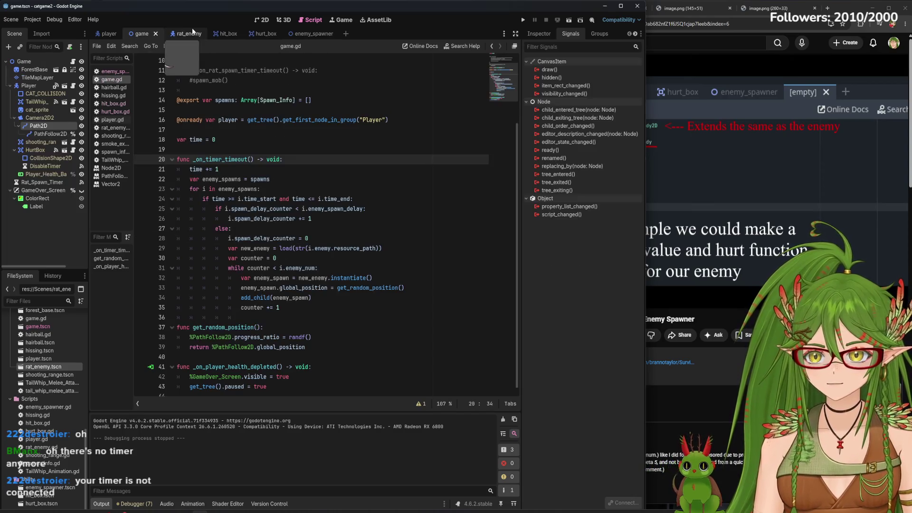
left_click(304, 33)
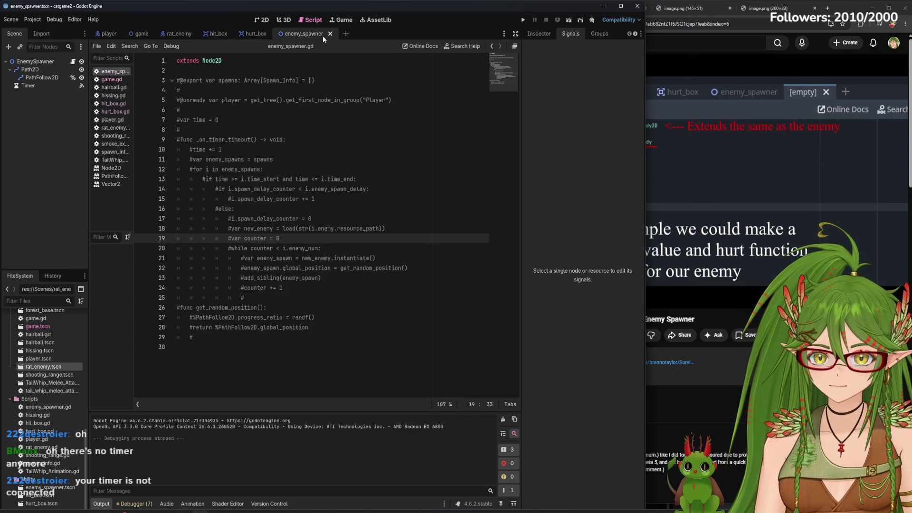
left_click(137, 35)
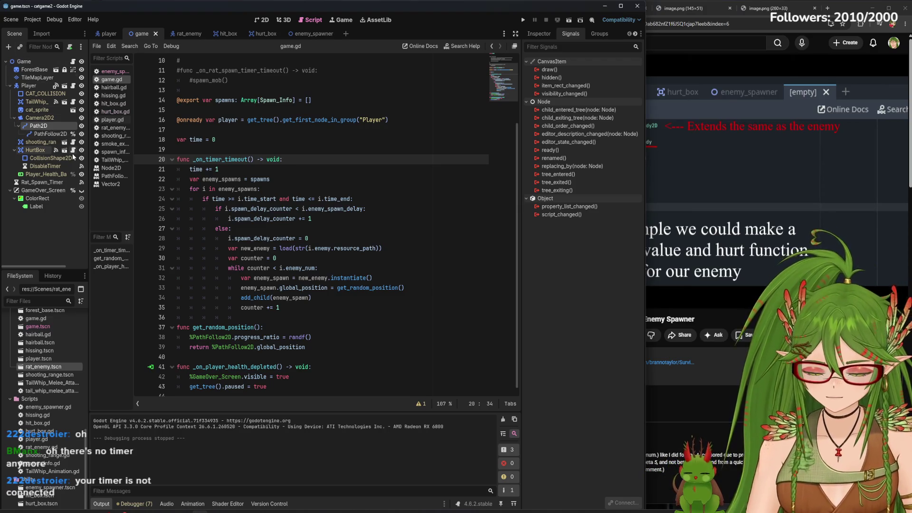
- Undo an accidental 'timer' overwrite of game.gd's code and switch to the 2D view
key("ctrl+a")
type("timer")
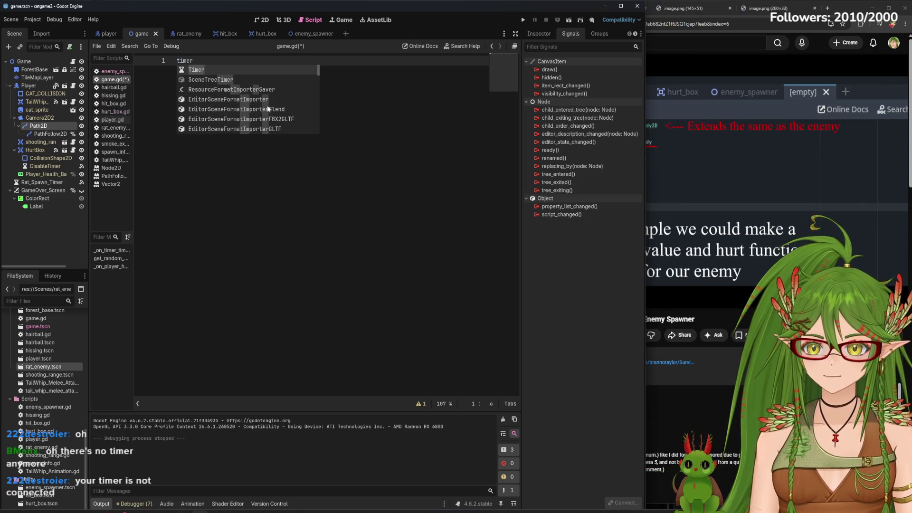
left_click(348, 214)
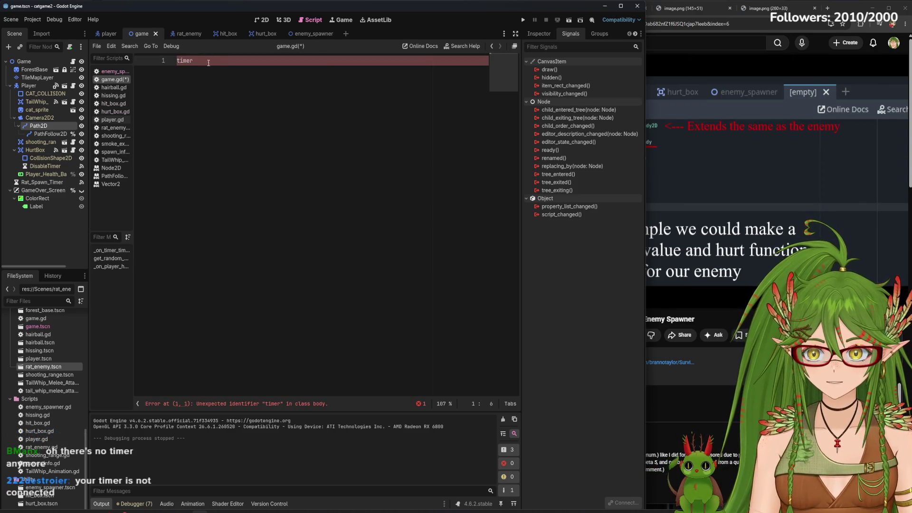
key("ctrl+z")
key("ctrl+z")
key("ctrl+z")
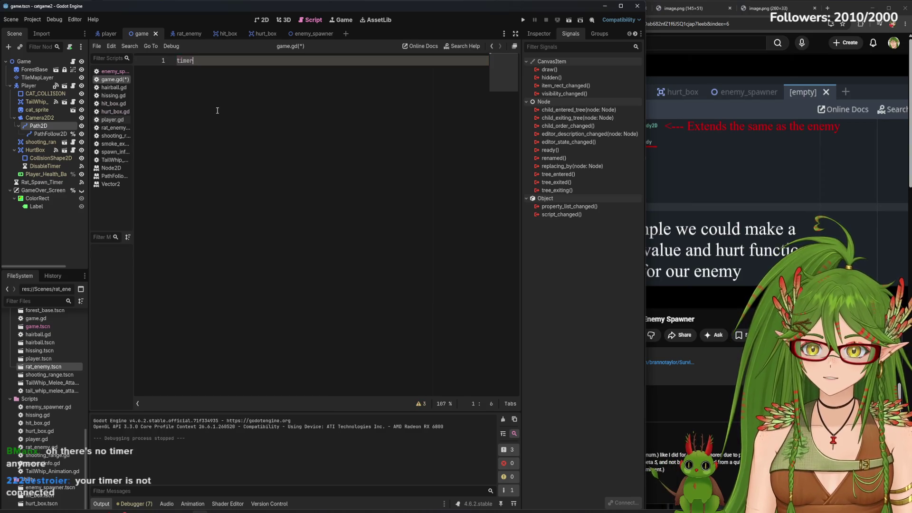
key("ctrl+z")
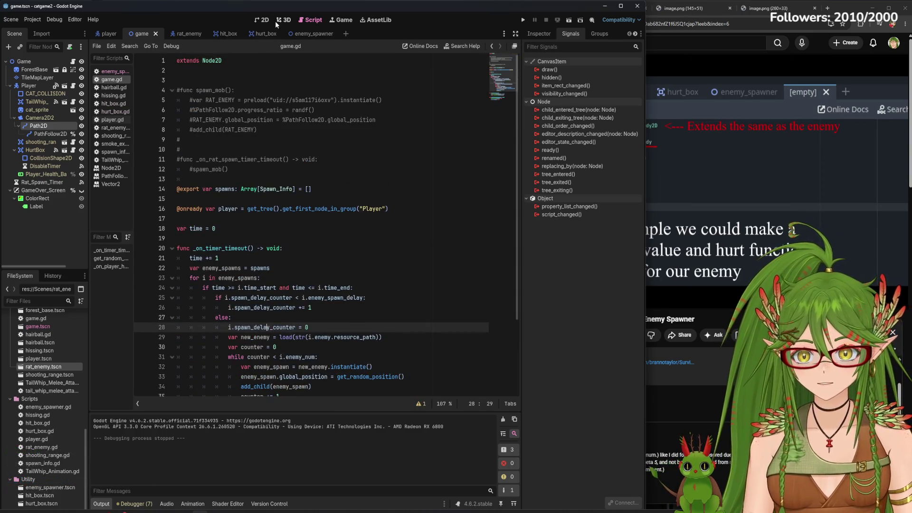
left_click(264, 20)
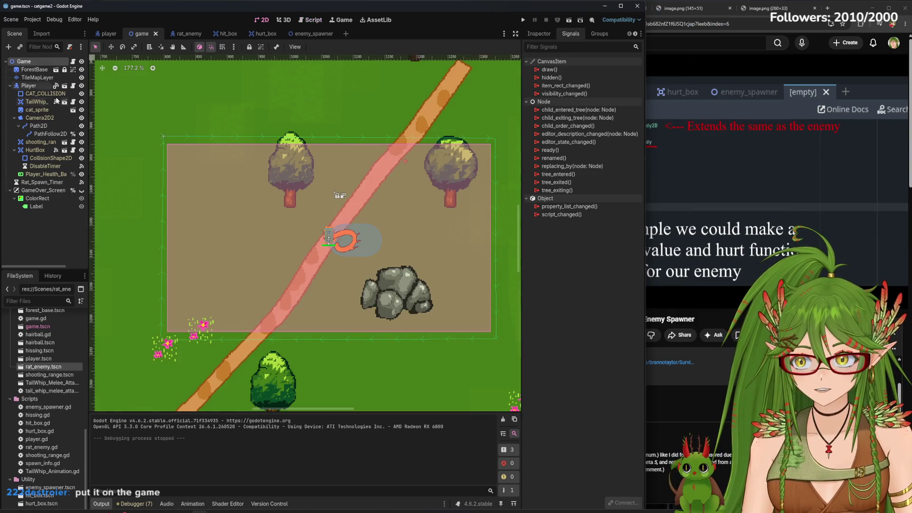
- Add a Timer node directly under the Game root
left_click(56, 250)
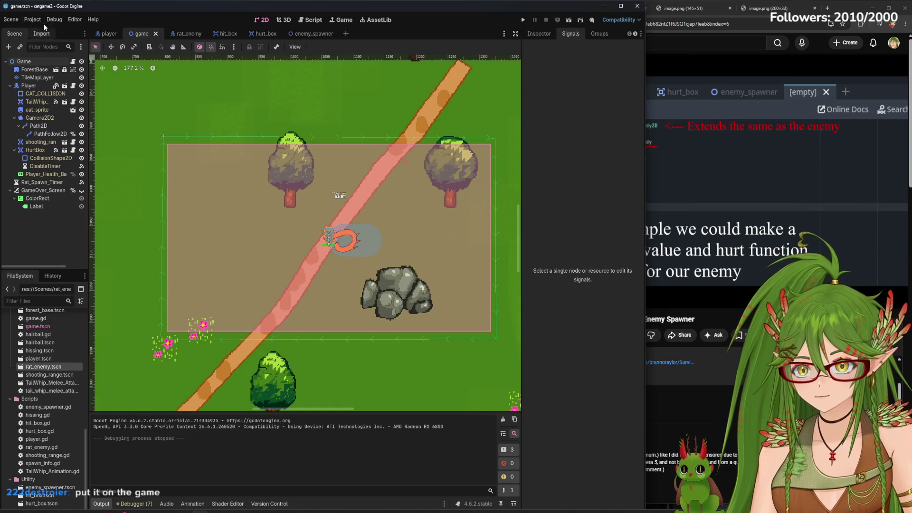
left_click(23, 61)
key("ctrl+a")
type("t")
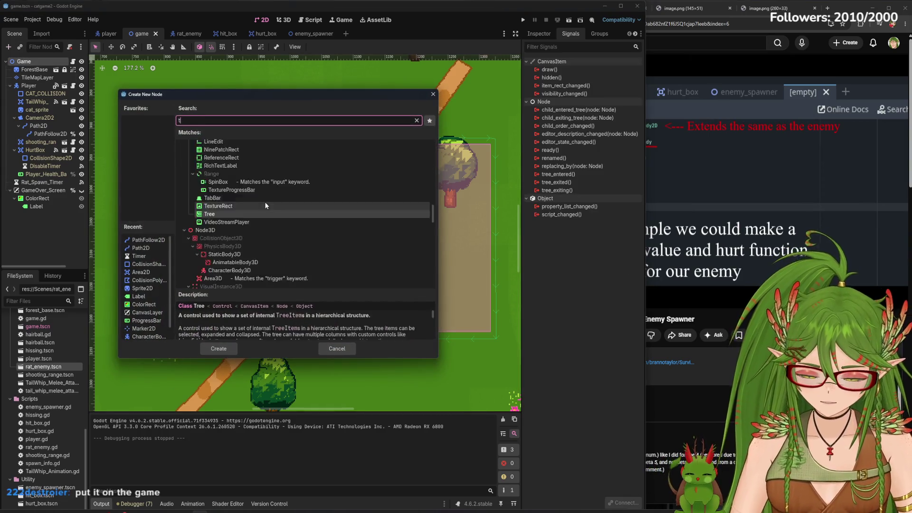
type("imer")
double_click(241, 202)
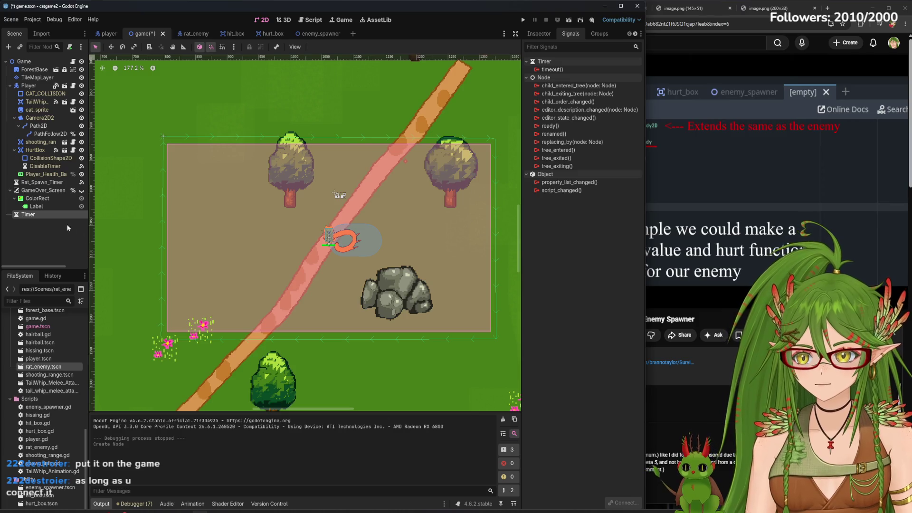
- Rename the new timer to Enemy_Spawner_Timer and bring up the game.gd script
double_click(29, 216)
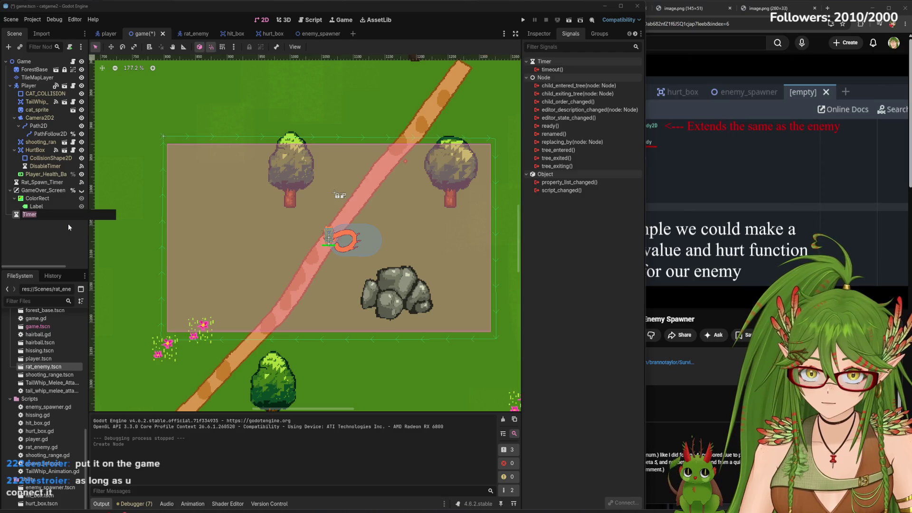
type("Enemy_Spawner_")
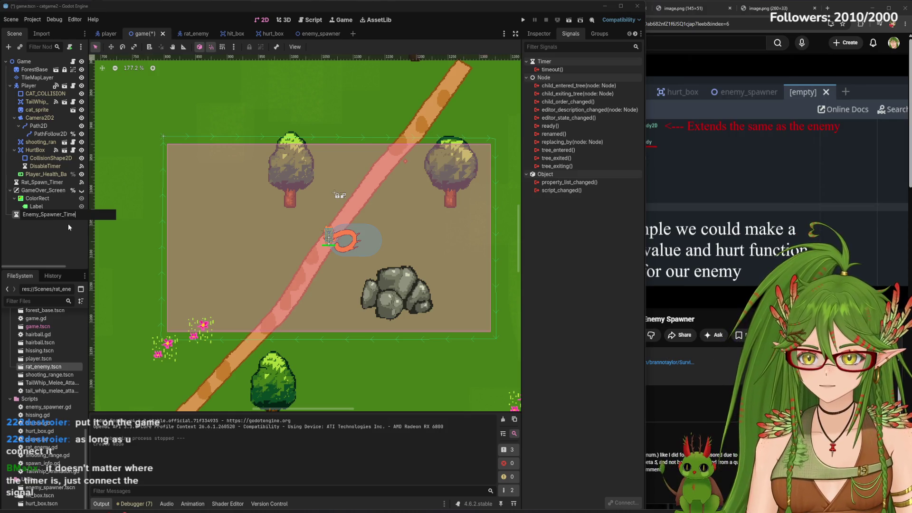
key("Return")
left_click(192, 34)
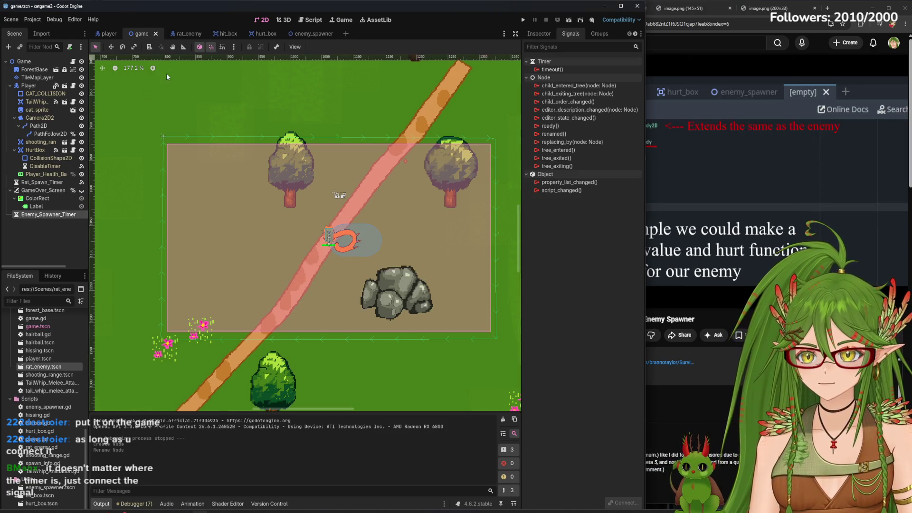
left_click(142, 33)
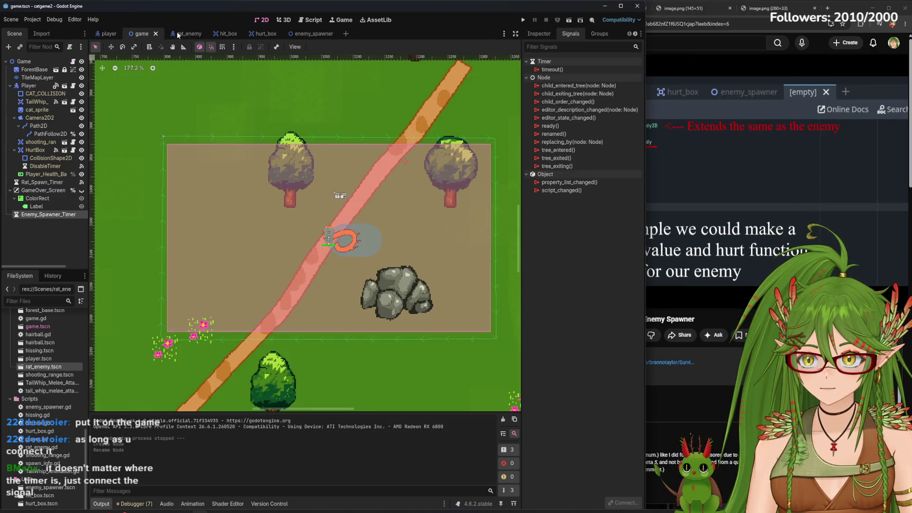
left_click(310, 19)
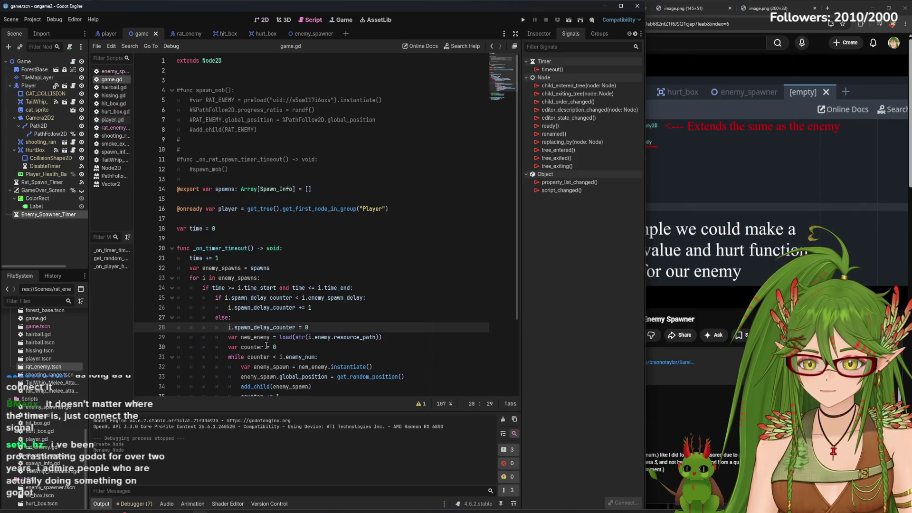
- Connect Enemy_Spawner_Timer's timeout() signal to the existing _on_timer_timeout method in game.gd
left_click(292, 246)
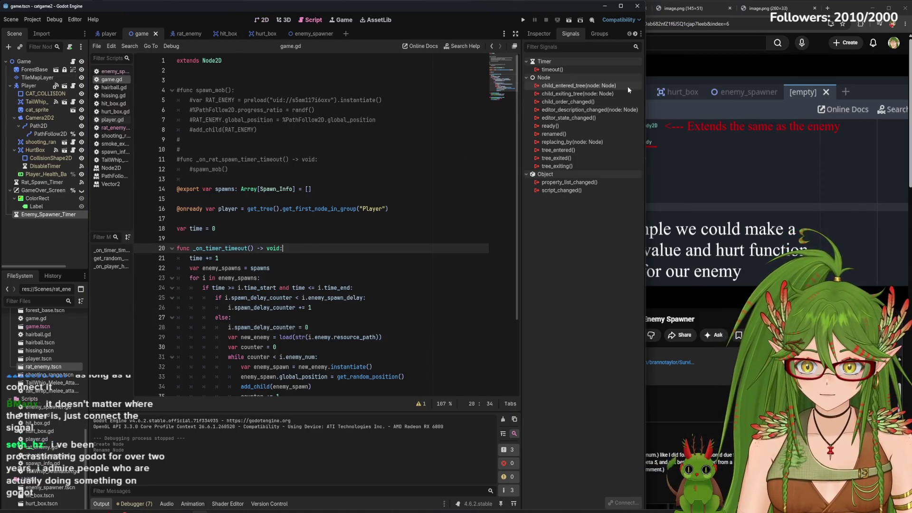
double_click(561, 69)
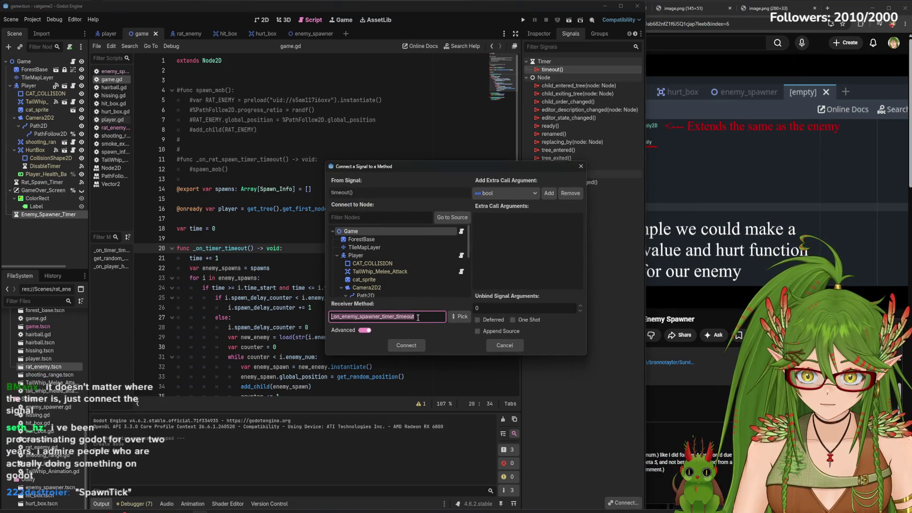
left_click(460, 317)
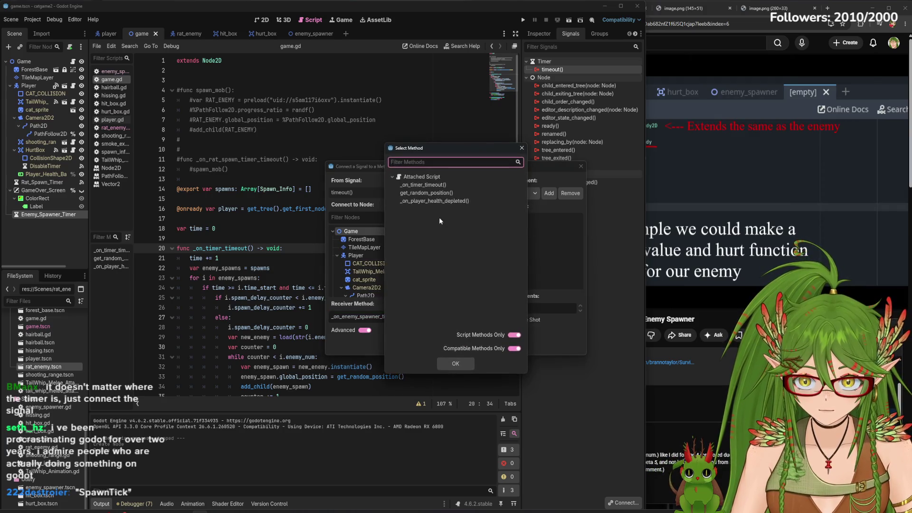
left_click(426, 185)
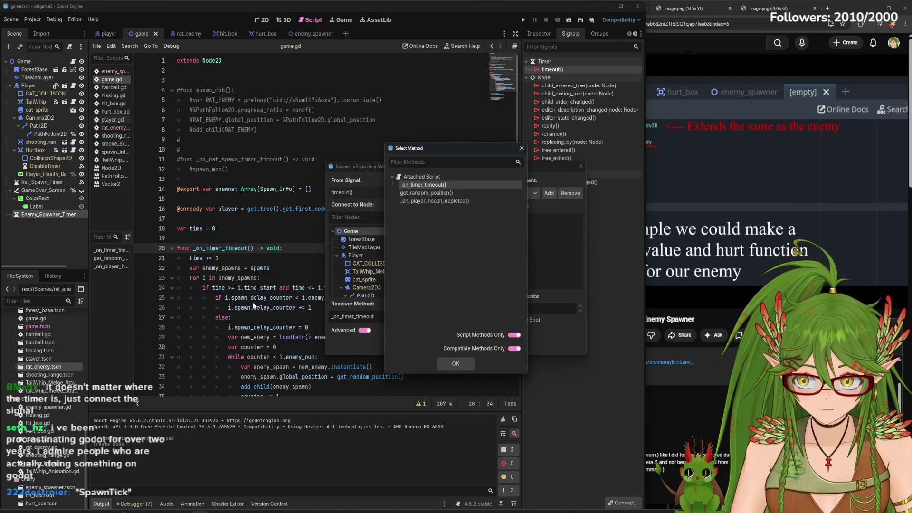
left_click(464, 368)
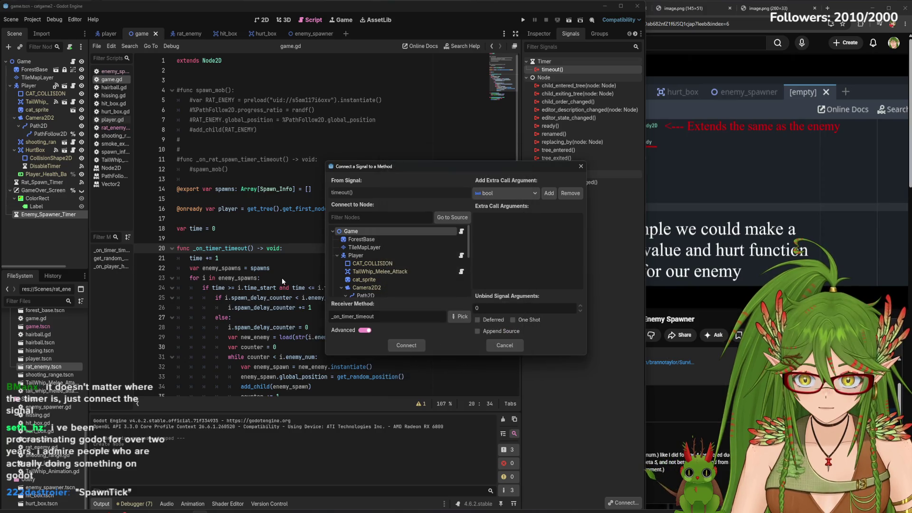
left_click(406, 348)
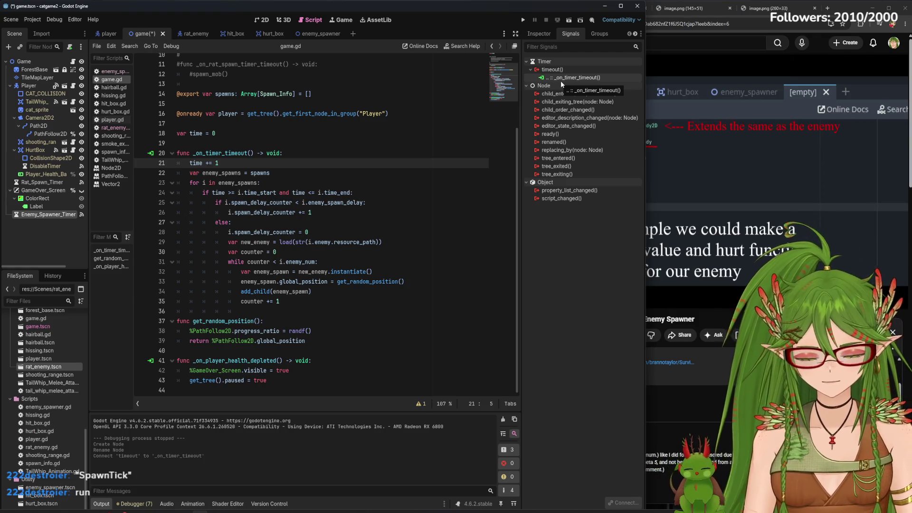
left_click(332, 213)
- Save the scene, run the project, and move the cat with WASD while tail-whip attacking
key("ctrl+s")
left_click(523, 20)
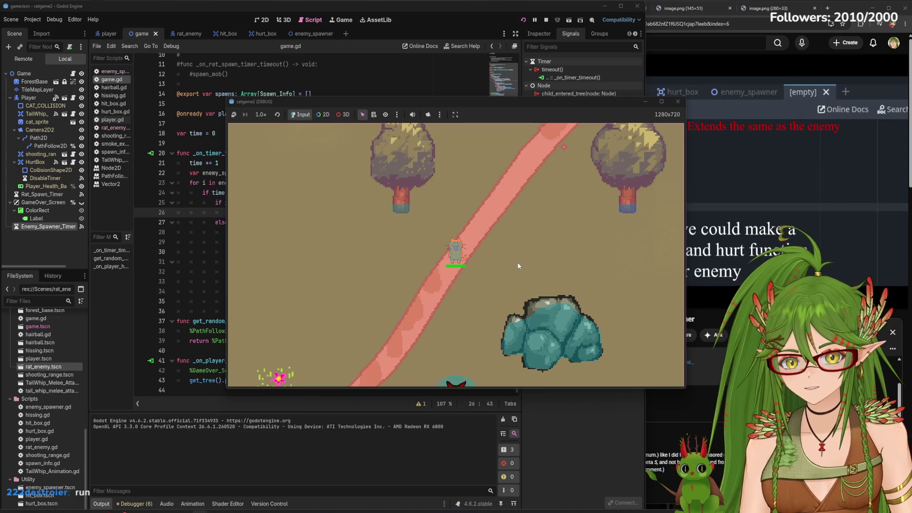
key("s")
left_click(517, 261)
key("w")
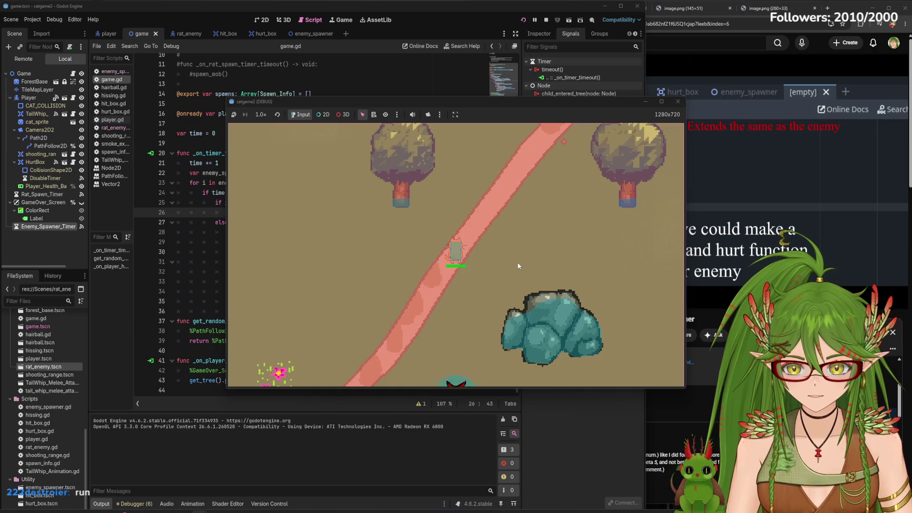
left_click(517, 261)
key("d")
key("w")
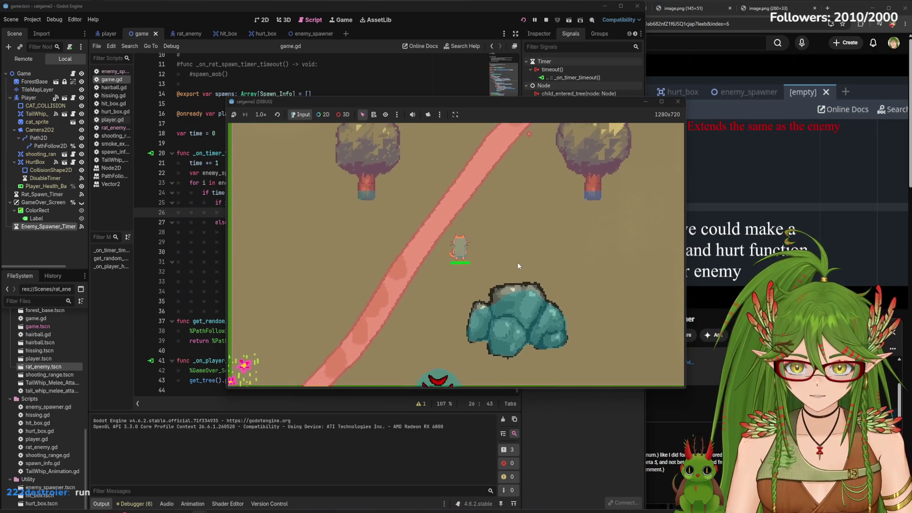
left_click(518, 261)
key("s")
key("d")
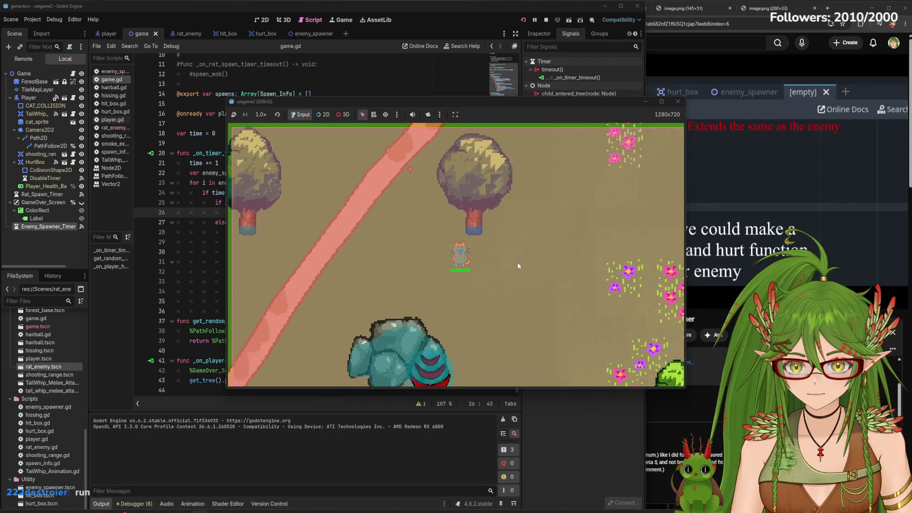
- Inspect the live Remote tree, enemy_spawner.gd, and Enemy_Spawner_Timer, then stop the game
left_click(23, 58)
left_click(10, 81)
left_click(14, 105)
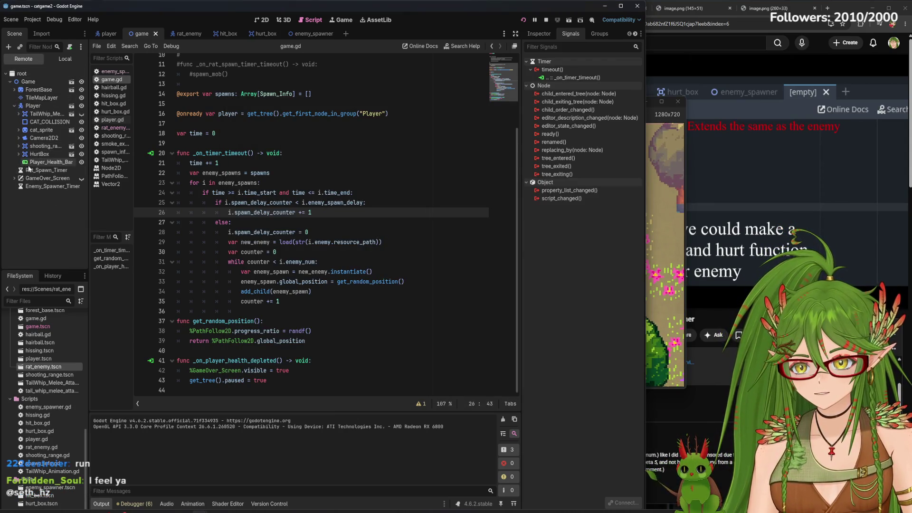
left_click(19, 138)
left_click(23, 146)
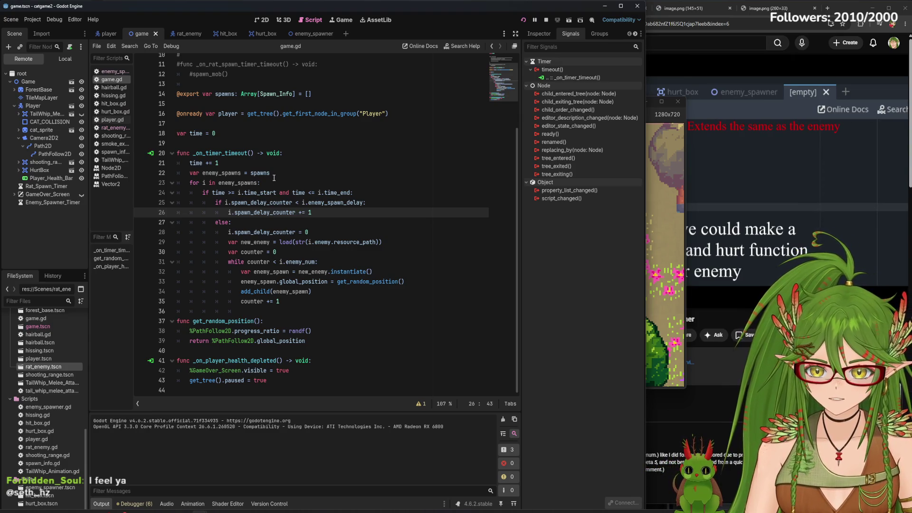
left_click(312, 34)
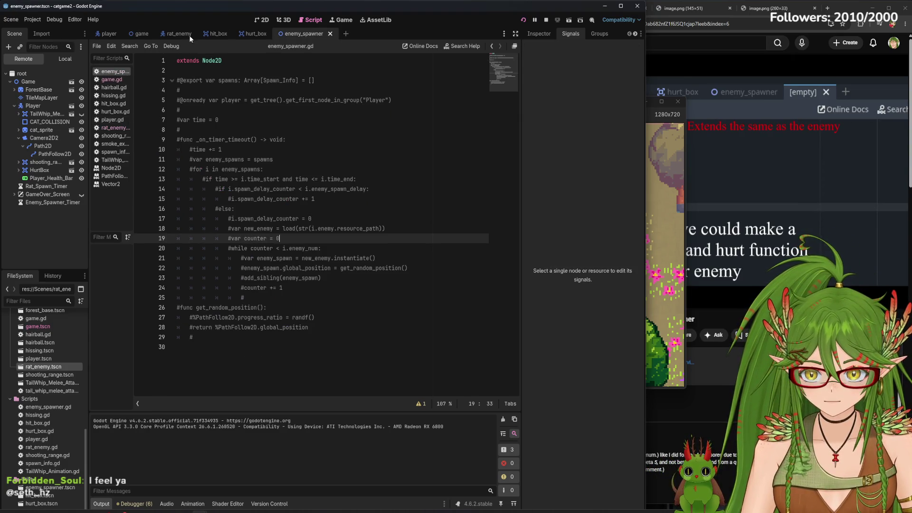
left_click(137, 34)
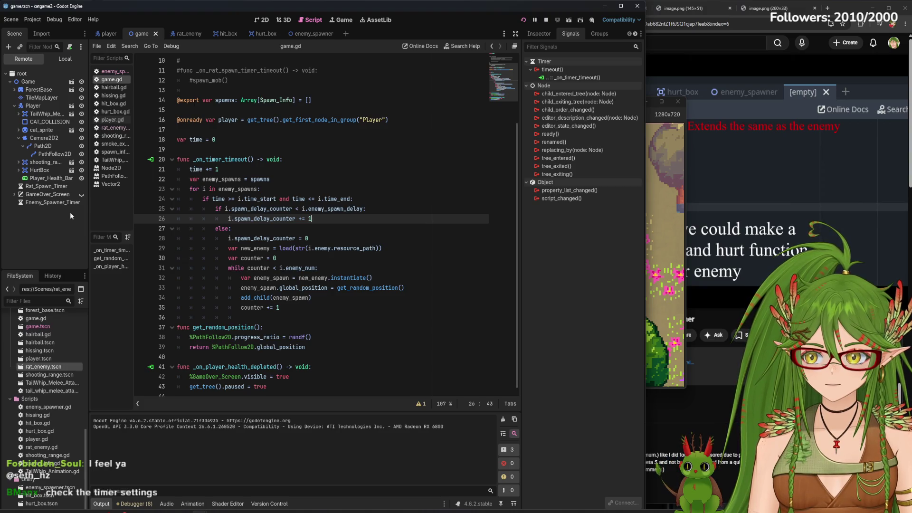
left_click(49, 204)
left_click(678, 101)
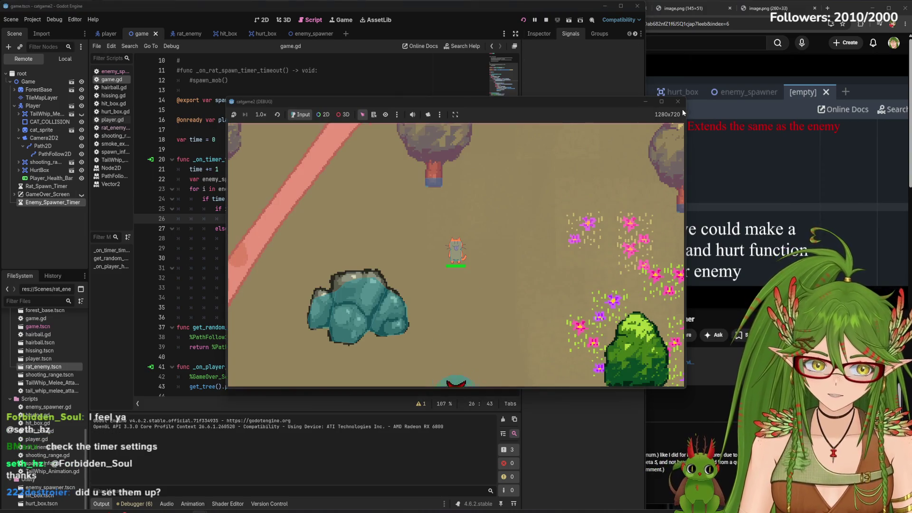
- Turn on Autostart for Enemy_Spawner_Timer and save the scene
left_click(546, 34)
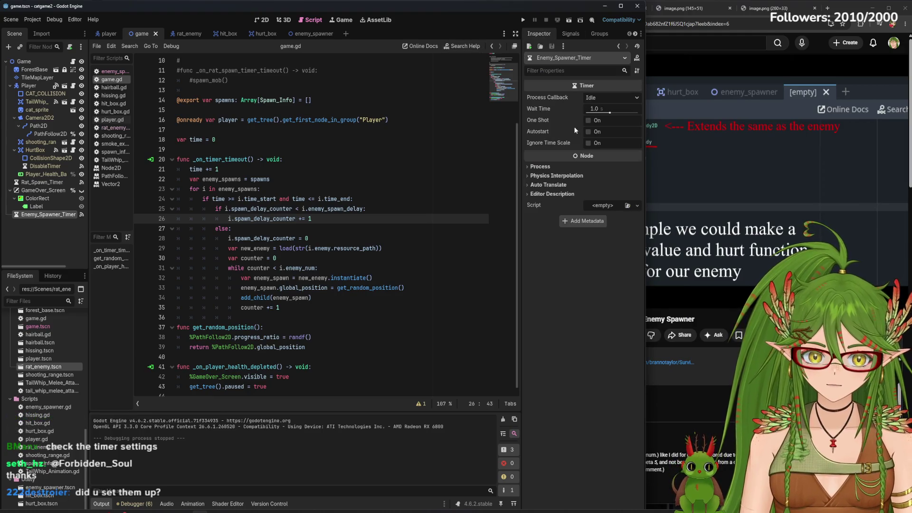
left_click(589, 133)
left_click(48, 255)
key("ctrl+s")
- Test-run the game with F5, stop it, and return to the 2D view
left_click(48, 214)
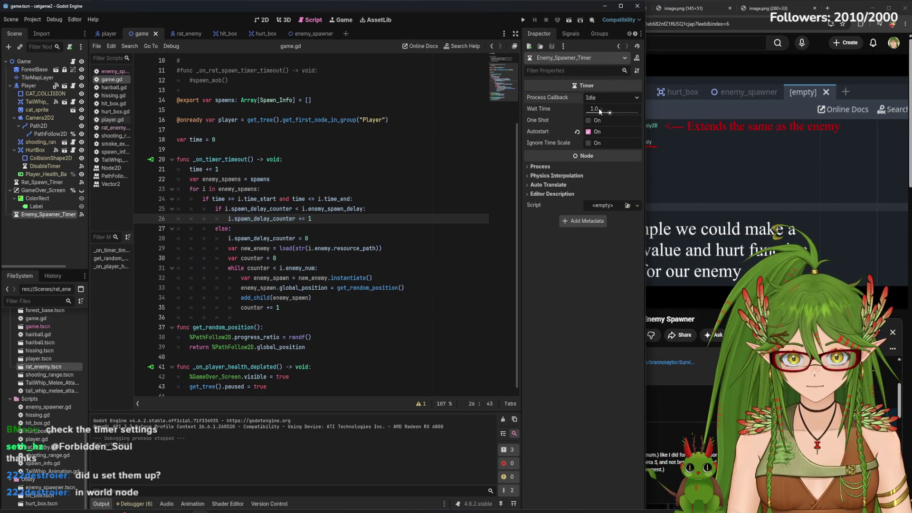
key("F5")
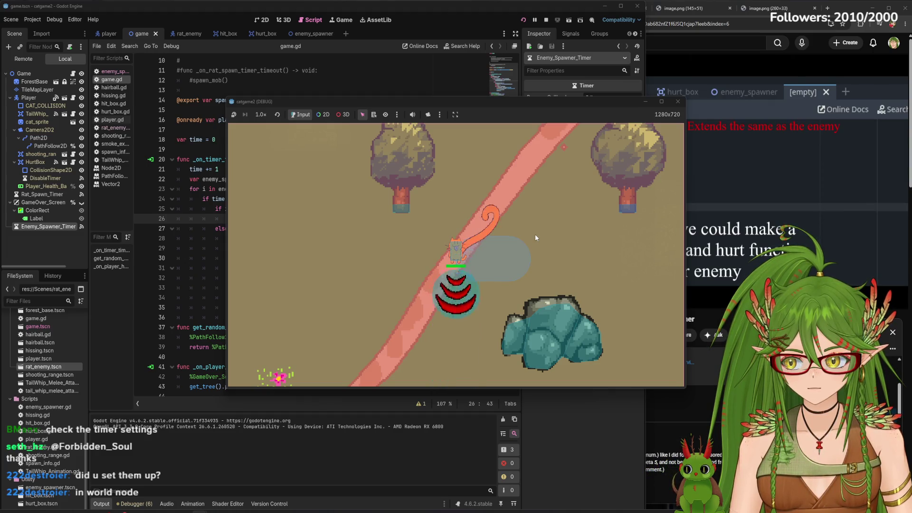
left_click(678, 101)
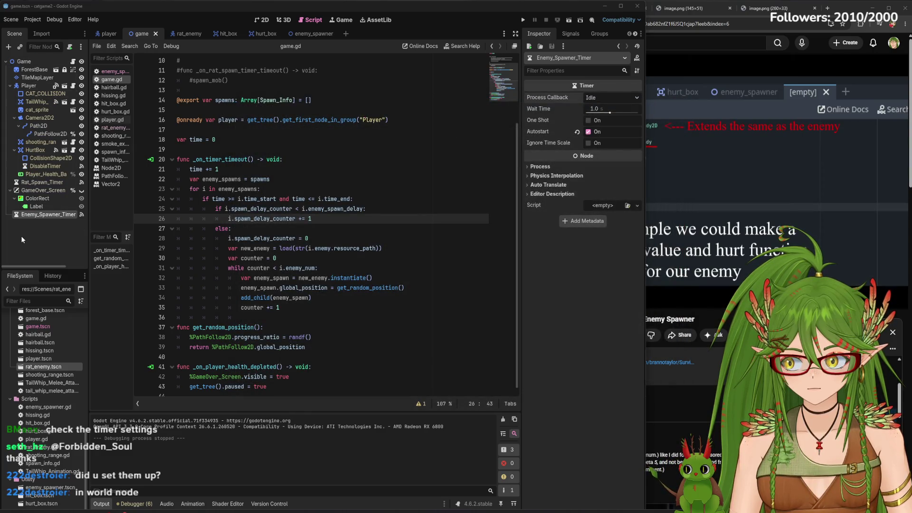
left_click(264, 21)
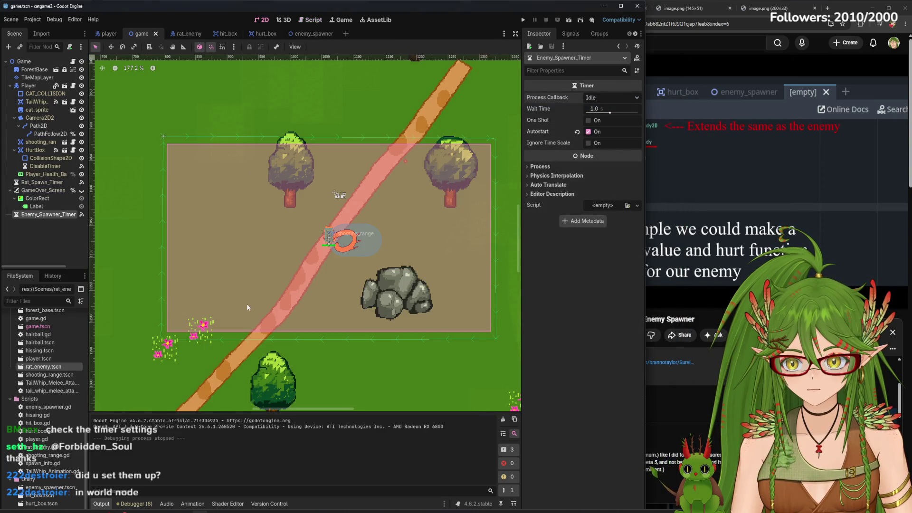
- Select the Game root and add an element to its Spawns array
scroll(247, 316, "down", 3)
scroll(246, 315, "up", 4)
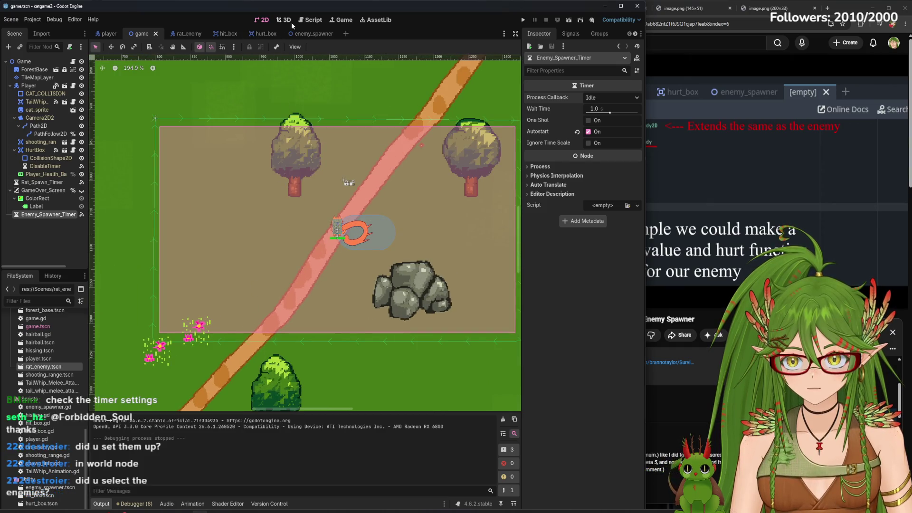
left_click(310, 20)
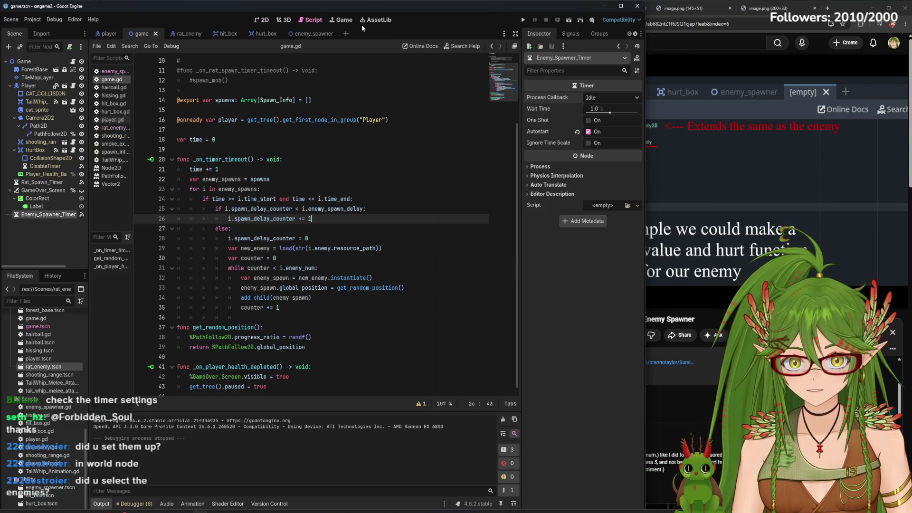
left_click(264, 20)
left_click(36, 62)
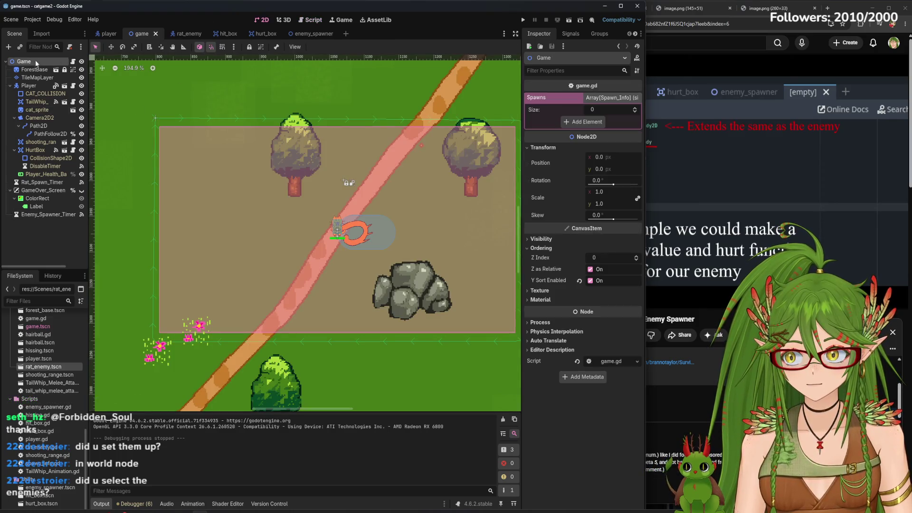
left_click(614, 99)
left_click(611, 99)
left_click(599, 123)
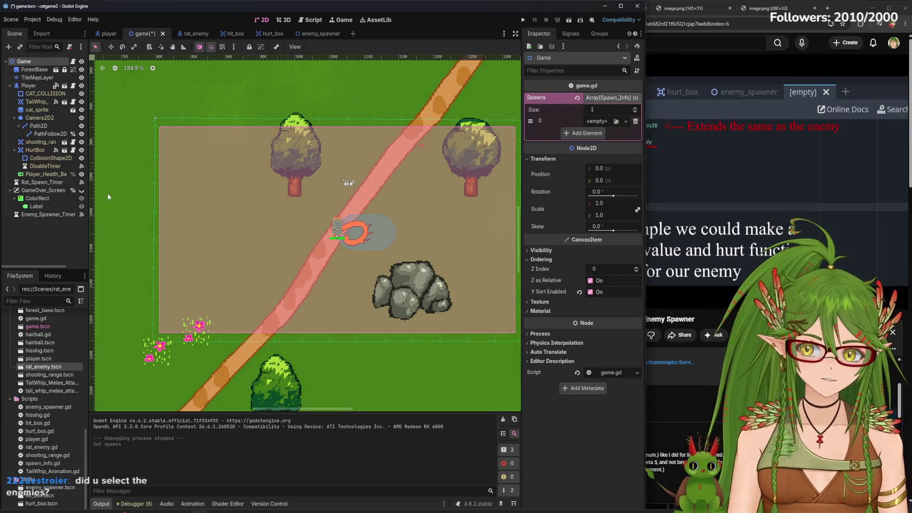
left_click(42, 118)
left_click(45, 133)
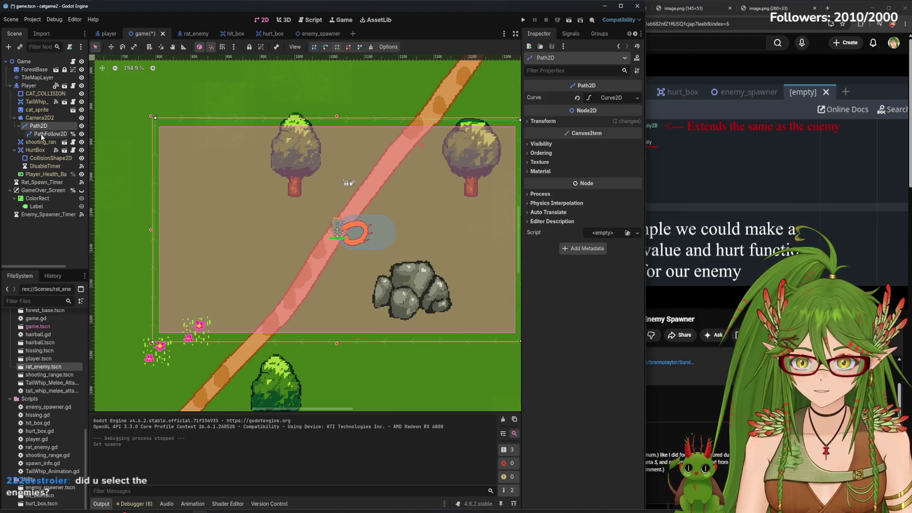
left_click(28, 62)
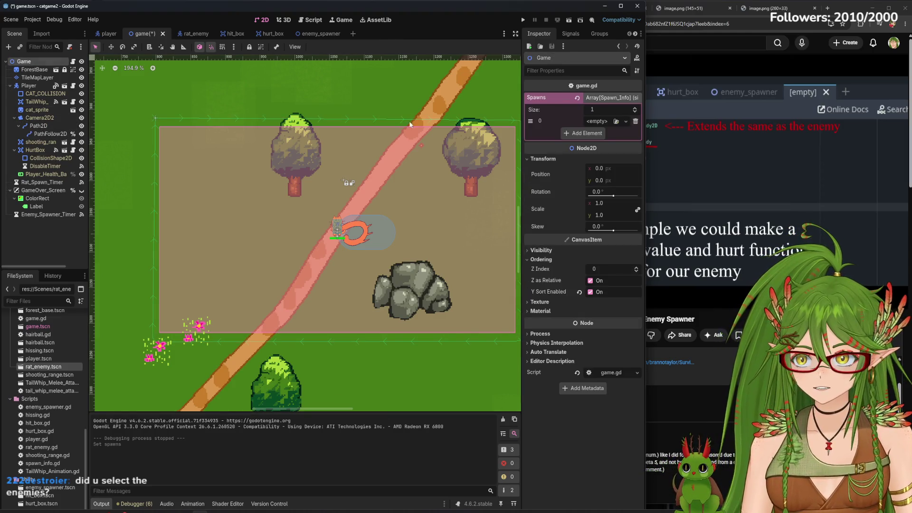
- Make entry 0 a new Spawn_Info: rat_enemy.tscn, Time End 60, 2 enemies, delay 1, and save
left_click(627, 121)
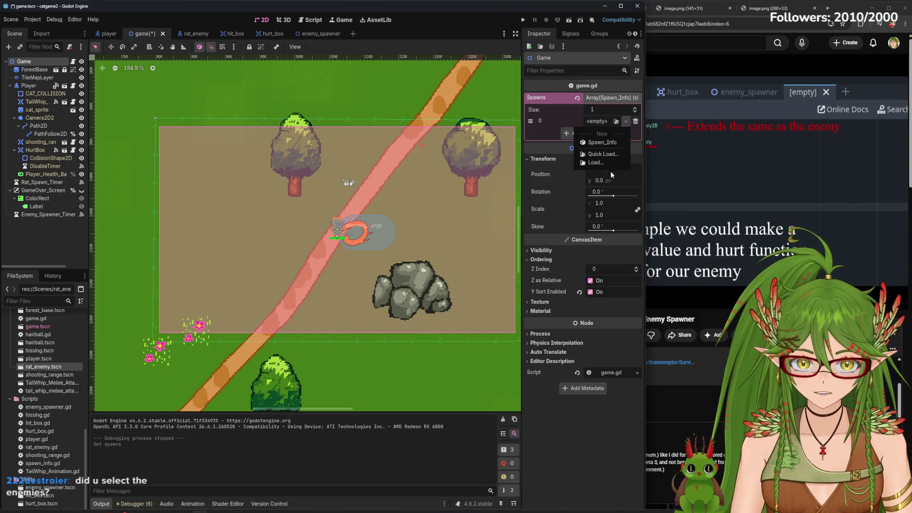
left_click(608, 122)
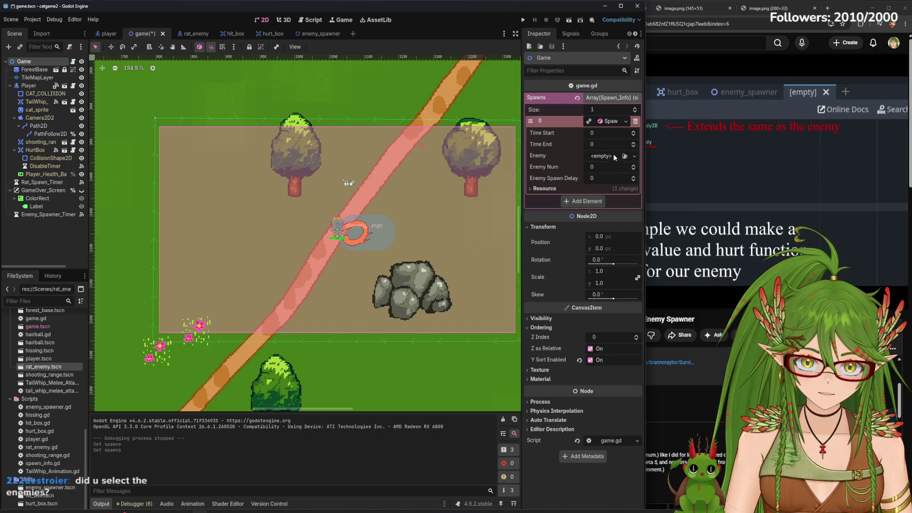
left_click(612, 155)
key("Escape")
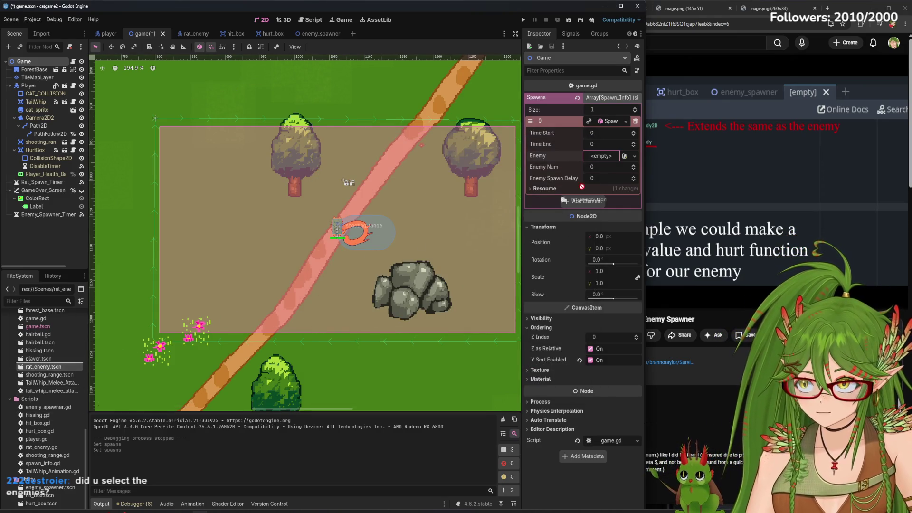
left_click_drag(604, 157, 604, 157)
left_click(601, 145)
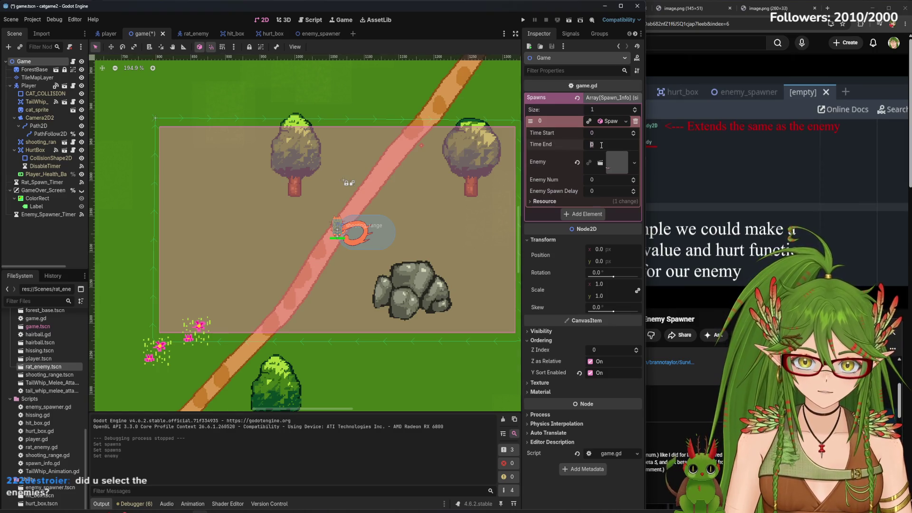
type("60")
left_click(602, 180)
type("2")
left_click(602, 190)
key("Return")
key("ctrl+s")
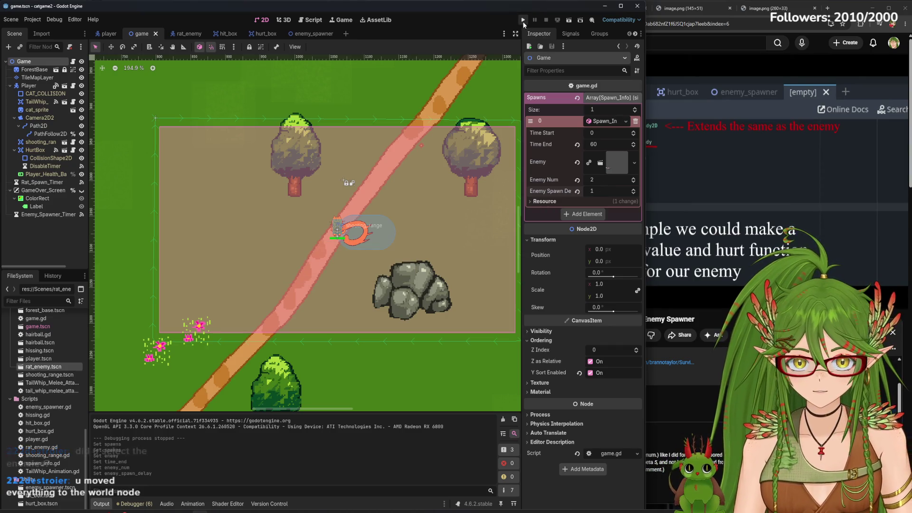
left_click(523, 20)
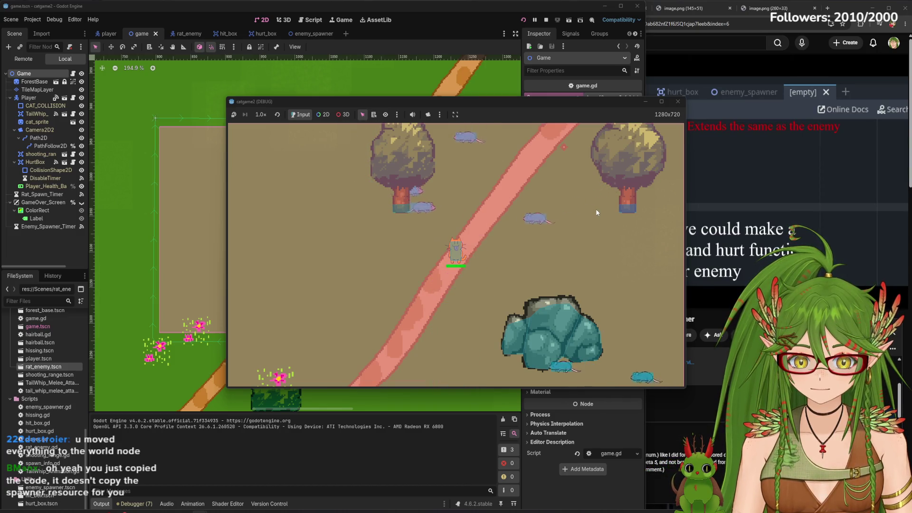
- Walk the cat around with WASD as rat swarms spawn and chase it, then close the game
key("w")
key("w")
key("d")
key("s")
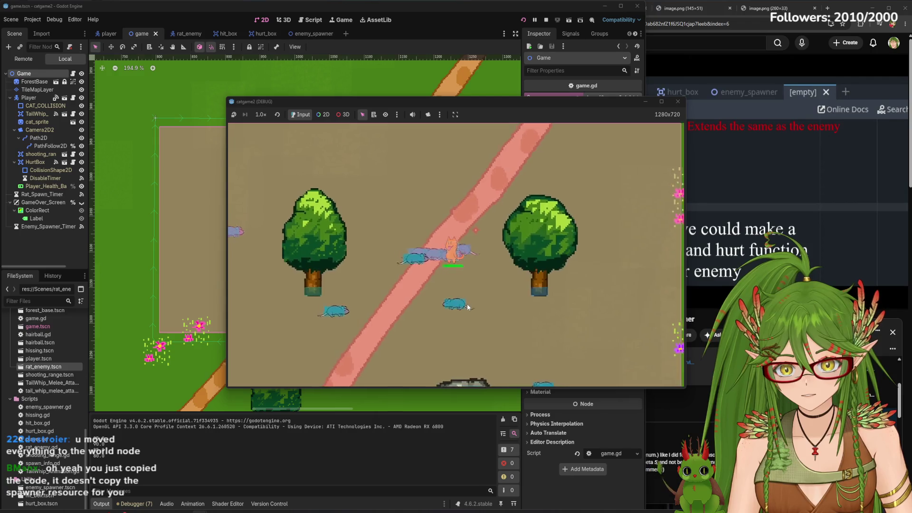
key("a")
key("s")
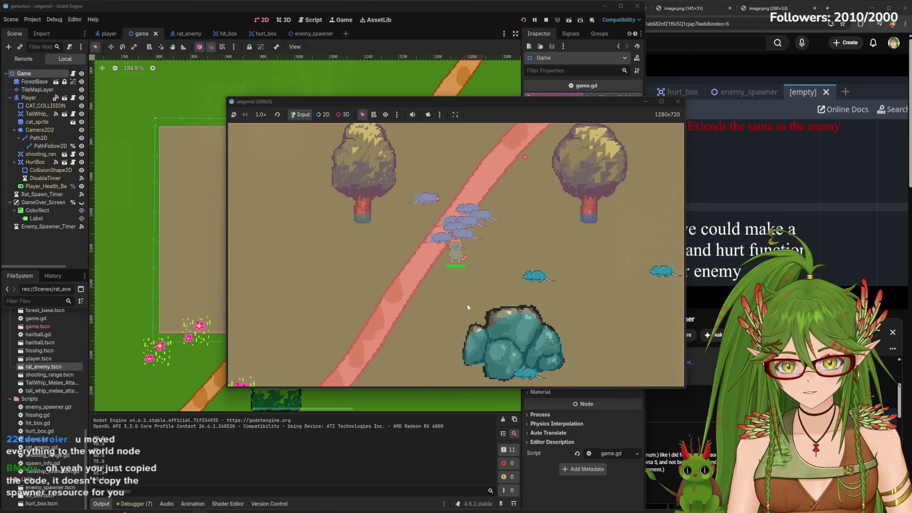
key("w")
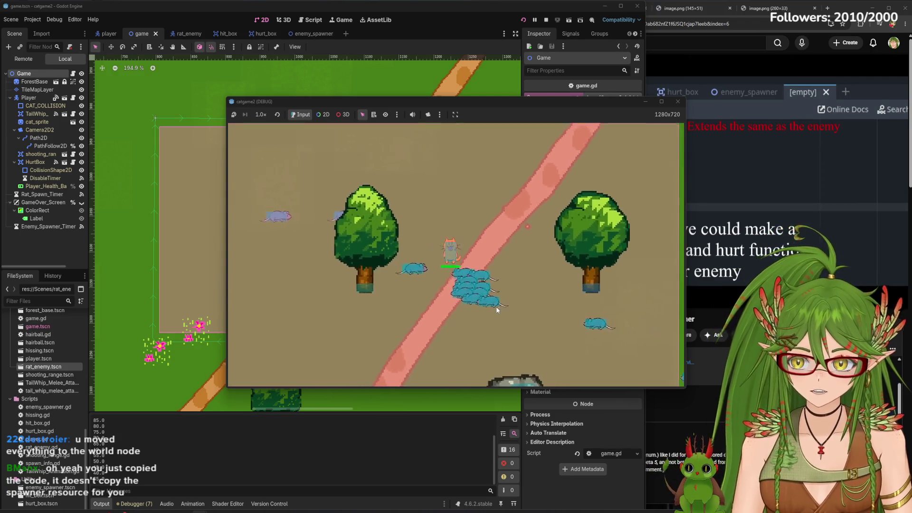
key("s")
key("d")
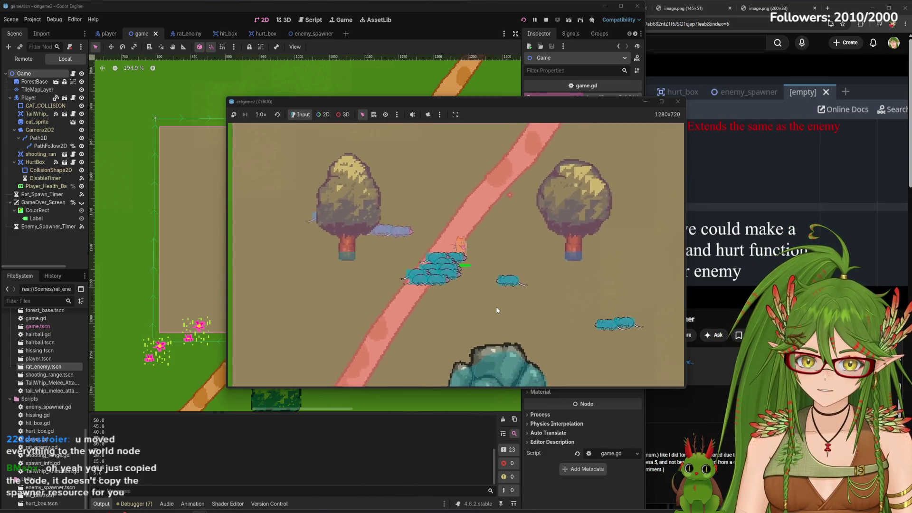
key("d")
key("s")
key("d")
key("s")
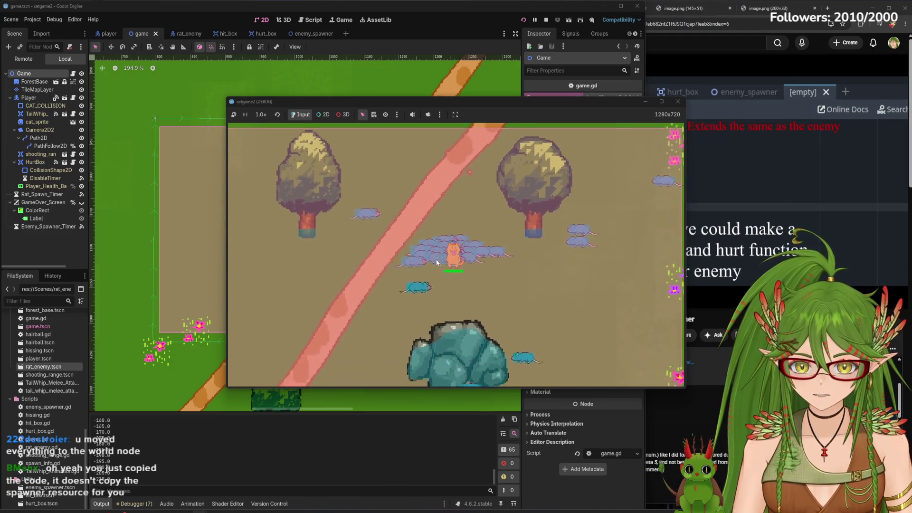
key("s")
key("a")
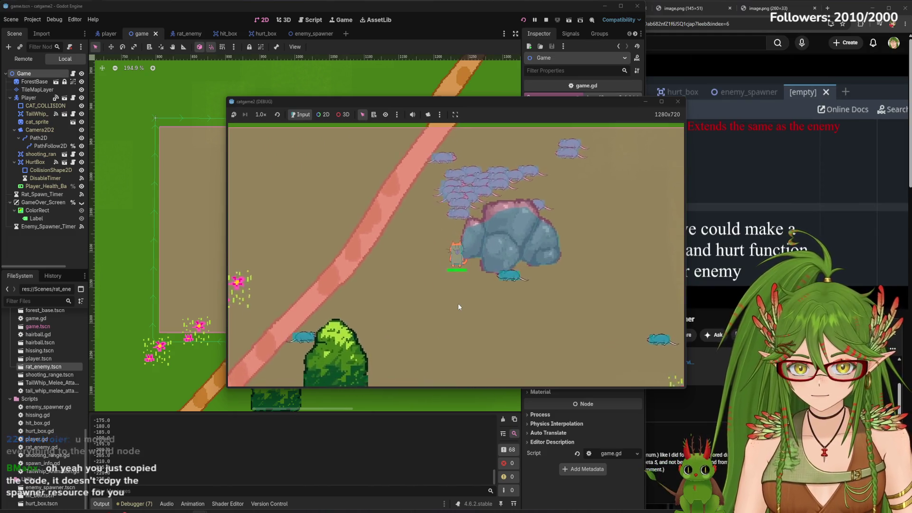
key("d")
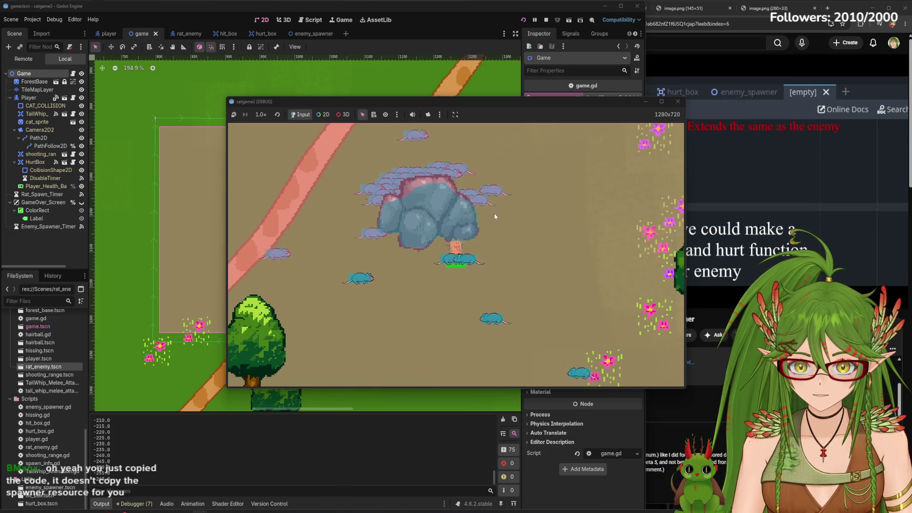
key("w")
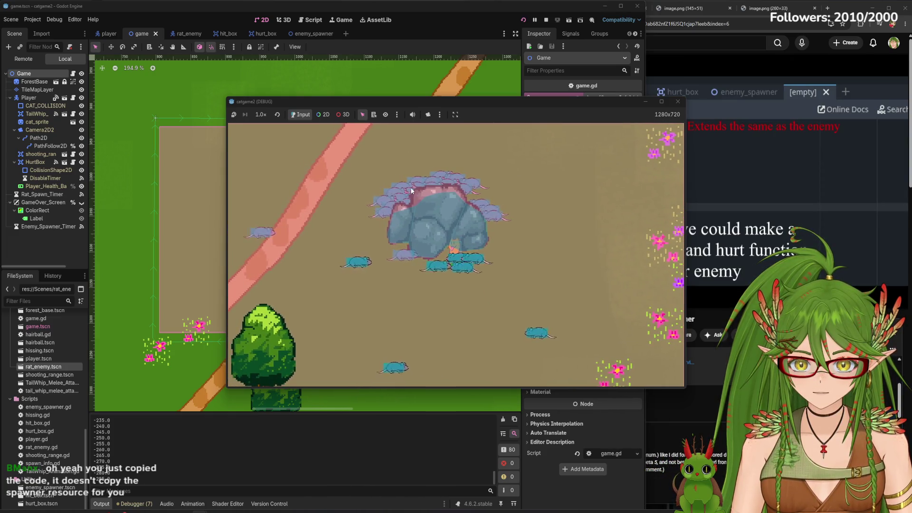
key("a")
key("w")
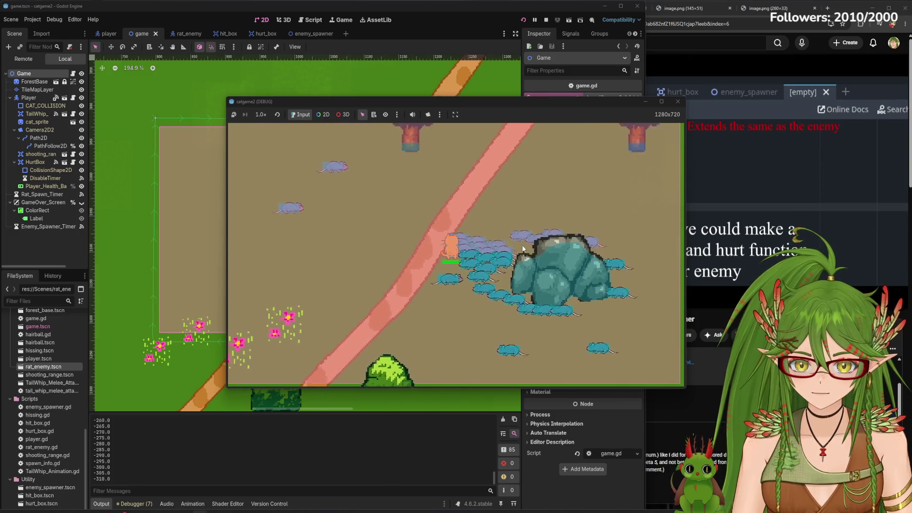
key("w")
key("d")
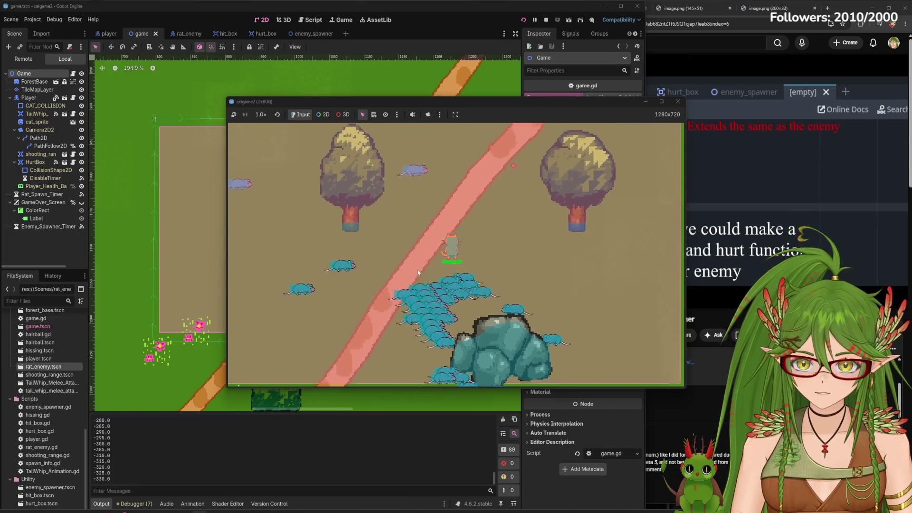
key("a")
key("w")
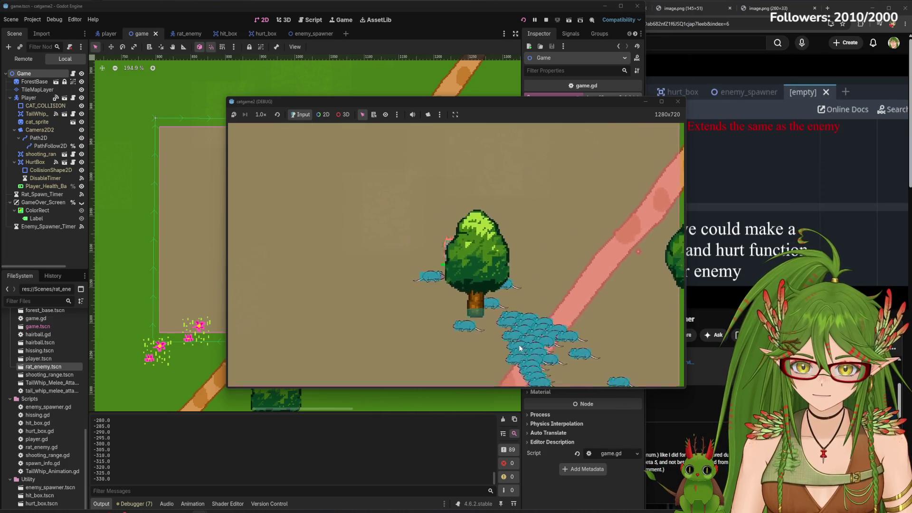
key("a")
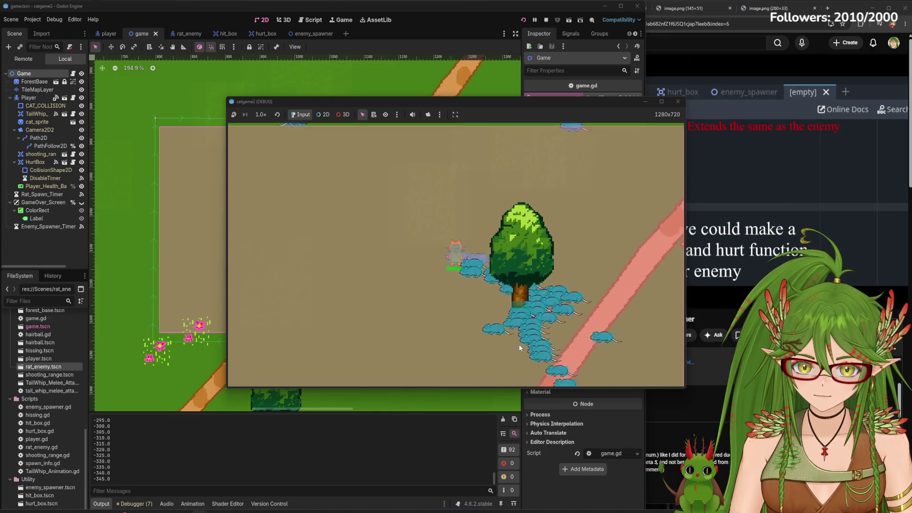
key("s")
key("d")
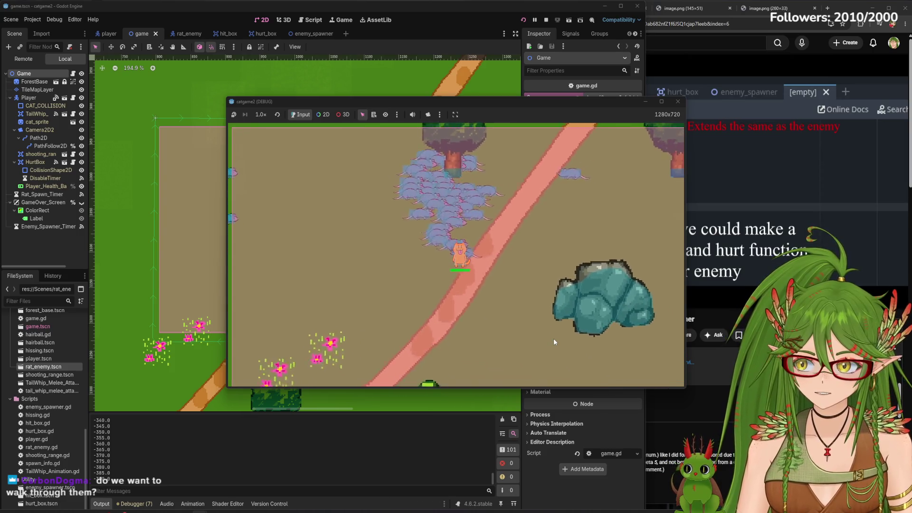
key("d")
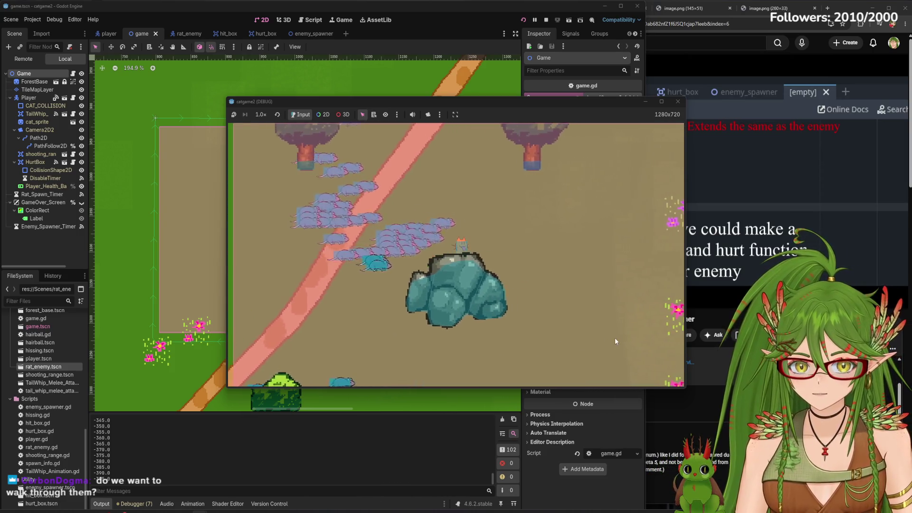
key("s")
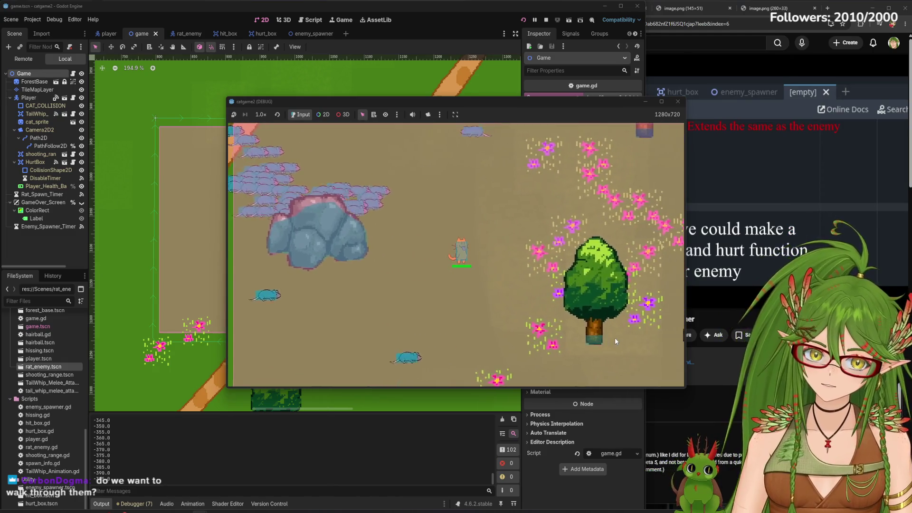
key("d")
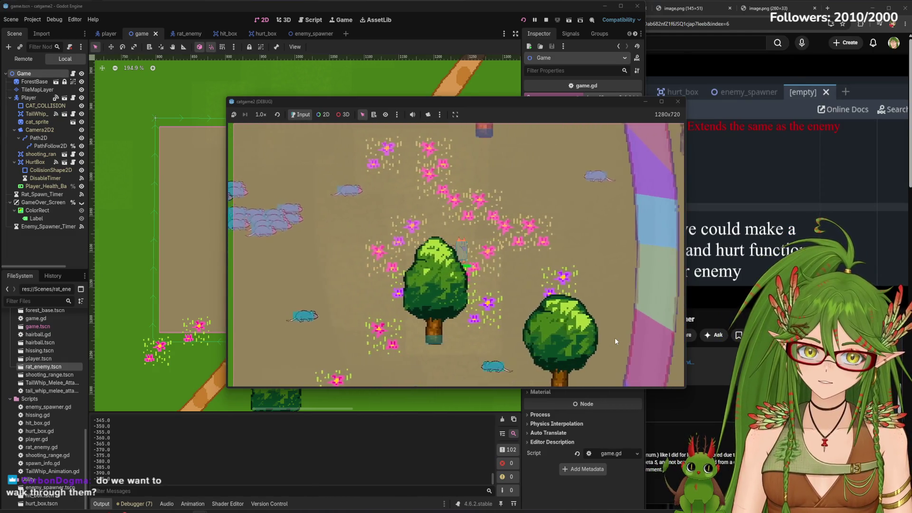
key("d")
key("s")
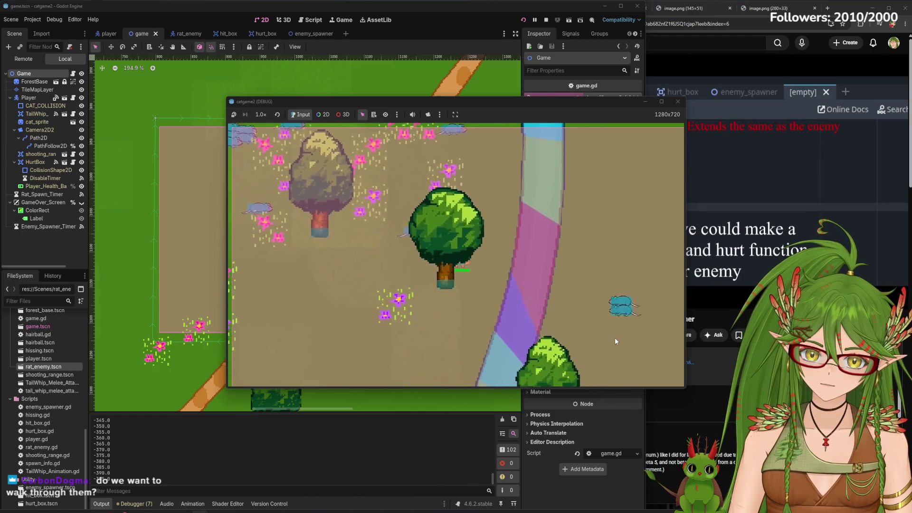
key("d")
key("s")
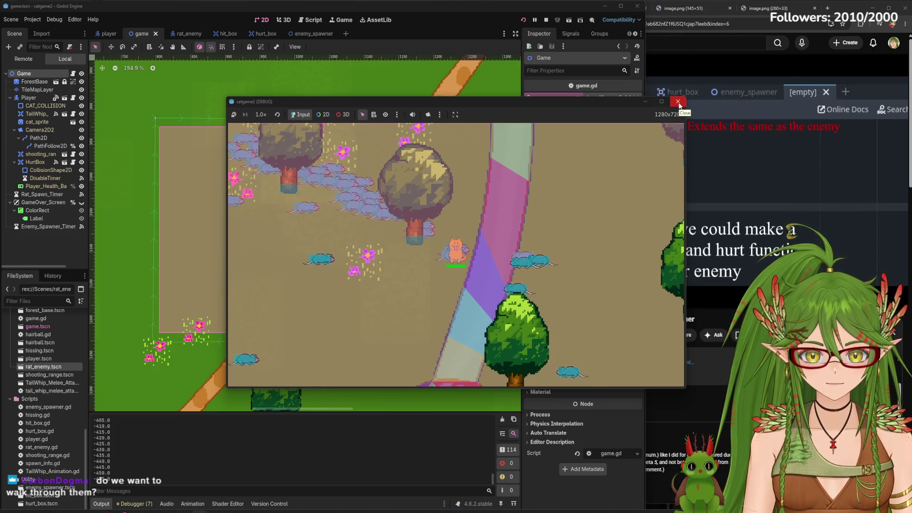
left_click(678, 103)
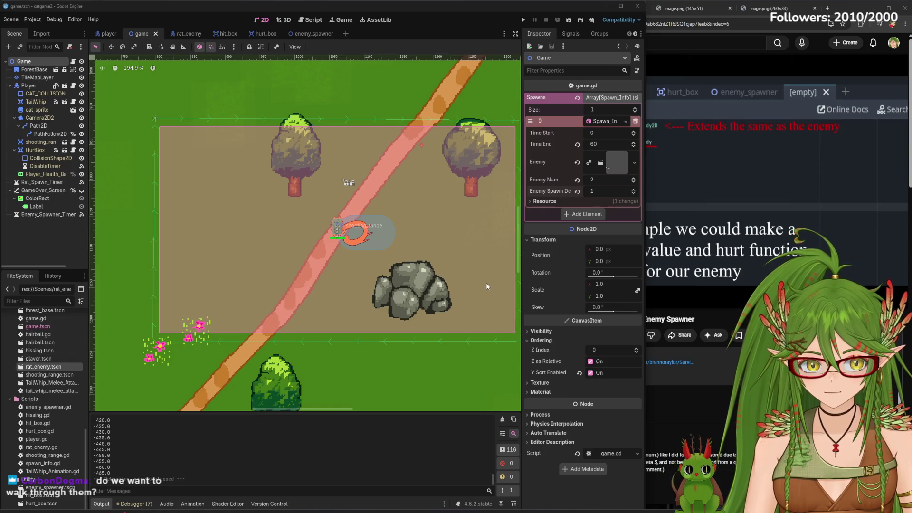
- In the rat_enemy scene, turn off collision mask layer 1 (World), leaving layers 3 and 4
left_click(50, 255)
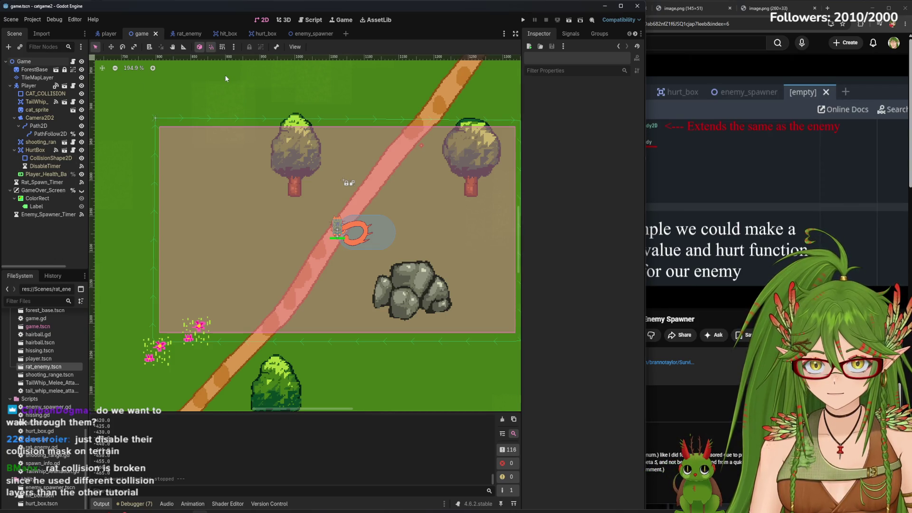
left_click(202, 36)
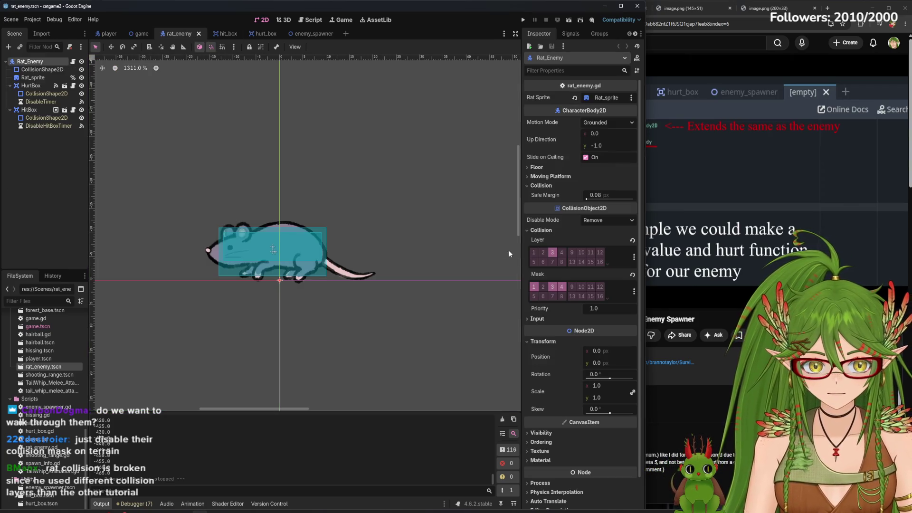
left_click(535, 288)
left_click(522, 21)
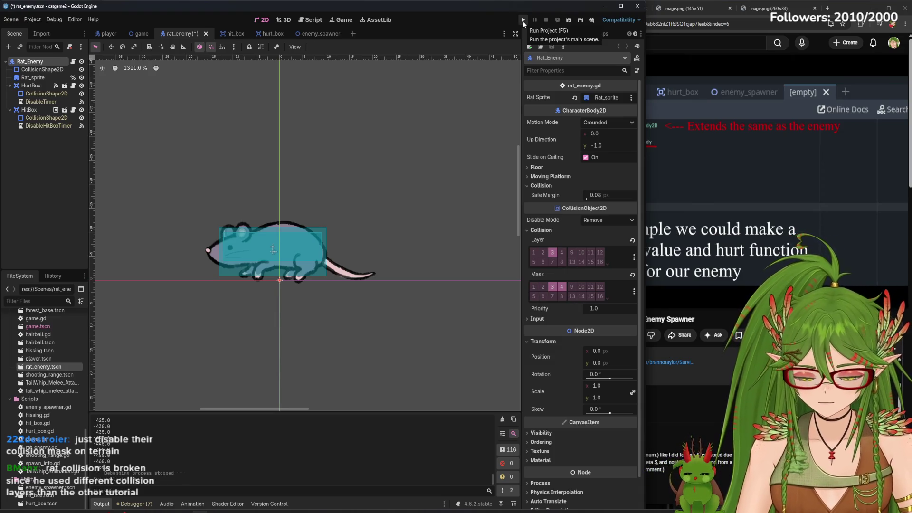
- Move and attack with WASD and Space as rats cross trees and terrain, then stop the run
key("d")
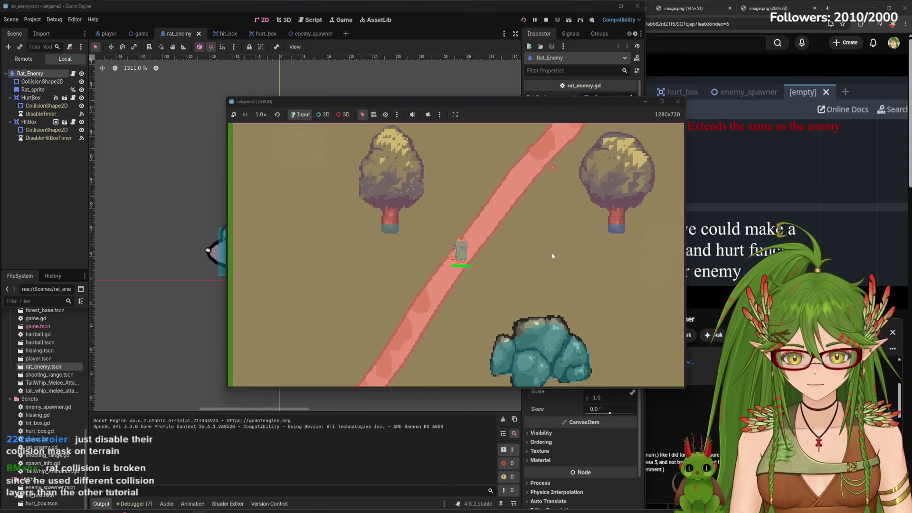
key("s")
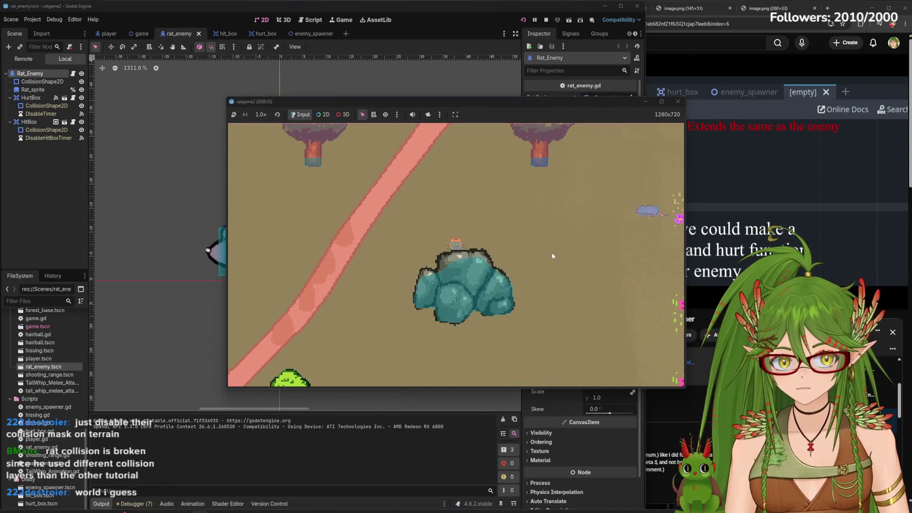
key("s")
key("a")
key("space")
key("s")
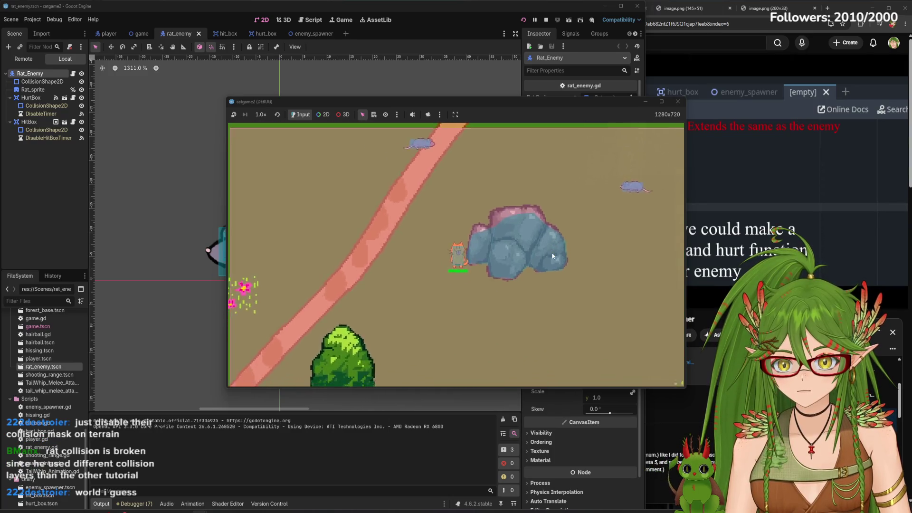
key("space")
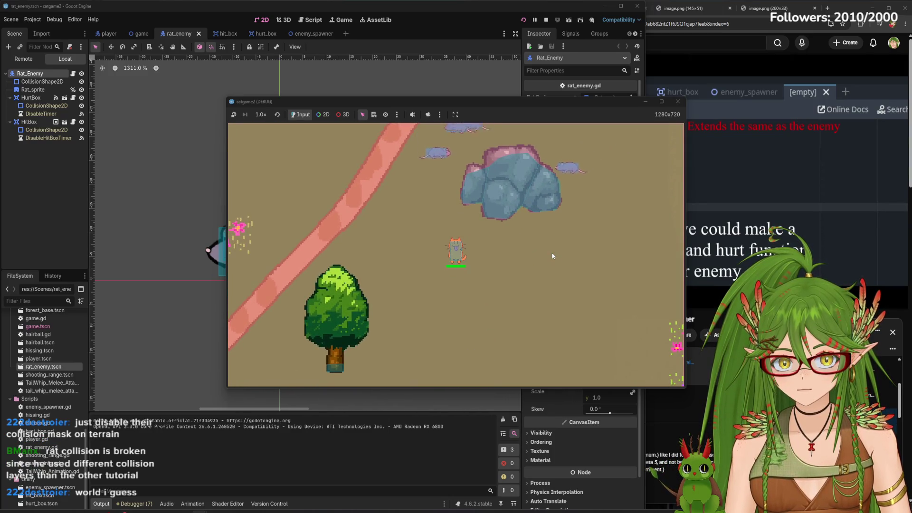
key("d")
key("d")
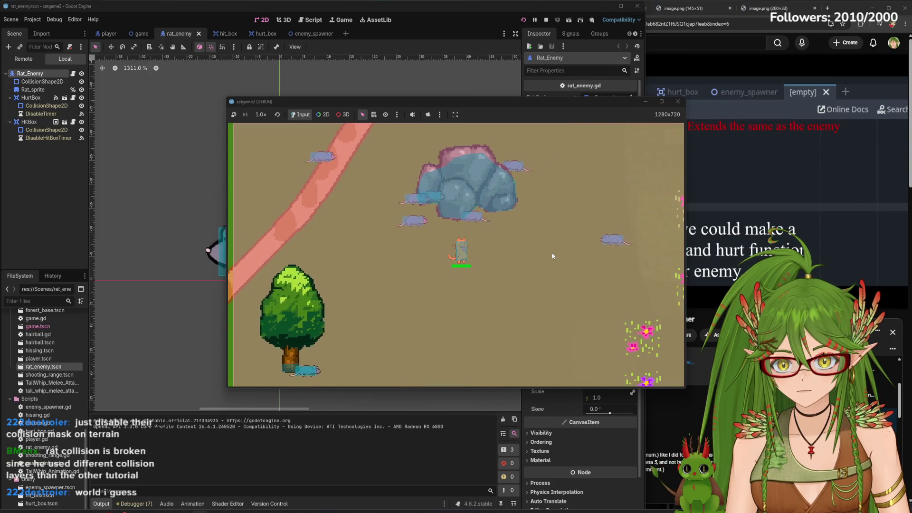
key("space")
key("d")
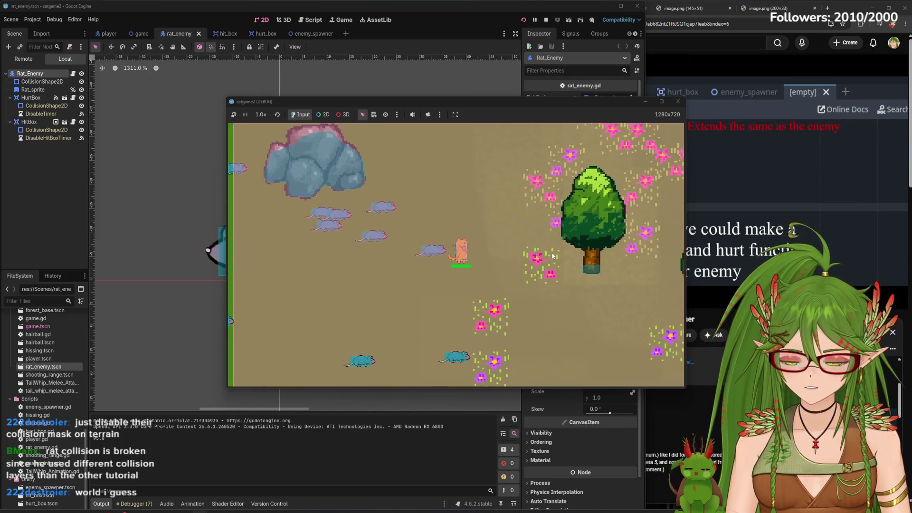
key("space")
key("d")
key("s")
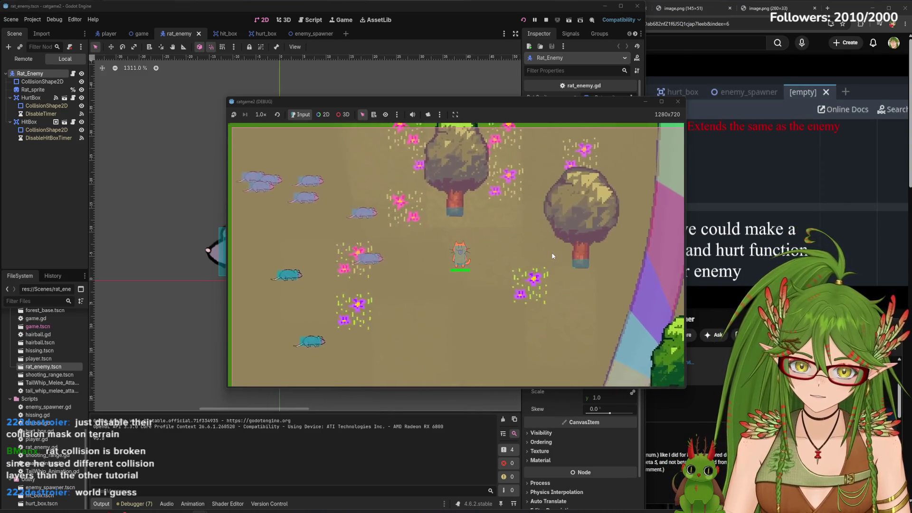
key("d")
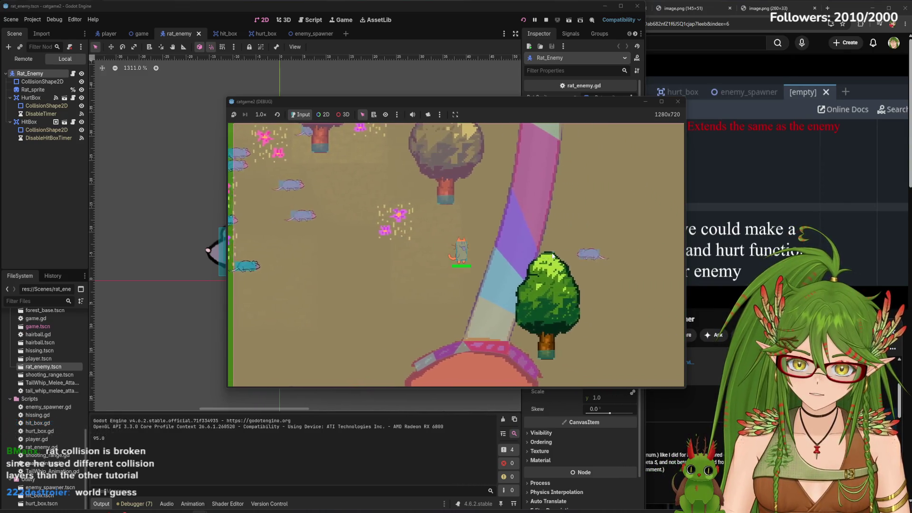
key("space")
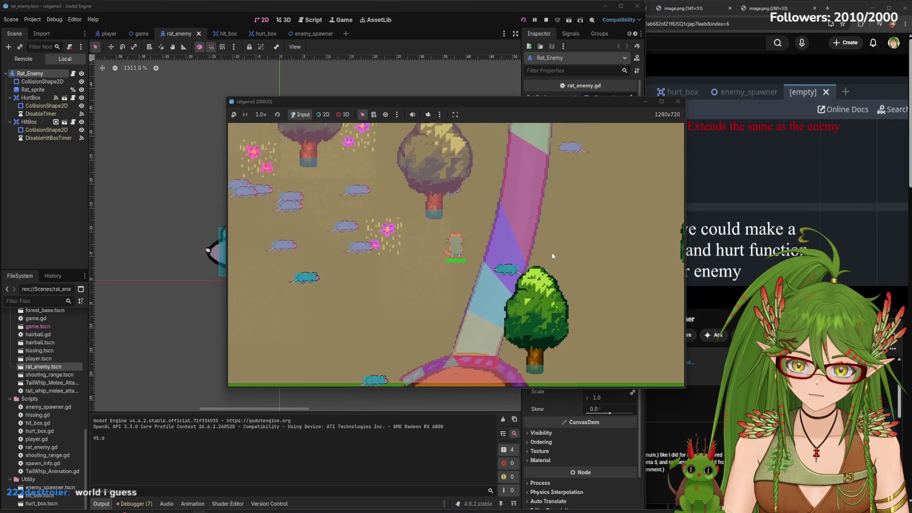
key("w")
key("a")
key("space")
key("w")
key("a")
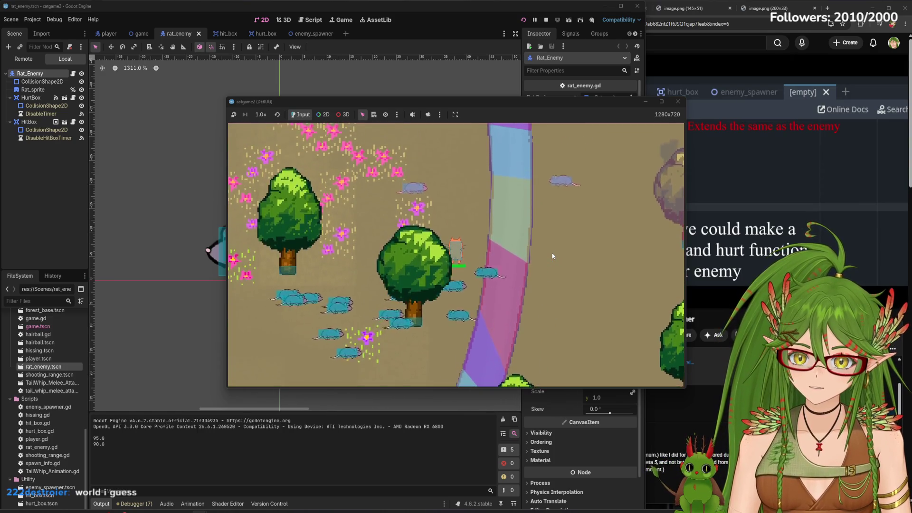
key("w")
key("a")
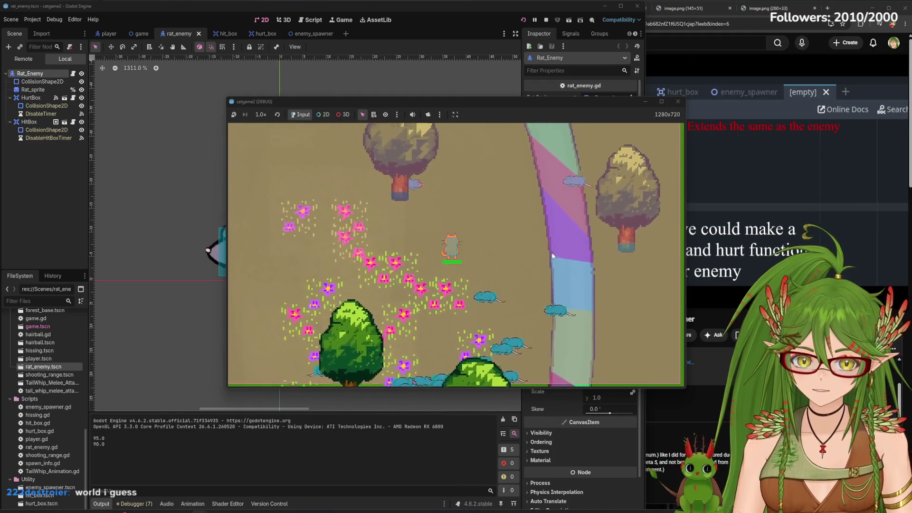
key("space")
key("a")
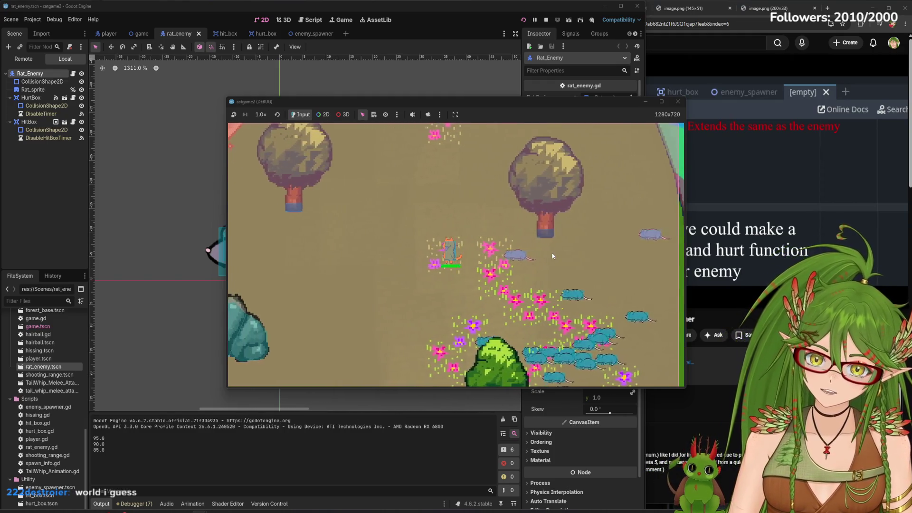
left_click(678, 101)
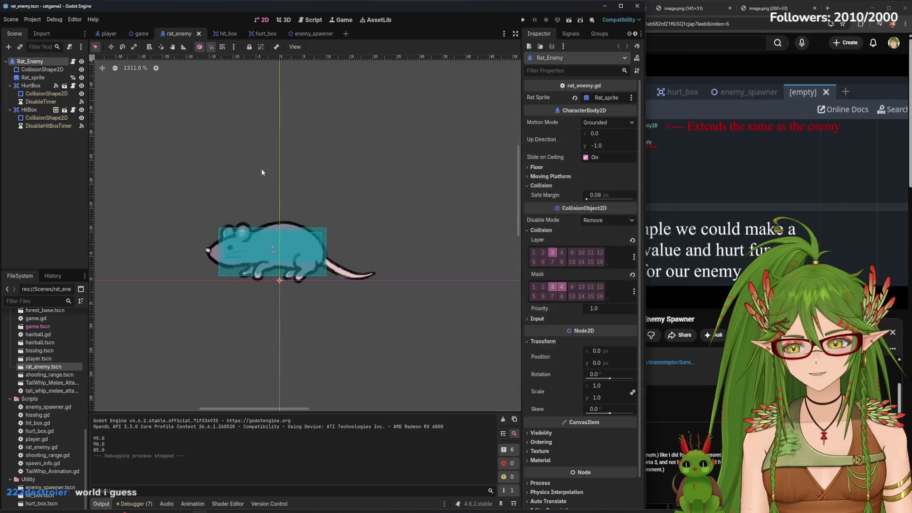
- Narrow the editor beside the tutorial video and move from the player scene to the game scene
left_click(21, 166)
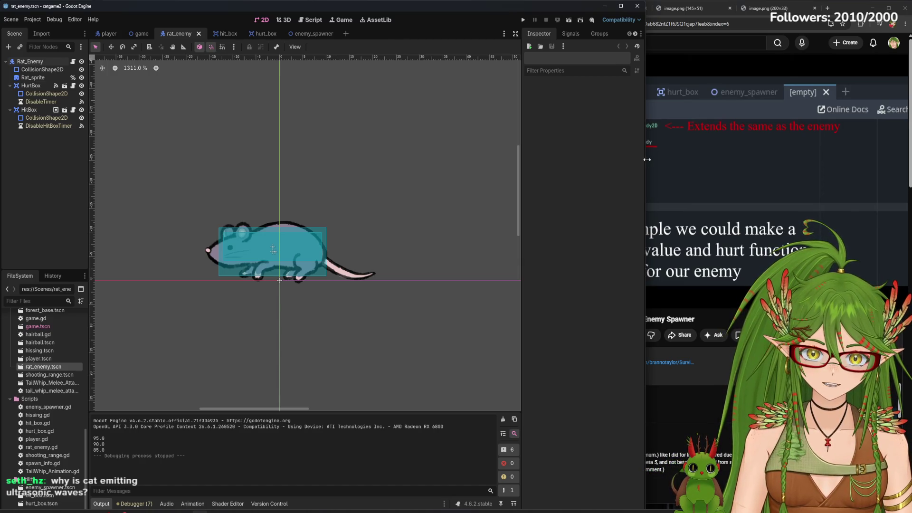
left_click_drag(647, 160, 371, 187)
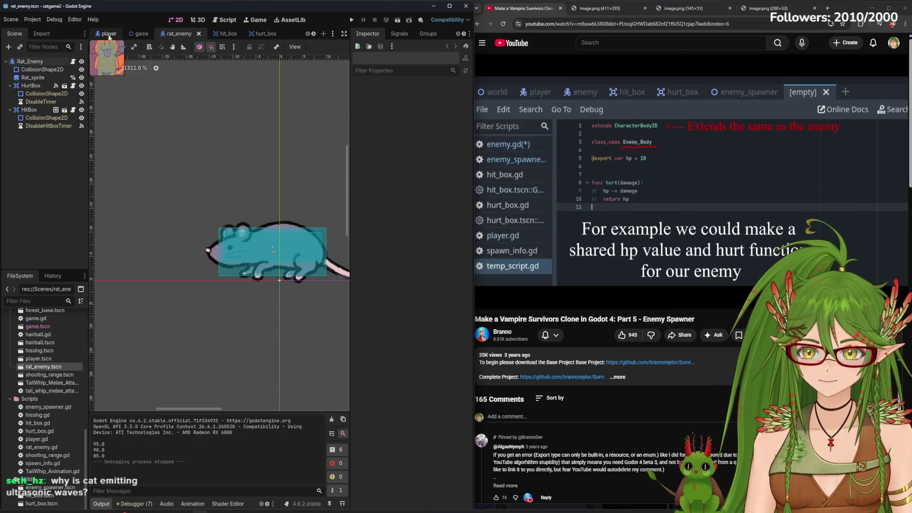
left_click(109, 34)
scroll(315, 175, "down", 2)
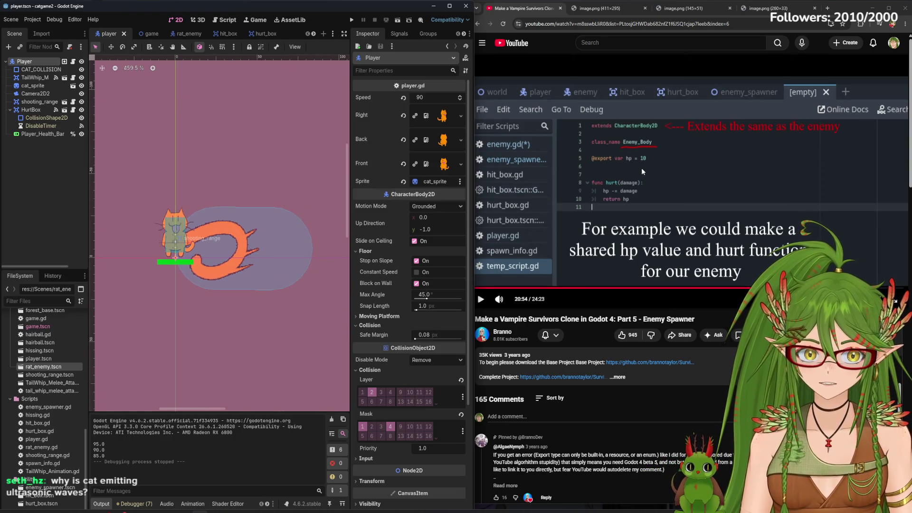
left_click(61, 214)
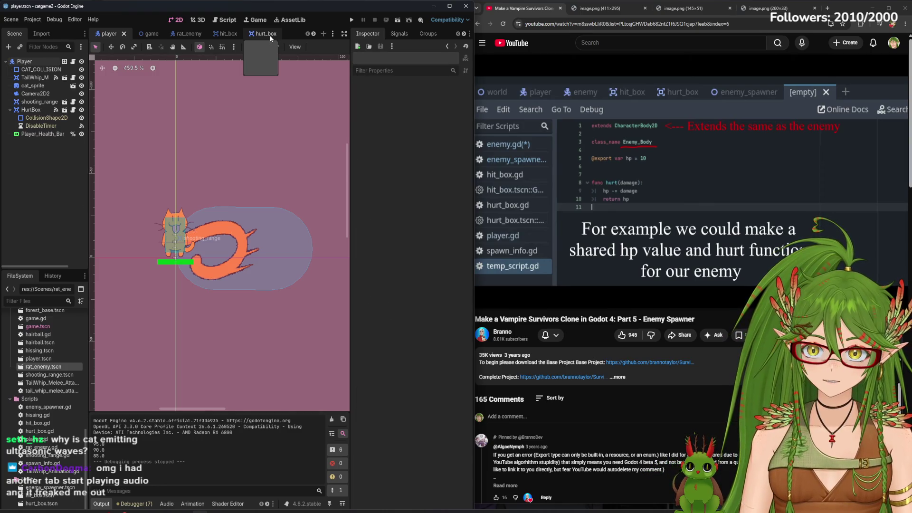
left_click(141, 33)
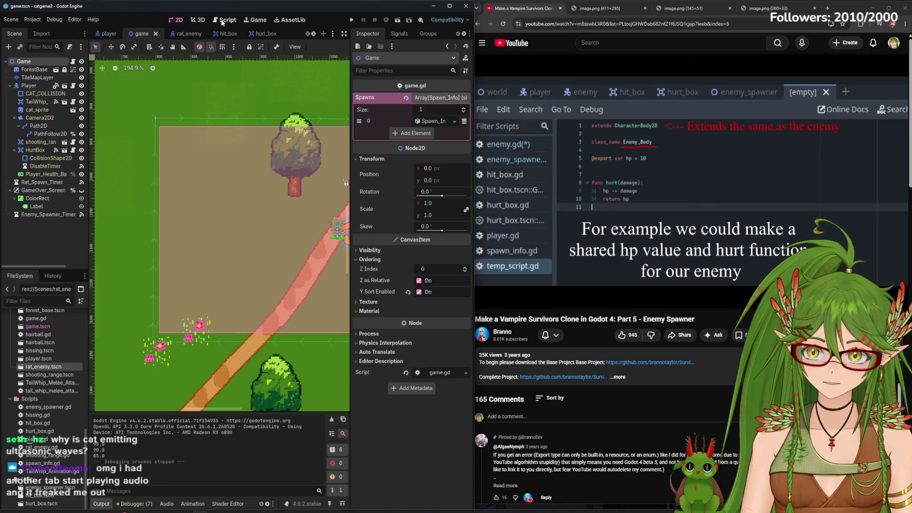
- Review game.gd's timer spawn loop and get_random_position code, then go back to the player scene
left_click(225, 20)
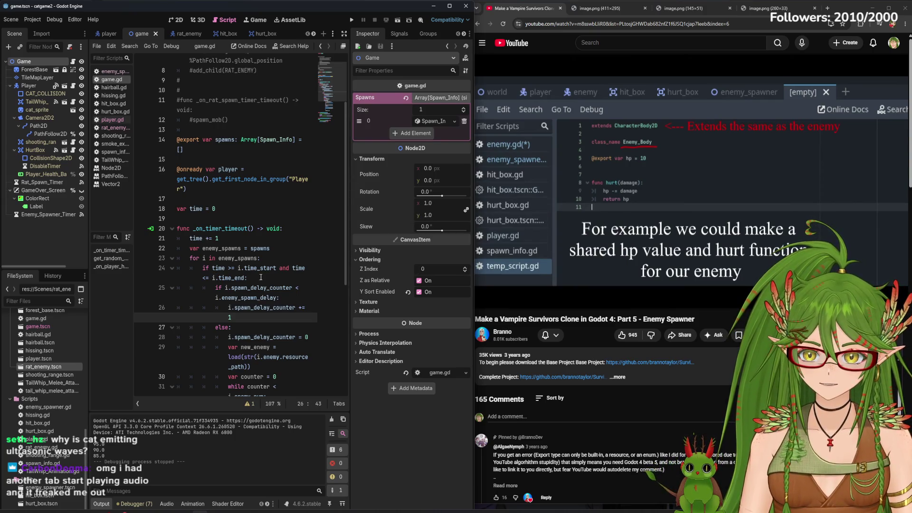
scroll(260, 277, "up", 5)
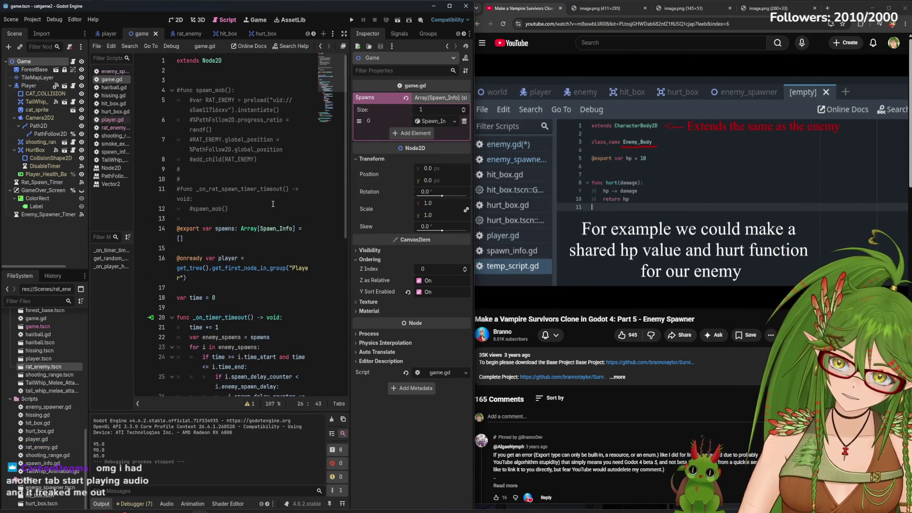
scroll(270, 169, "down", 8)
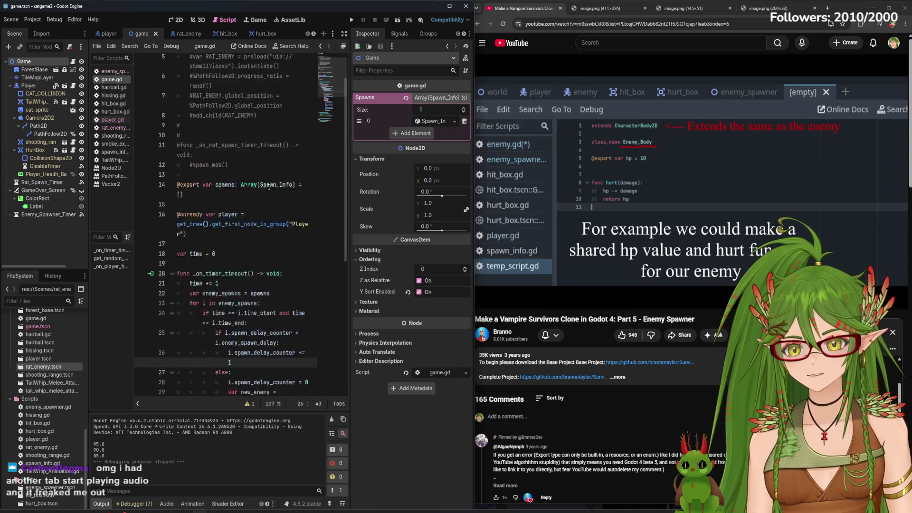
scroll(282, 259, "down", 3)
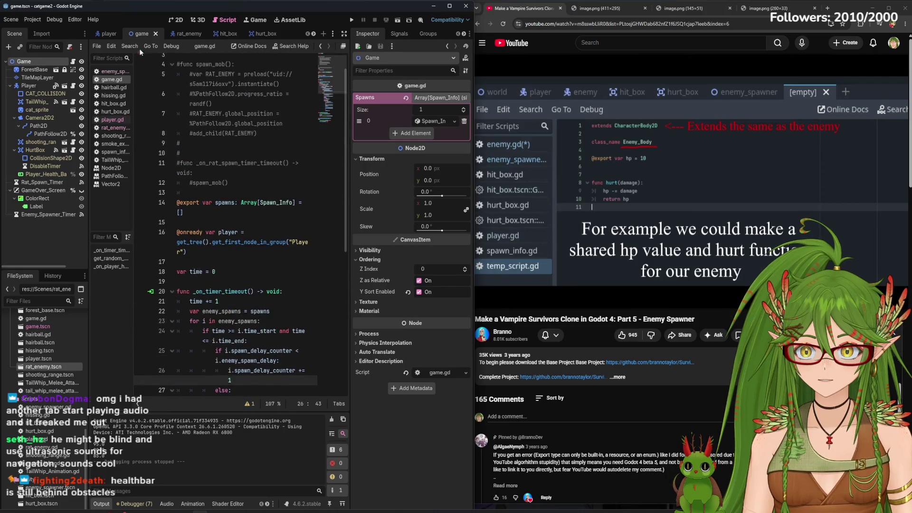
left_click(109, 33)
- Put Player_Health_Bar on visibility layer 5 in the Inspector
left_click(46, 135)
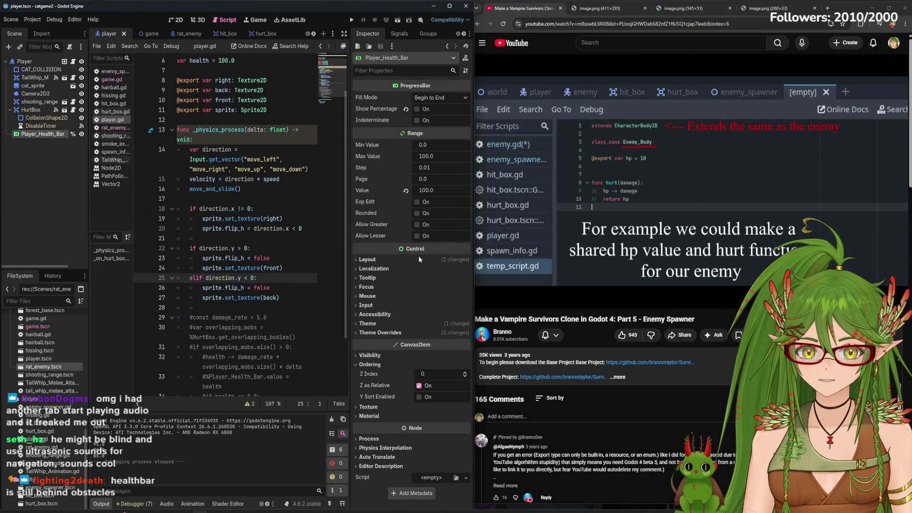
left_click(370, 408)
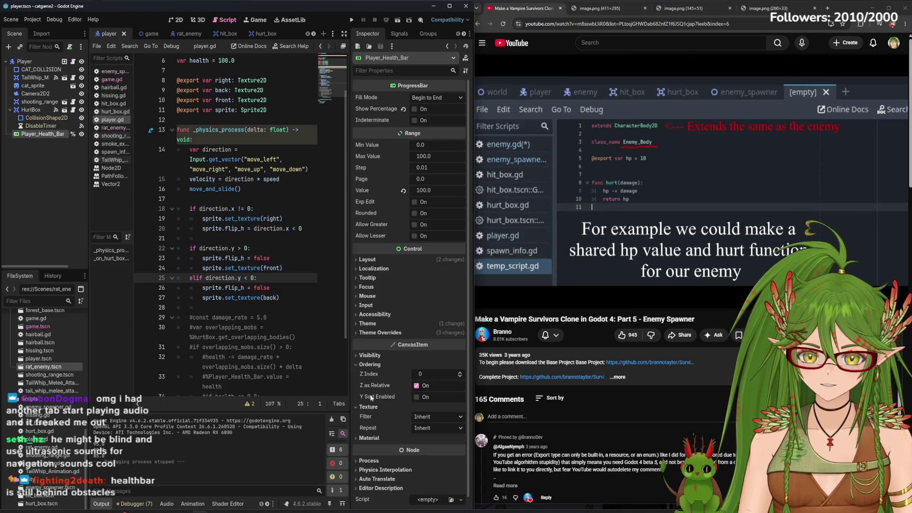
left_click(370, 355)
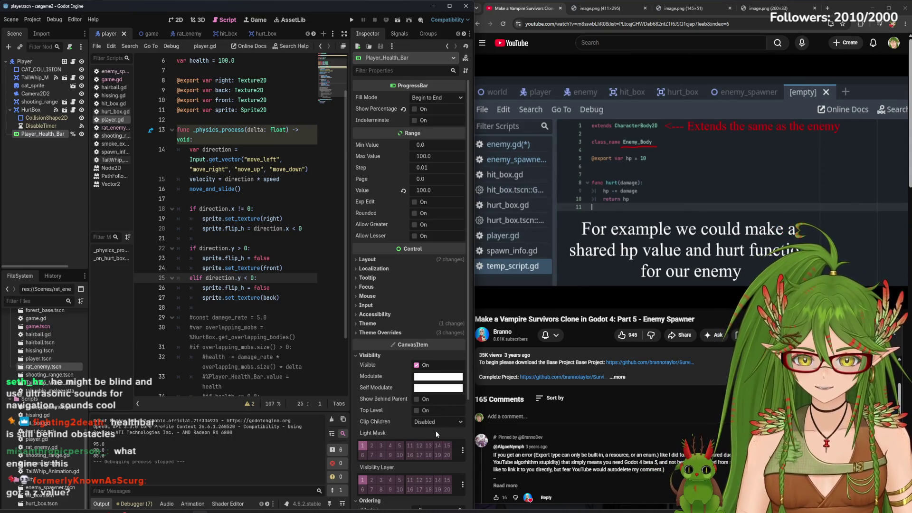
scroll(435, 431, "down", 5)
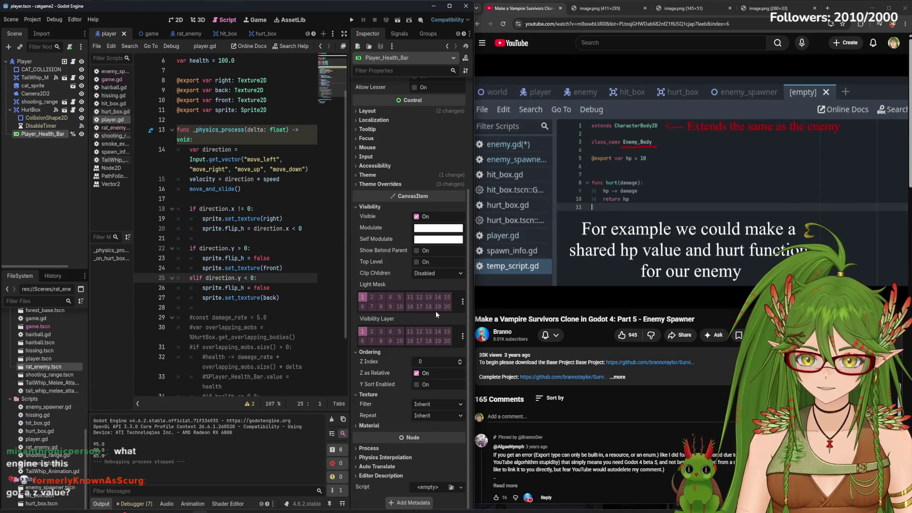
left_click(401, 332)
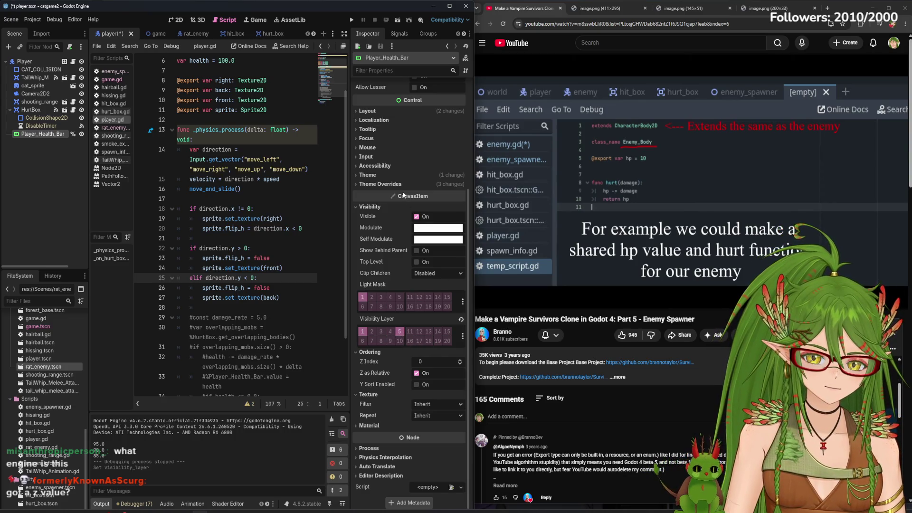
- Save and test-run the game, then raise the health bar's Z Index to 2 and relaunch
key("ctrl+s")
left_click(352, 20)
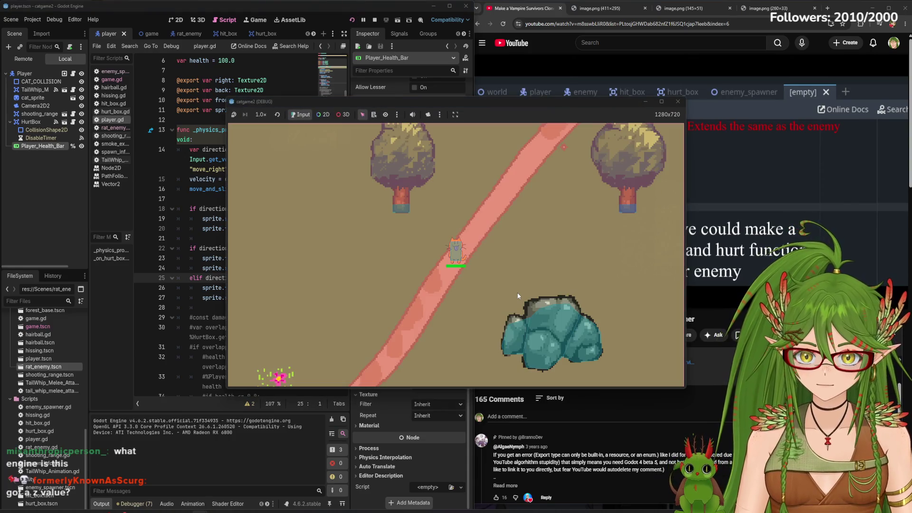
key("s+d")
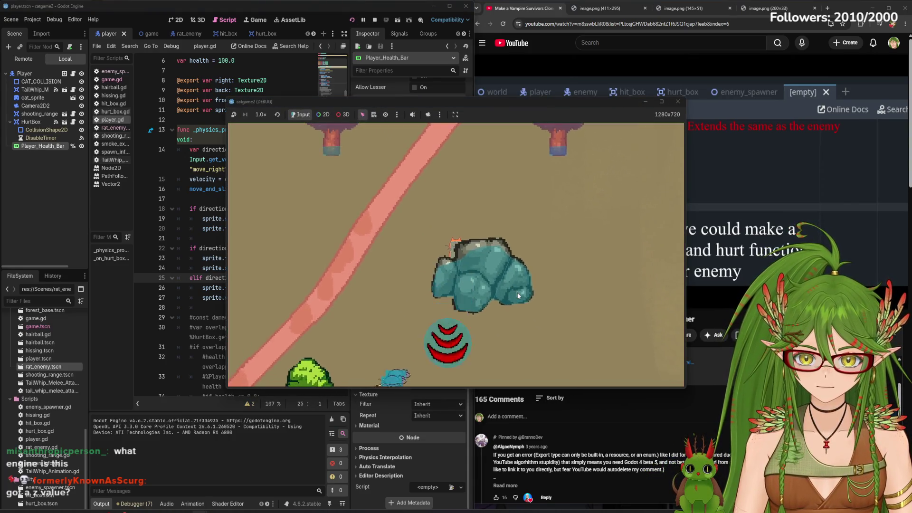
key("F8")
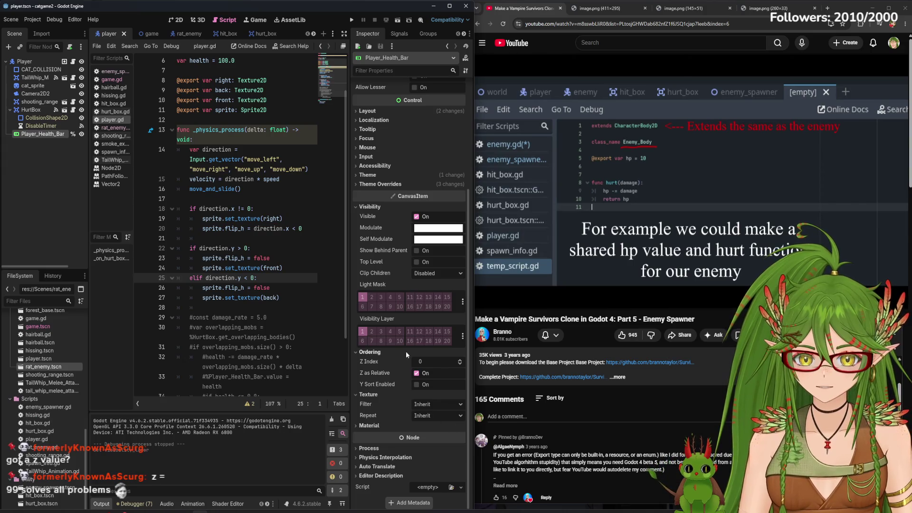
left_click(459, 360)
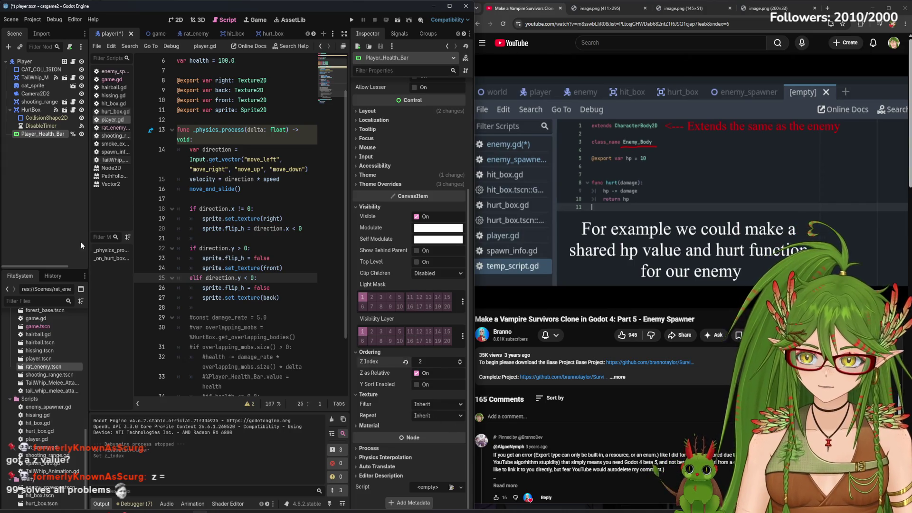
key("F5")
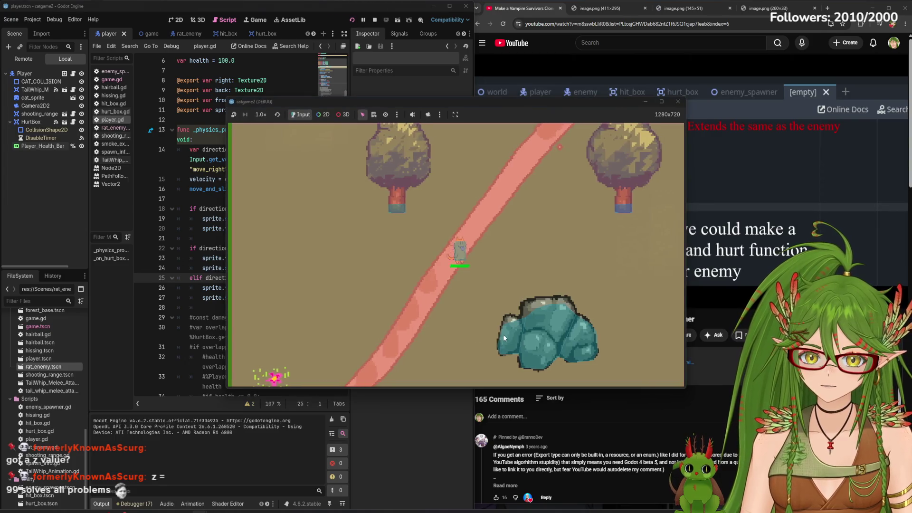
- Steer the cat up-right with W and D, then down toward the rats, and stop the game with F8
key("d")
key("w")
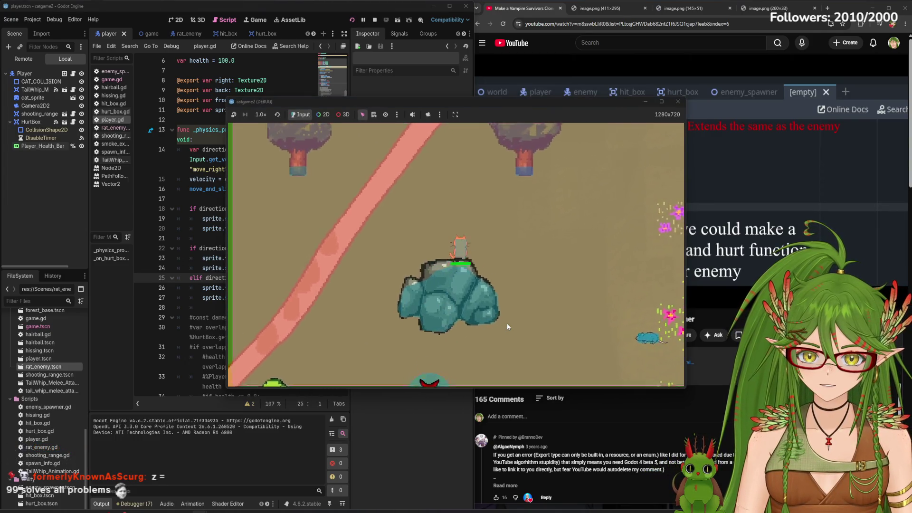
key("w")
key("d")
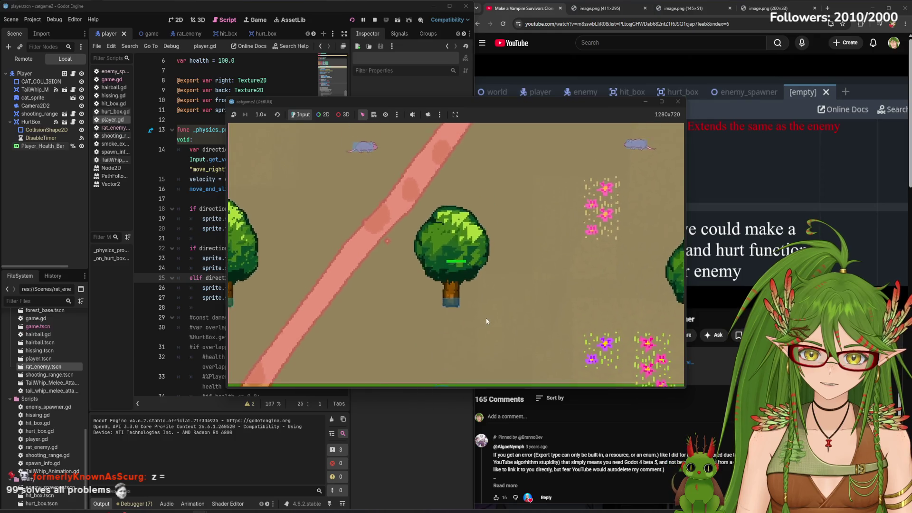
key("w")
key("d")
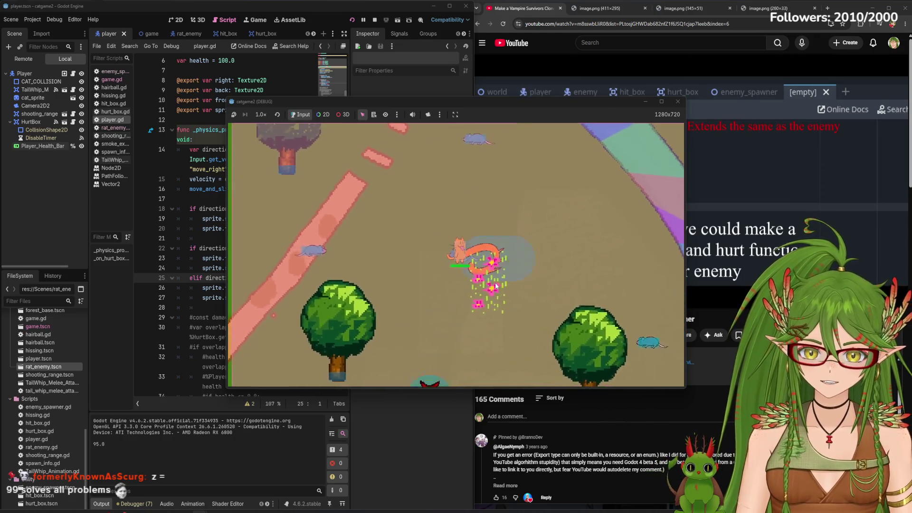
key("s")
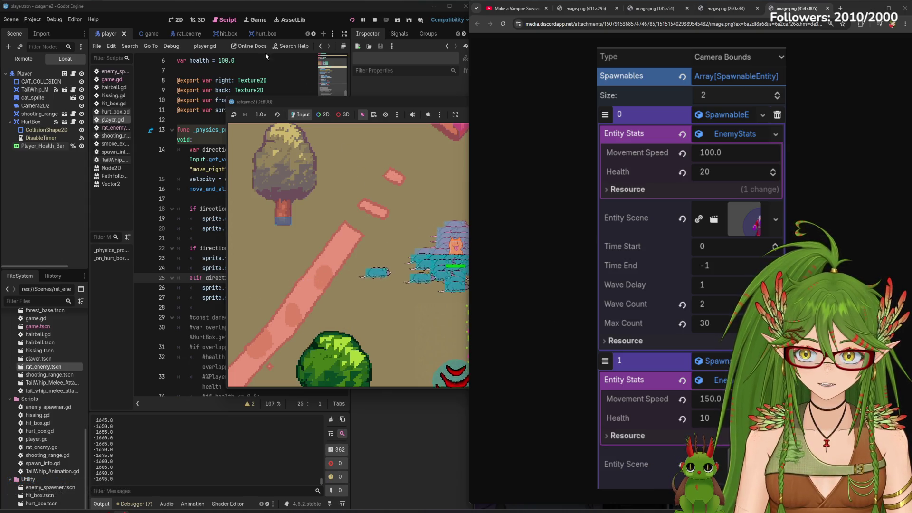
key("F8")
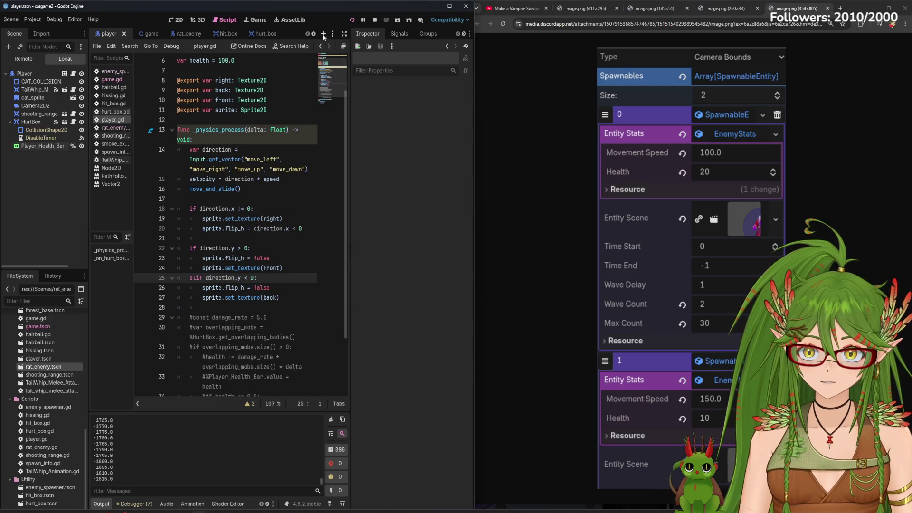
scroll(200, 33, "down", 2)
- Stop the running game from the enemy_spawner script and return to the 2D view
left_click(276, 30)
scroll(228, 214, "down", 3)
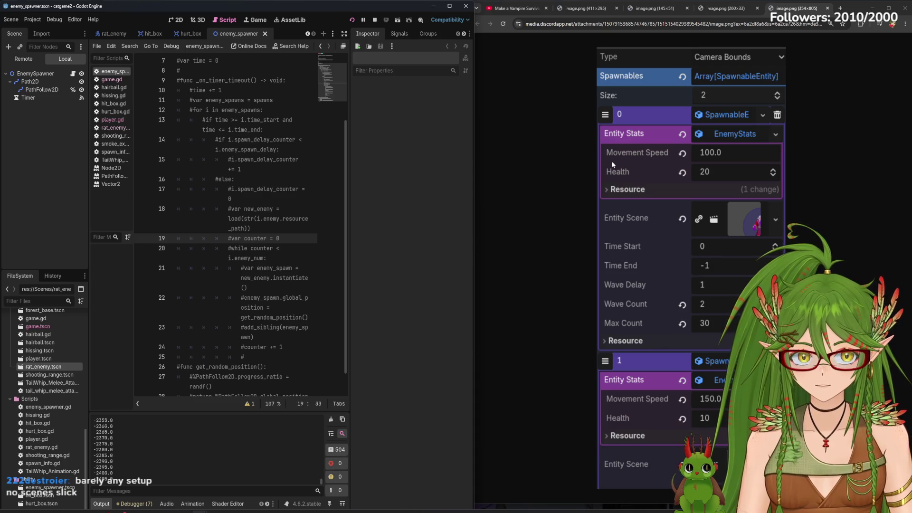
left_click(375, 20)
left_click(176, 21)
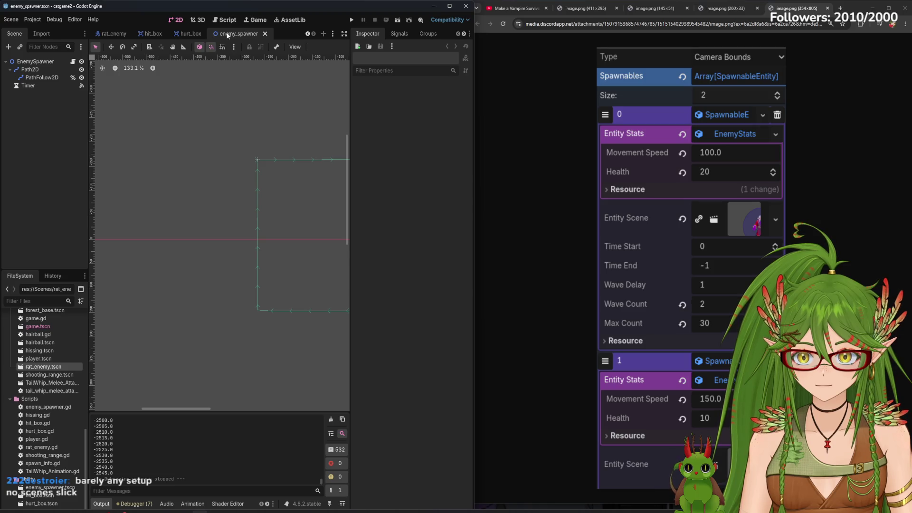
- Back in the player scene, set Player_Health_Bar's Z Index to 1
left_click(117, 33)
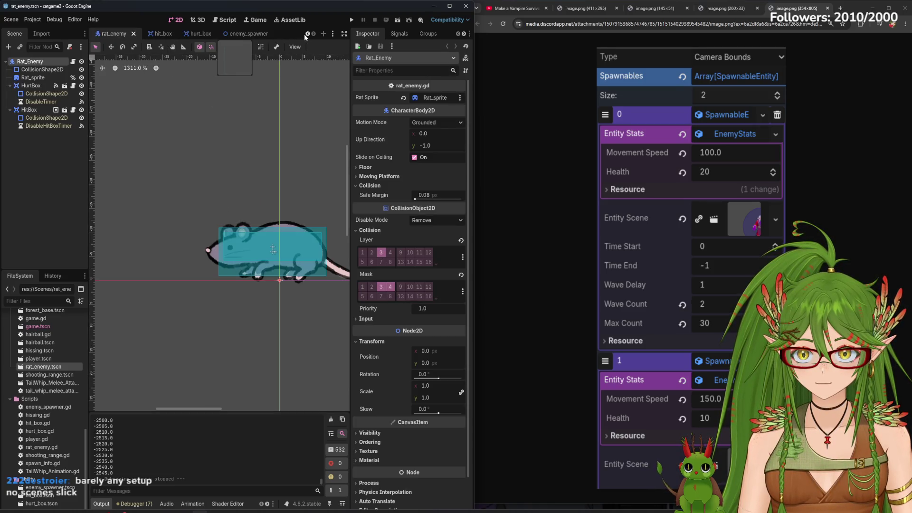
left_click(324, 33)
left_click(307, 34)
left_click(308, 34)
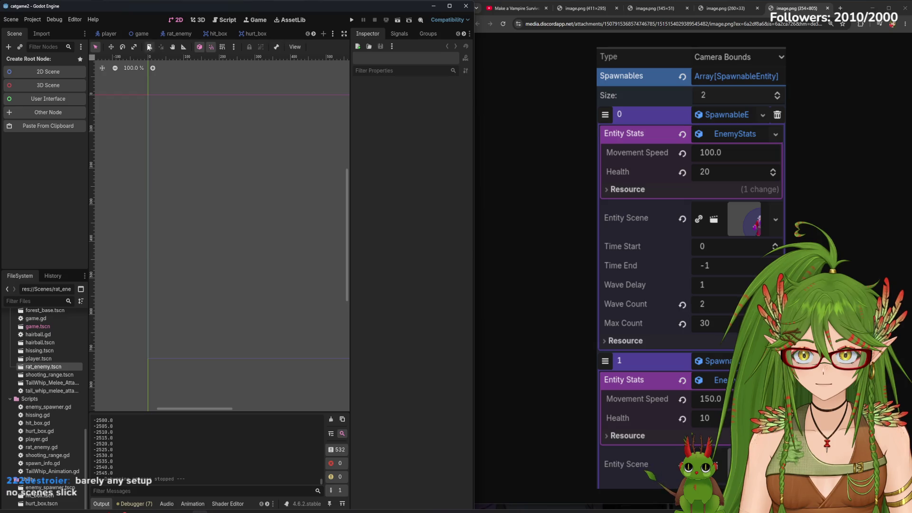
left_click(108, 33)
type("1")
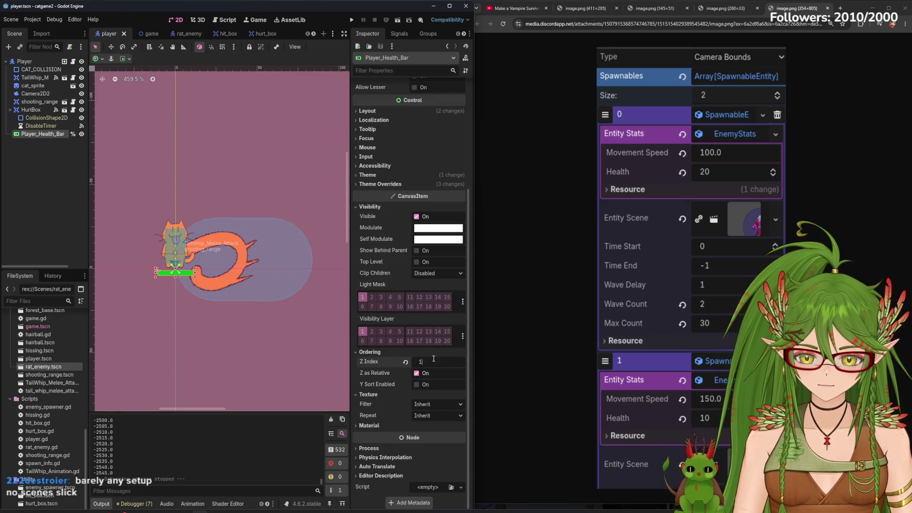
key("Return")
left_click(351, 20)
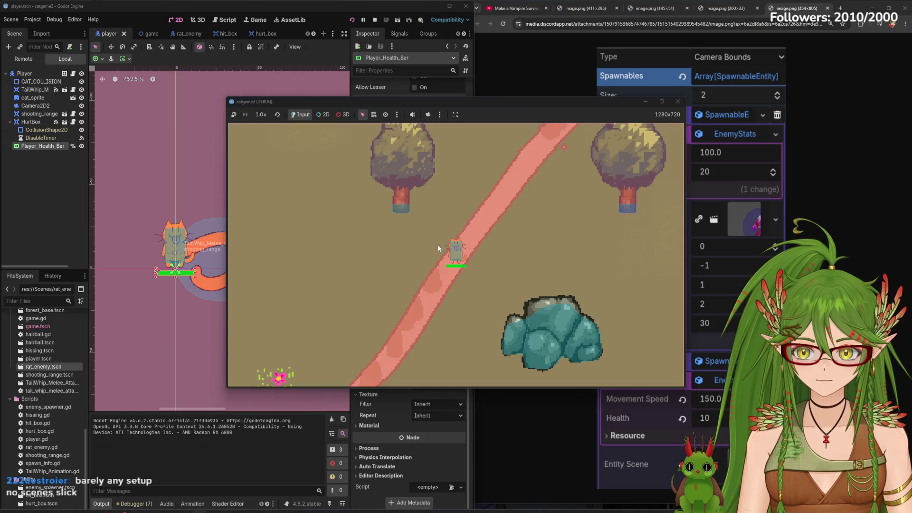
key("s")
key("d")
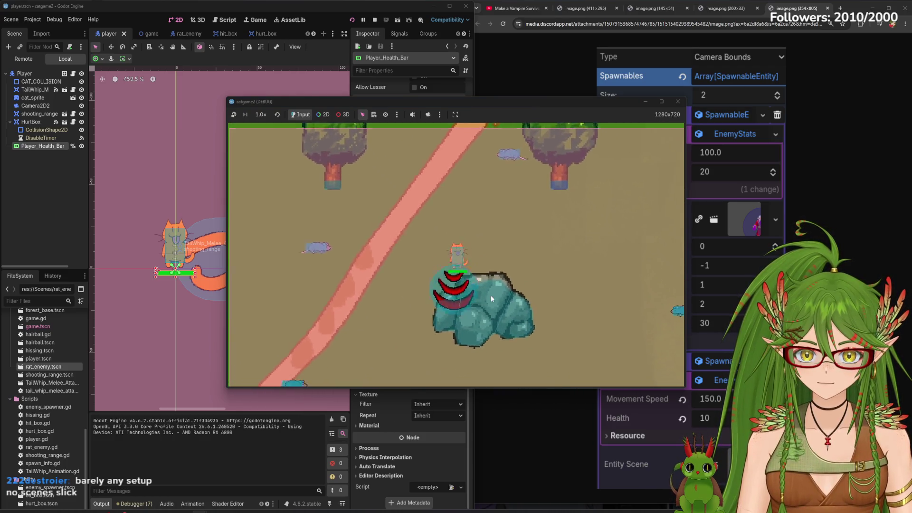
key("a")
key("d")
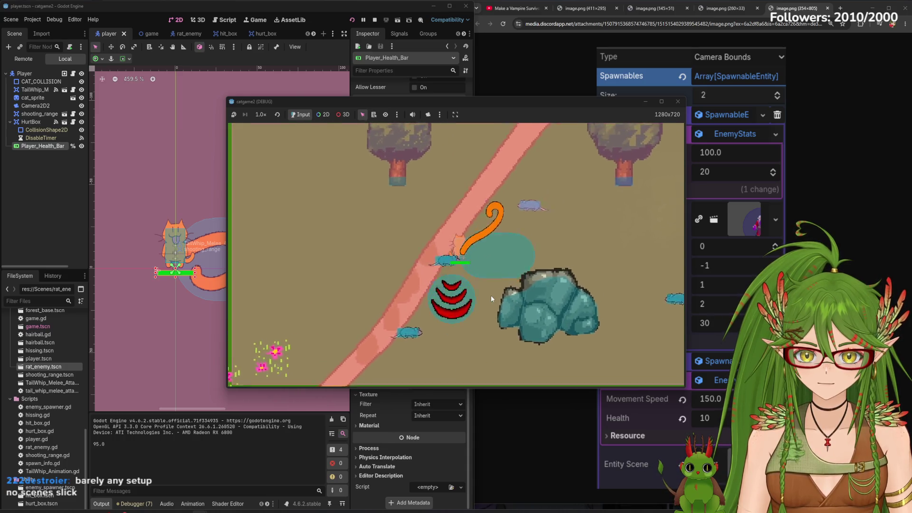
key("w")
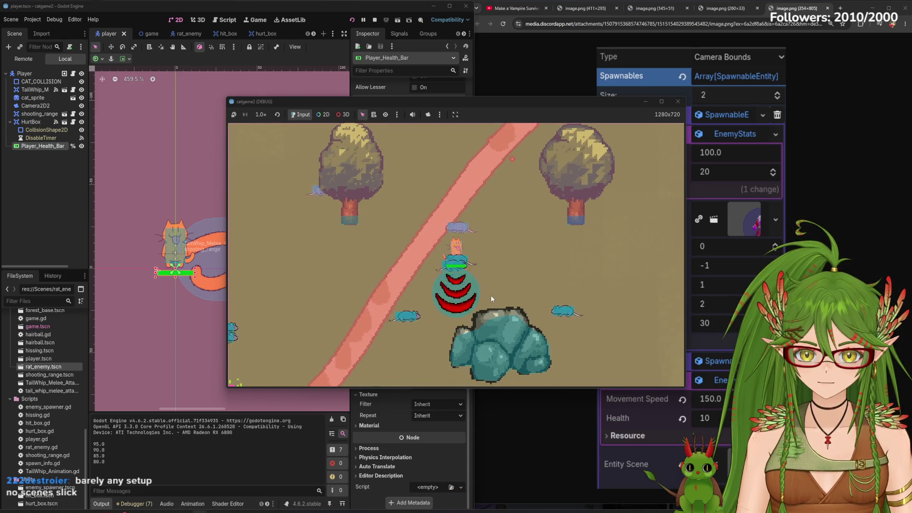
key("s")
key("d")
key("d")
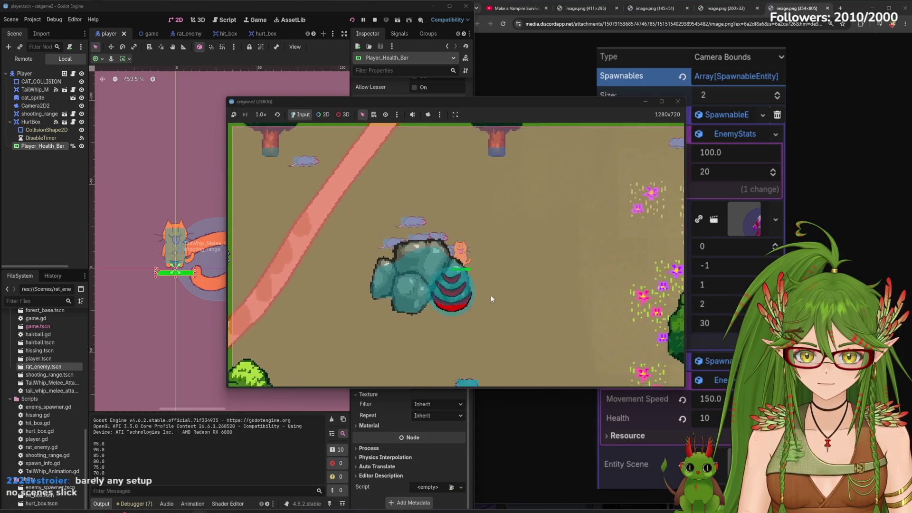
key("s")
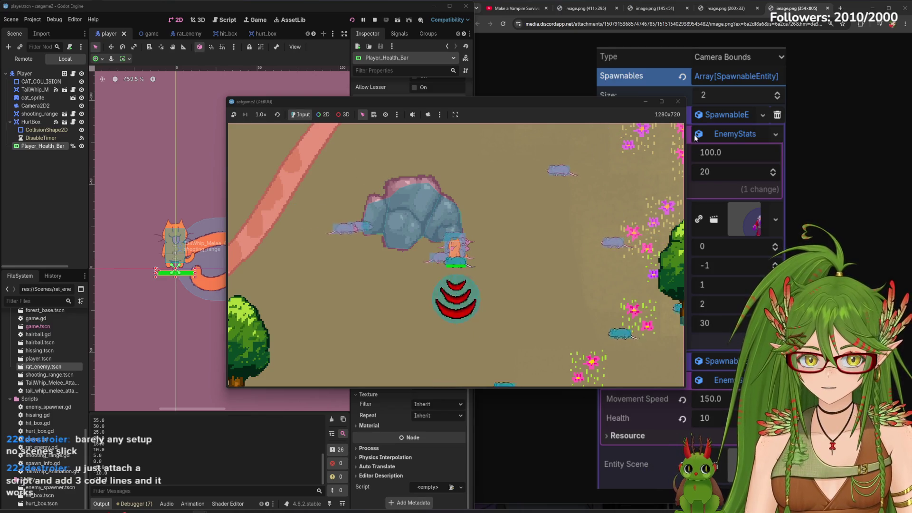
left_click(678, 101)
left_click(313, 34)
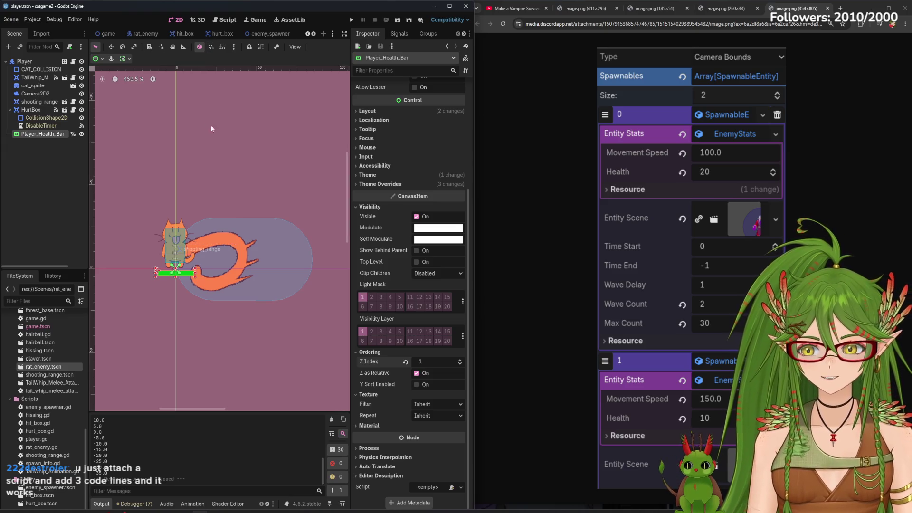
- Scroll through enemy_spawner.gd, then bring up game.gd with its _on_timer_timeout spawn loop
left_click(264, 34)
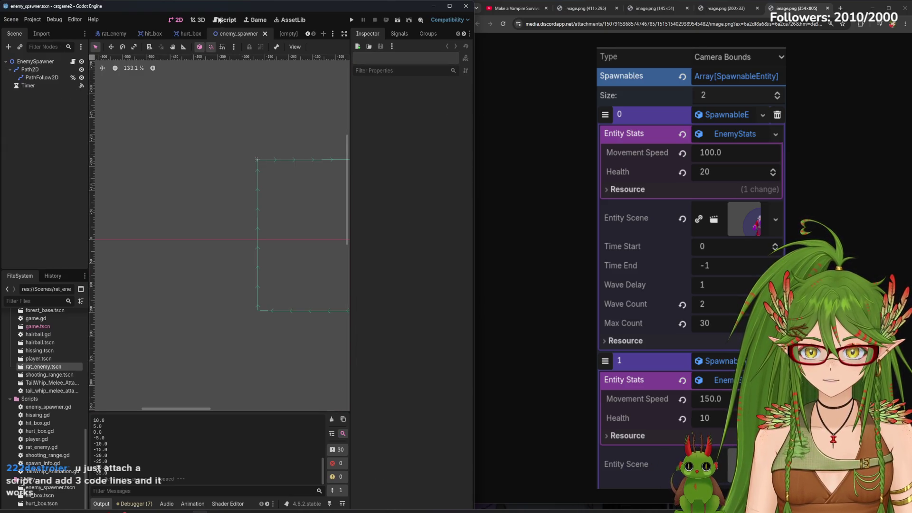
left_click(218, 19)
scroll(229, 230, "down", 2)
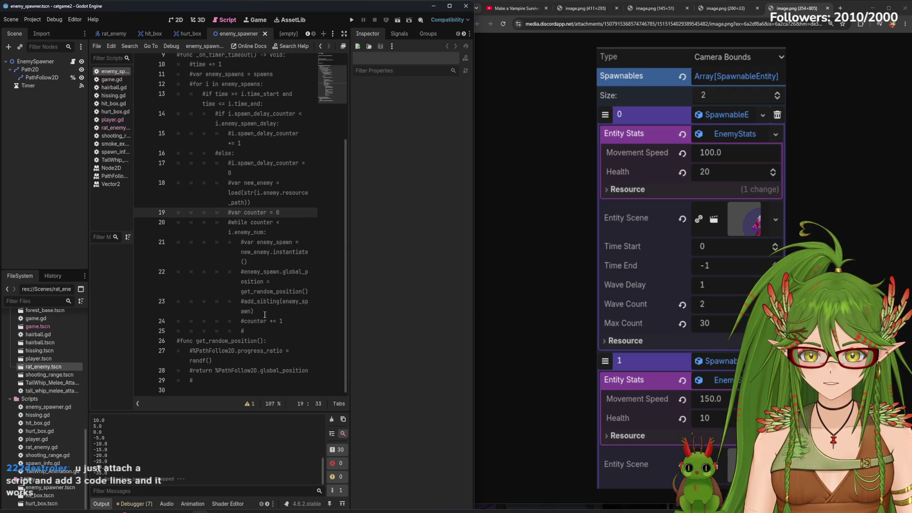
scroll(265, 314, "up", 4)
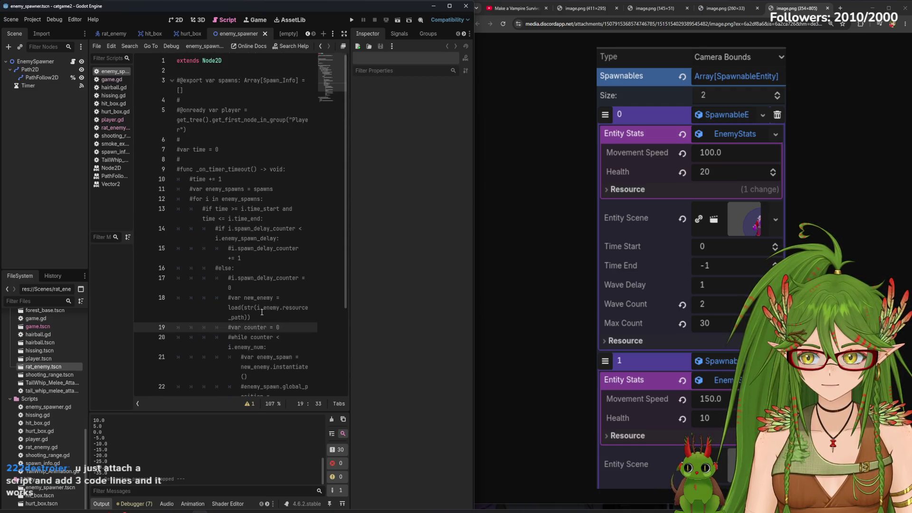
scroll(244, 107, "down", 4)
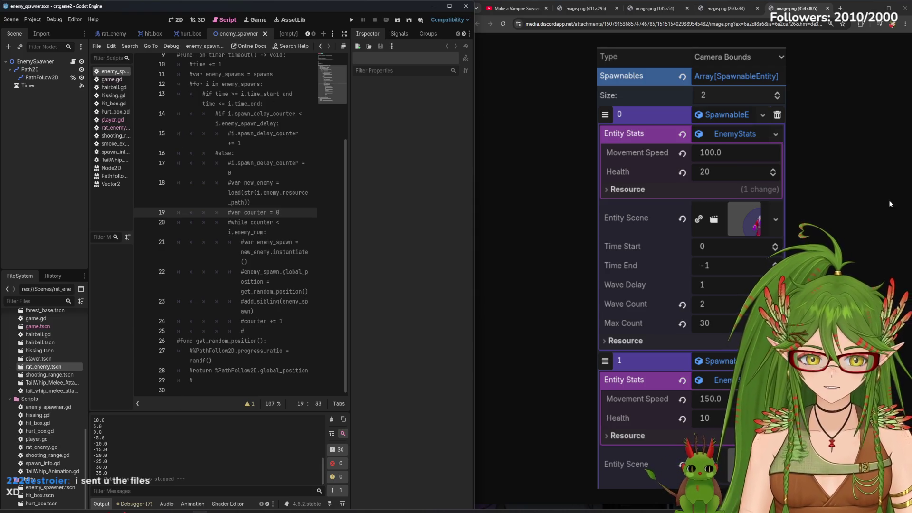
left_click(111, 79)
scroll(236, 267, "down", 4)
scroll(236, 267, "up", 4)
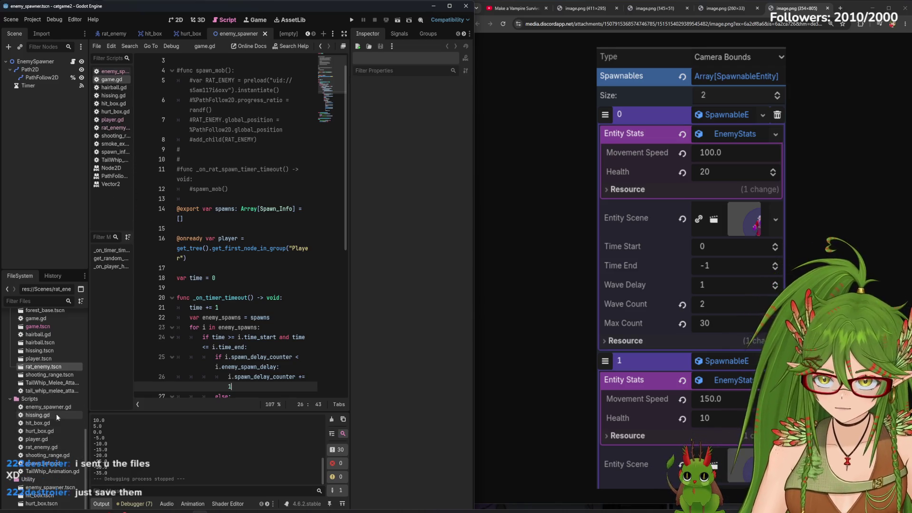
- Review spawn_info.gd and game.gd, widen the code area, and return to the commented-out enemy_spawner.gd
double_click(43, 463)
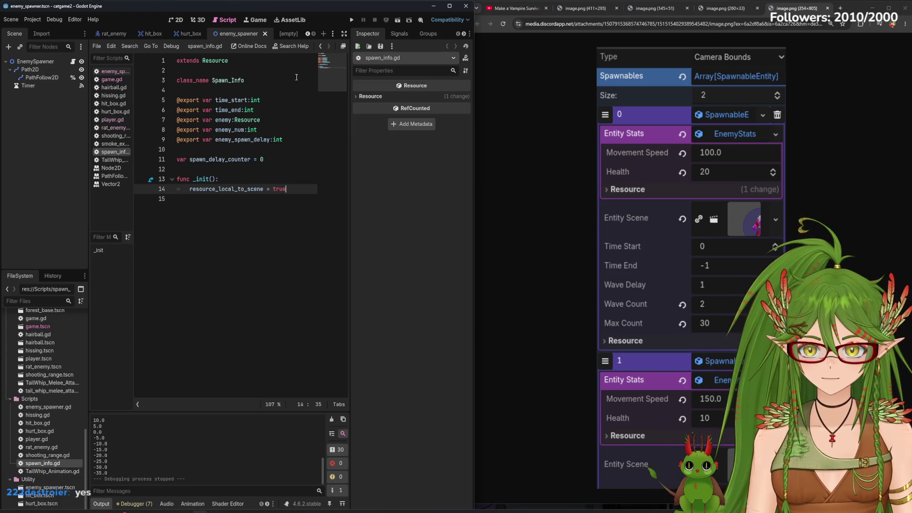
left_click(148, 34)
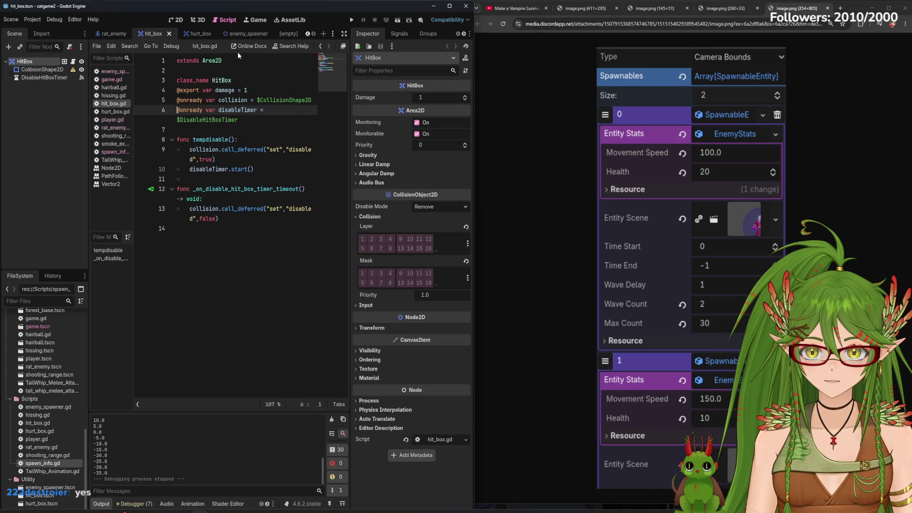
left_click(112, 80)
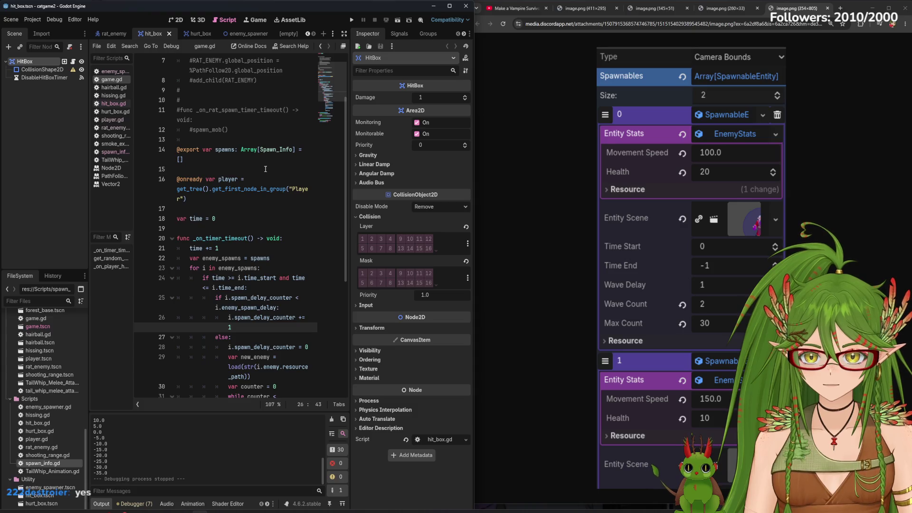
scroll(265, 169, "down", 4)
scroll(265, 169, "up", 2)
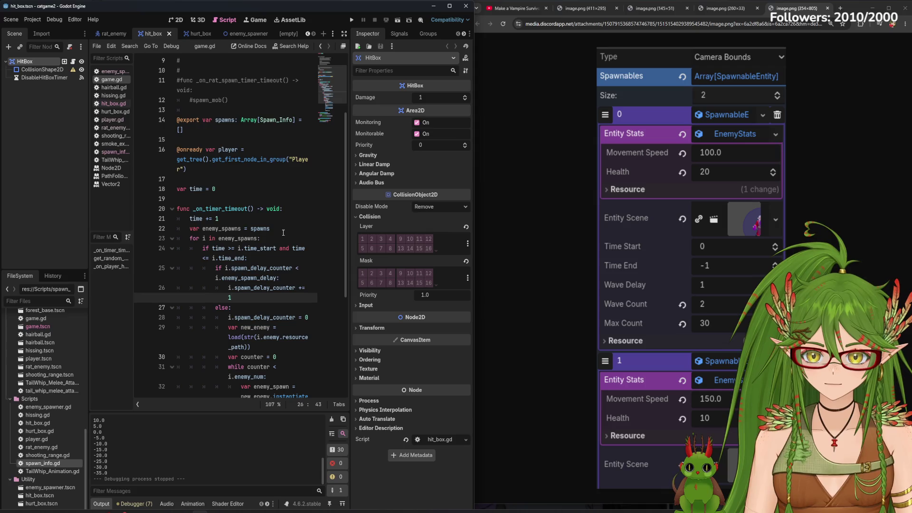
mouse_move(351, 230)
left_mouse_down()
mouse_move(607, 261)
mouse_move(510, 259)
mouse_move(574, 257)
left_mouse_up()
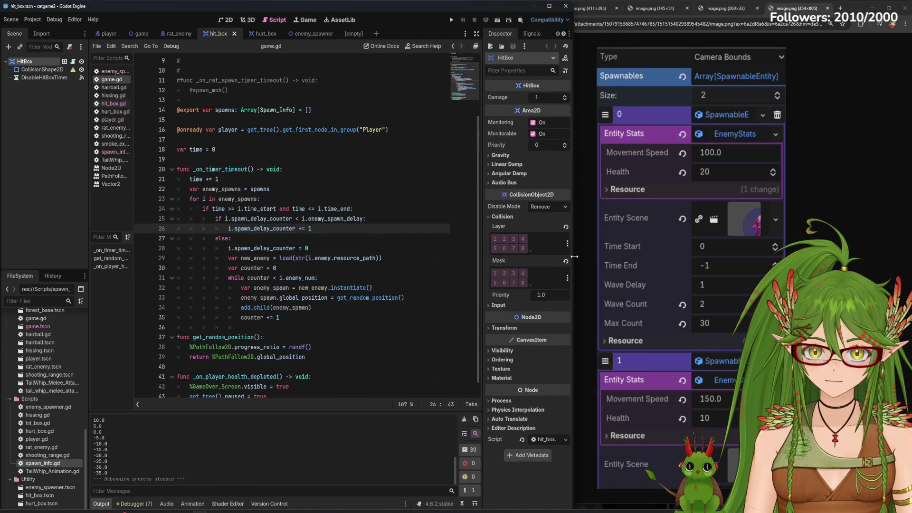
left_click(312, 34)
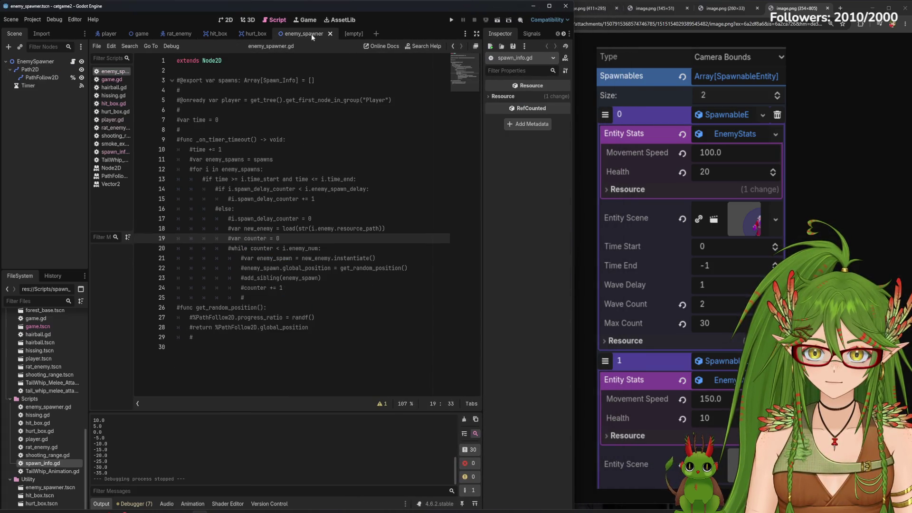
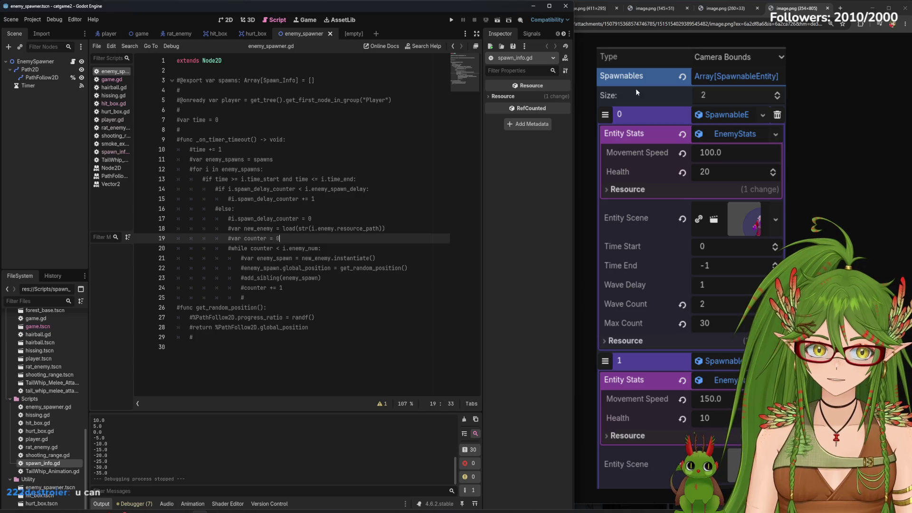
- Check the Vampire Survivors tutorial video, then switch Godot to the game scene
left_click(597, 7)
left_click(501, 6)
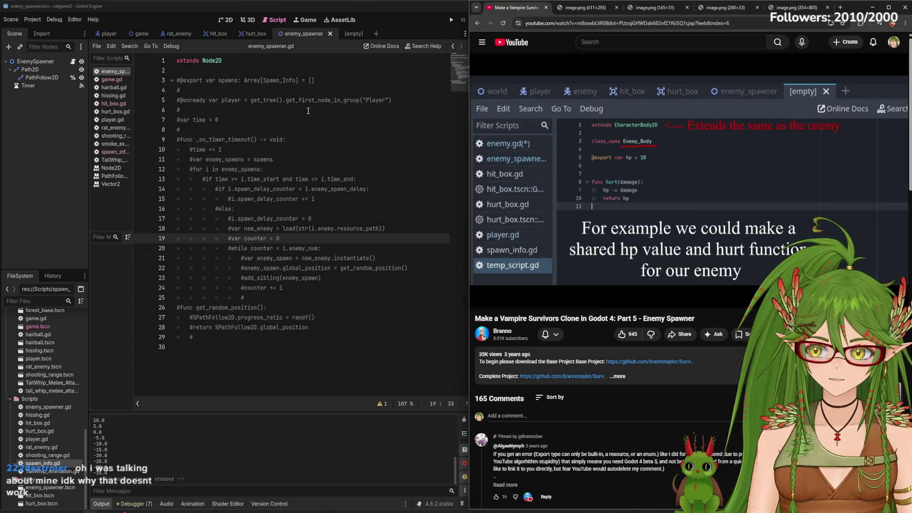
left_click(141, 35)
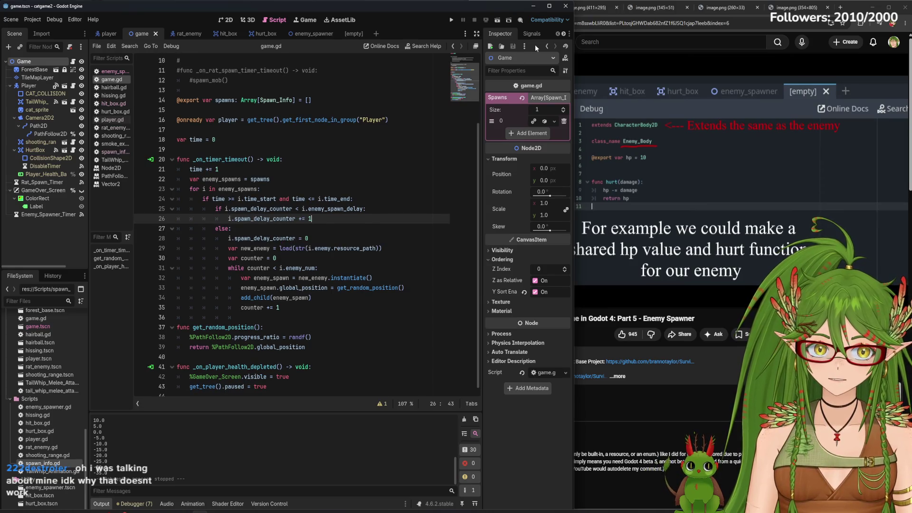
- Close the extra reference image tabs in the browser and return to the tutorial video
left_click(622, 3)
left_click(575, 3)
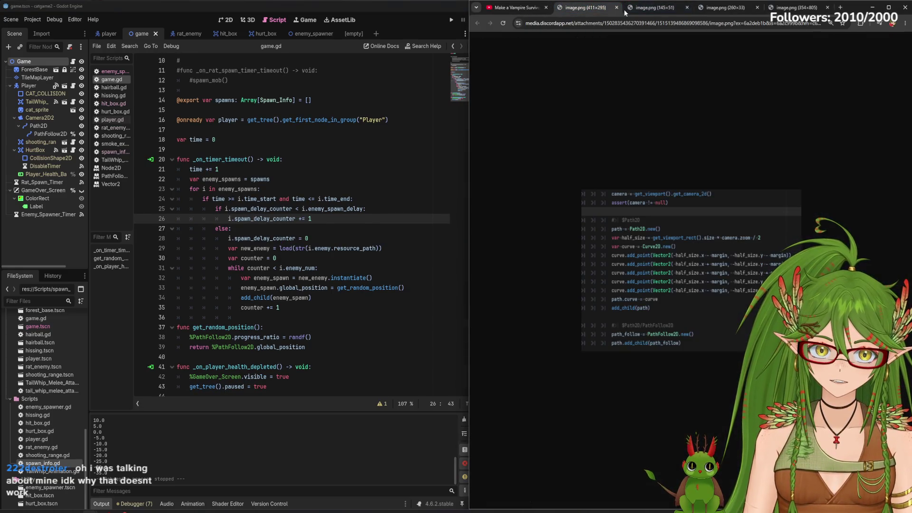
left_click(618, 8)
left_click(619, 8)
left_click(618, 9)
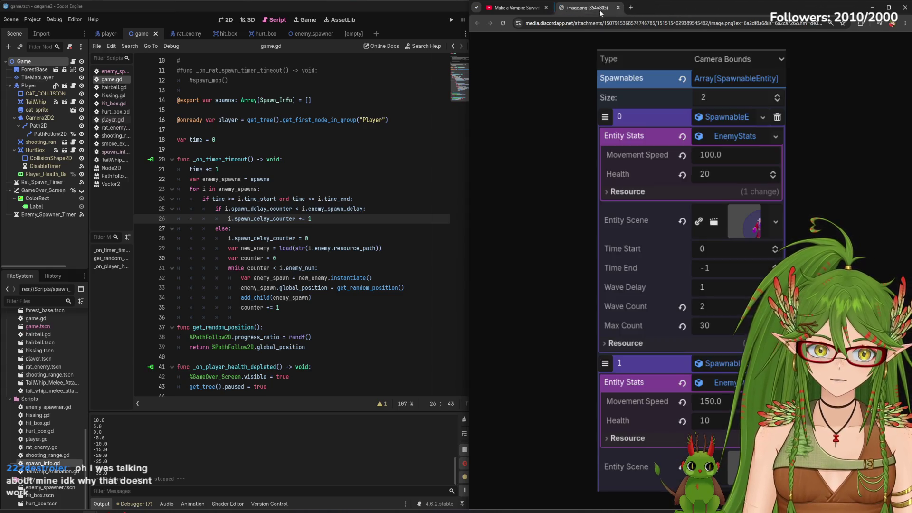
left_click(518, 8)
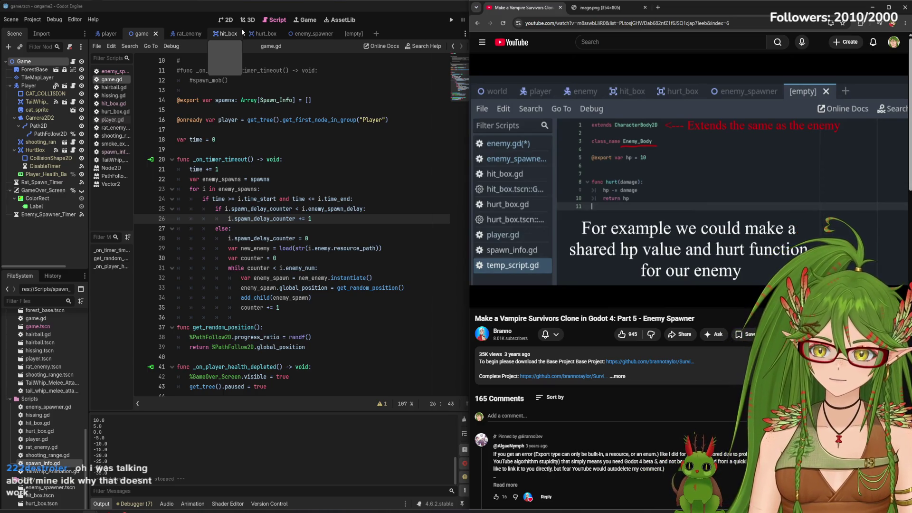
- Widen the open-scripts list, check the reference Inspector screenshot, and open spawn_info.gd
left_click_drag(135, 204, 161, 193)
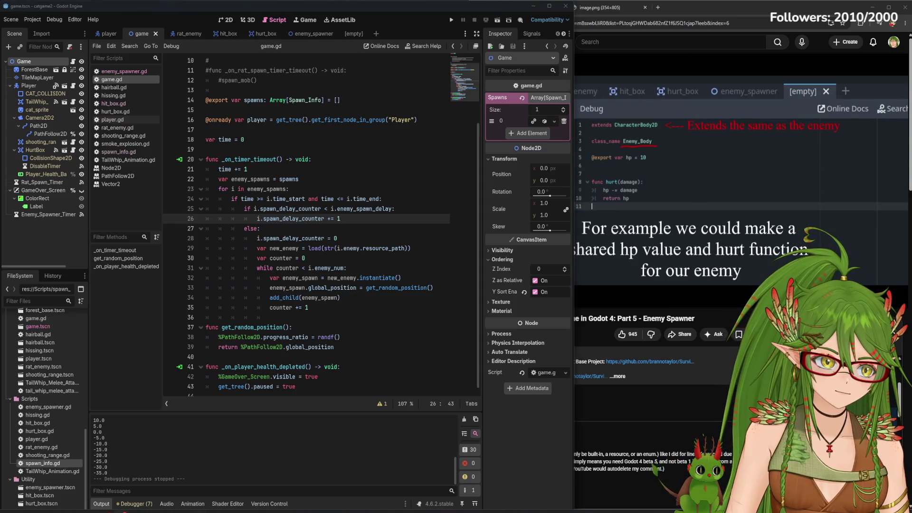
key("alt+Tab")
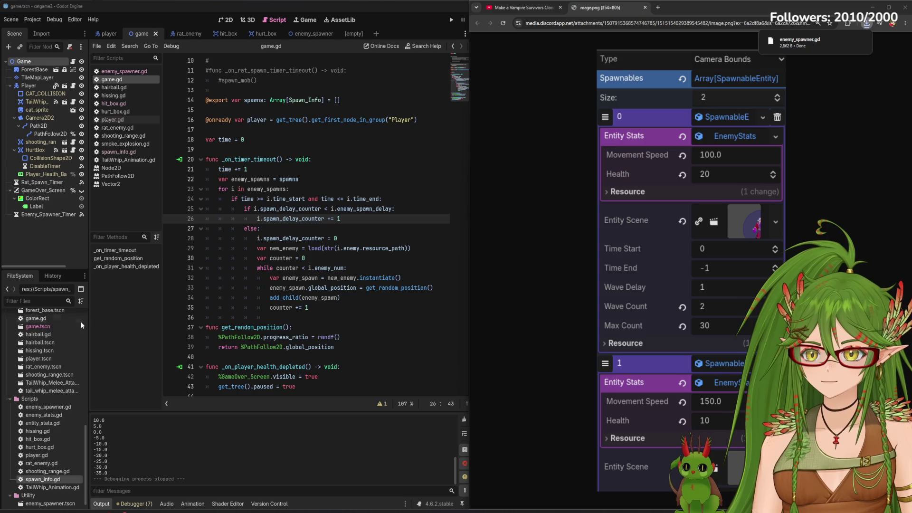
double_click(57, 479)
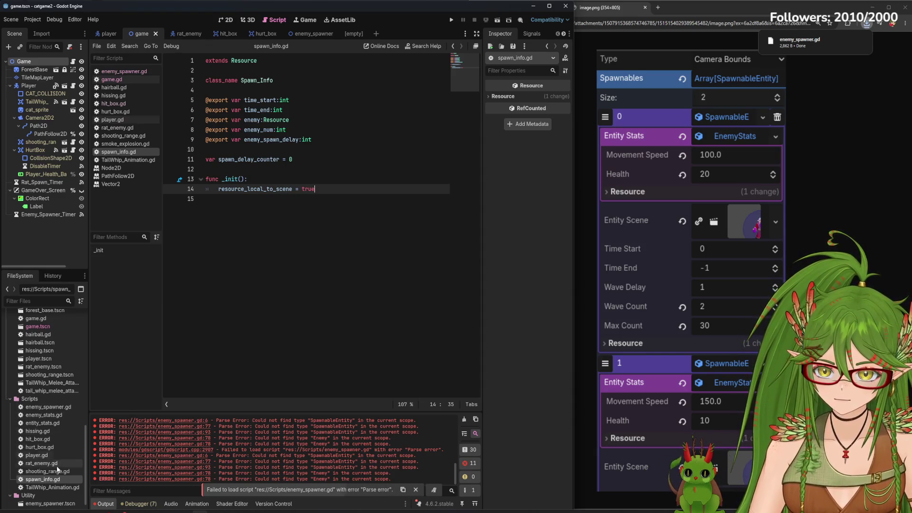
- Open entity_stats.gd and enemy_stats.gd to review the EntityStats and EnemyStats code
double_click(42, 423)
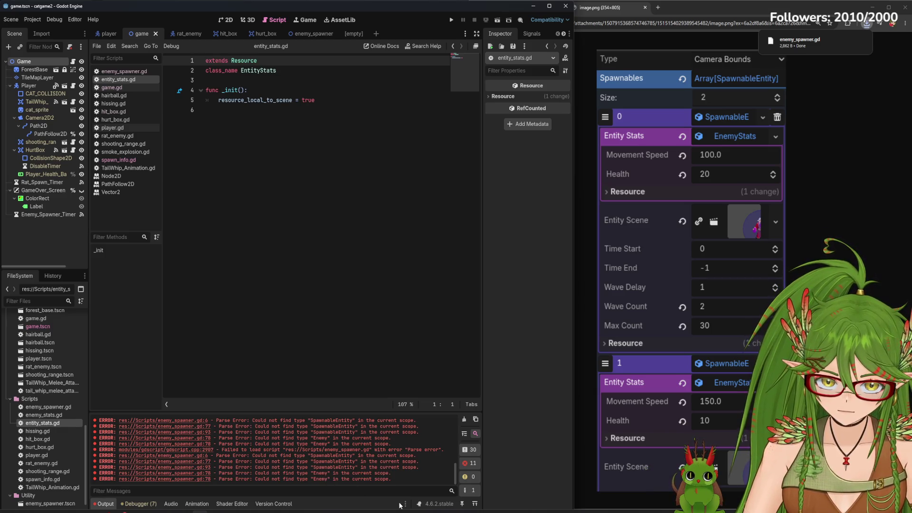
scroll(310, 470, "up", 1)
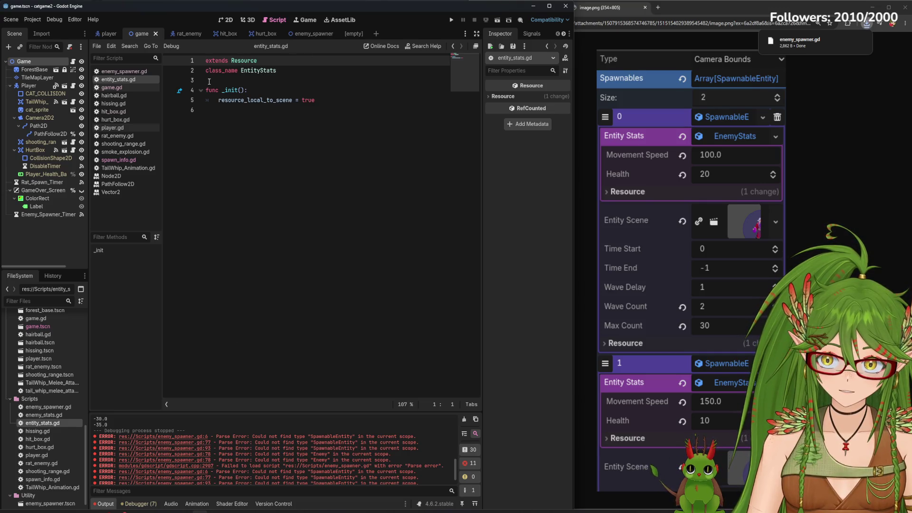
double_click(50, 416)
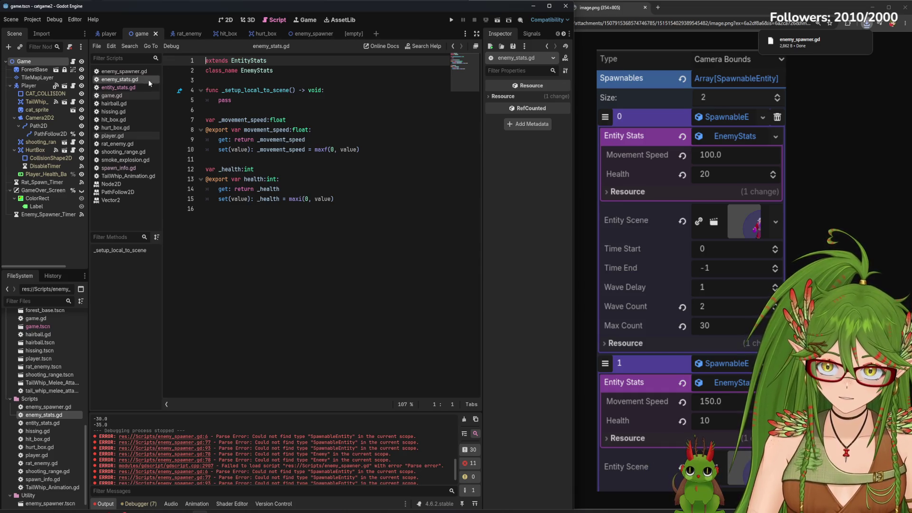
- Read through enemy_spawner.gd, including the _ready assert that entity_stats is EnemyStats
left_click(121, 72)
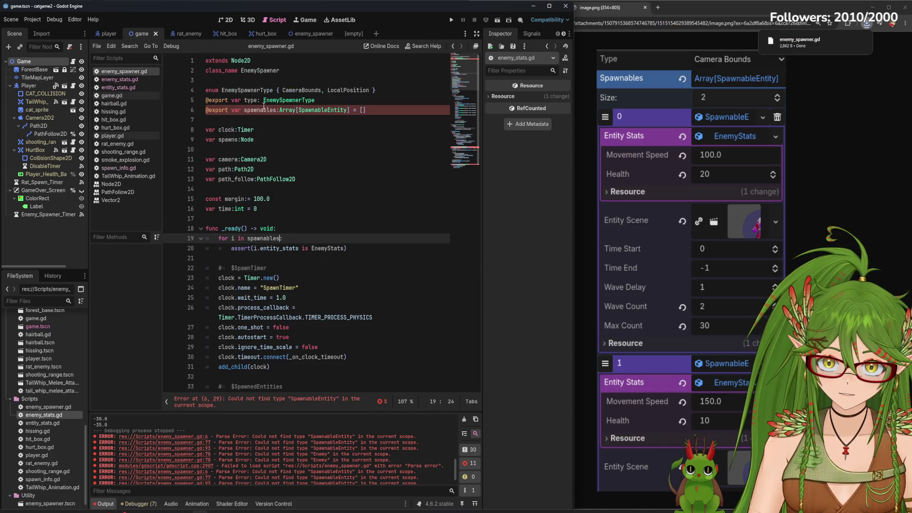
scroll(259, 126, "down", 15)
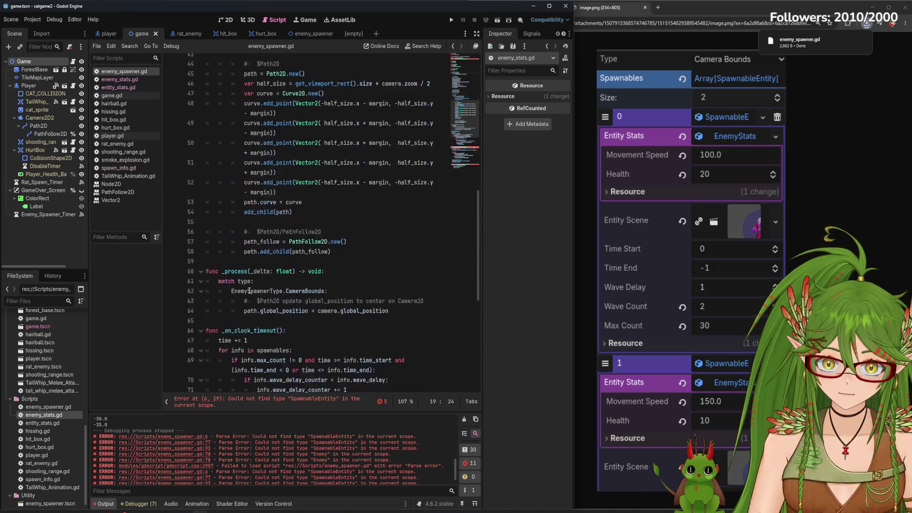
scroll(252, 298, "down", 6)
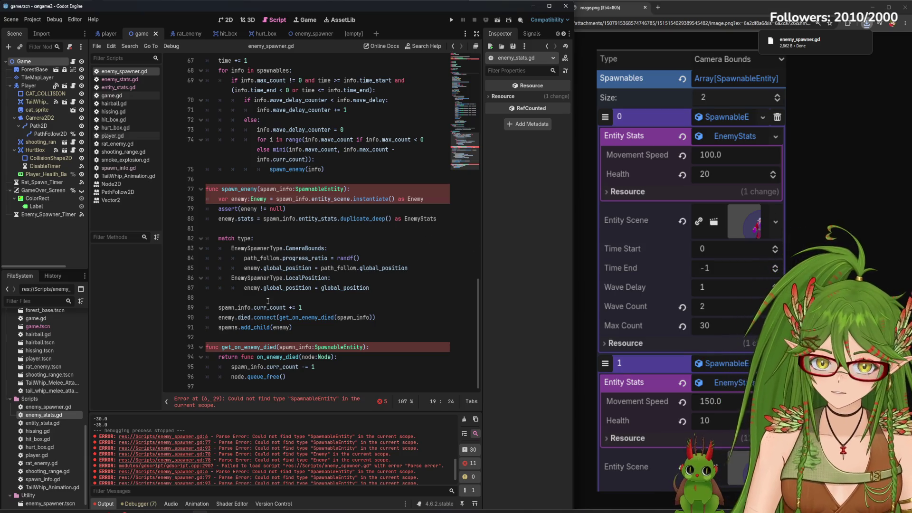
scroll(299, 309, "up", 5)
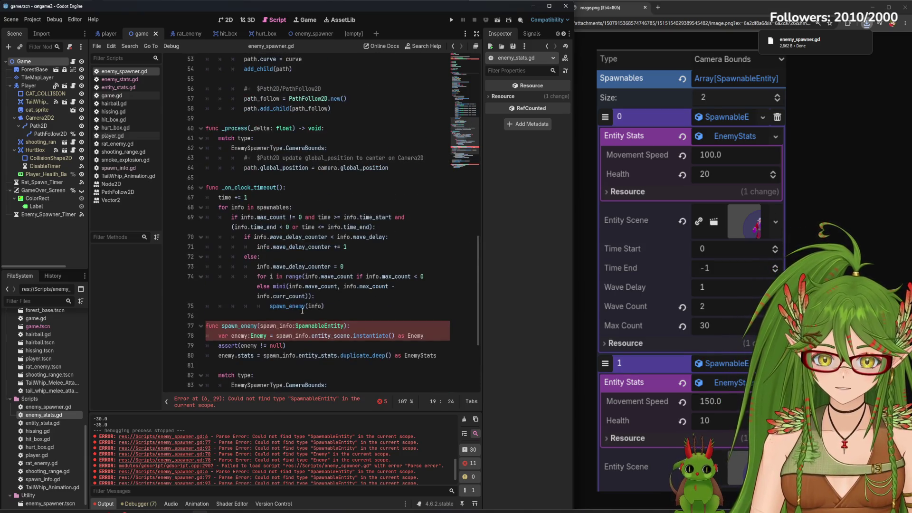
scroll(299, 275, "up", 12)
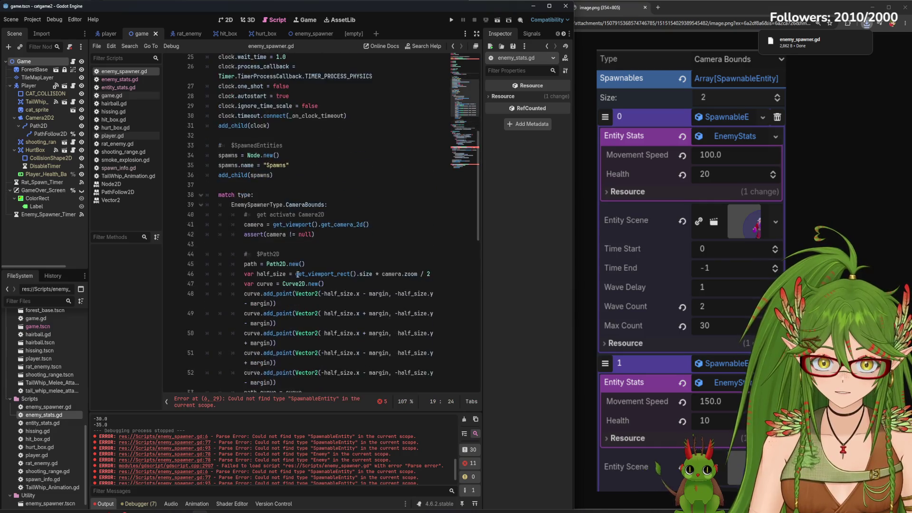
scroll(298, 275, "up", 3)
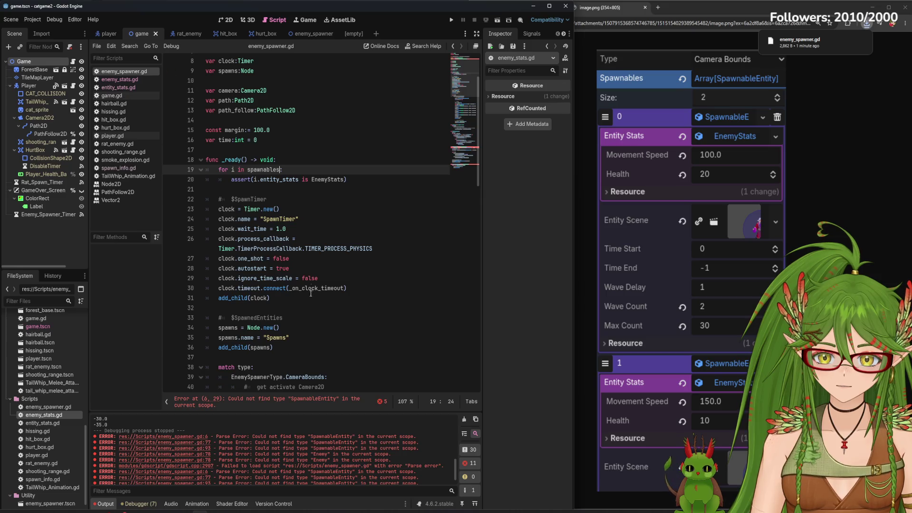
scroll(169, 80, "up", 3)
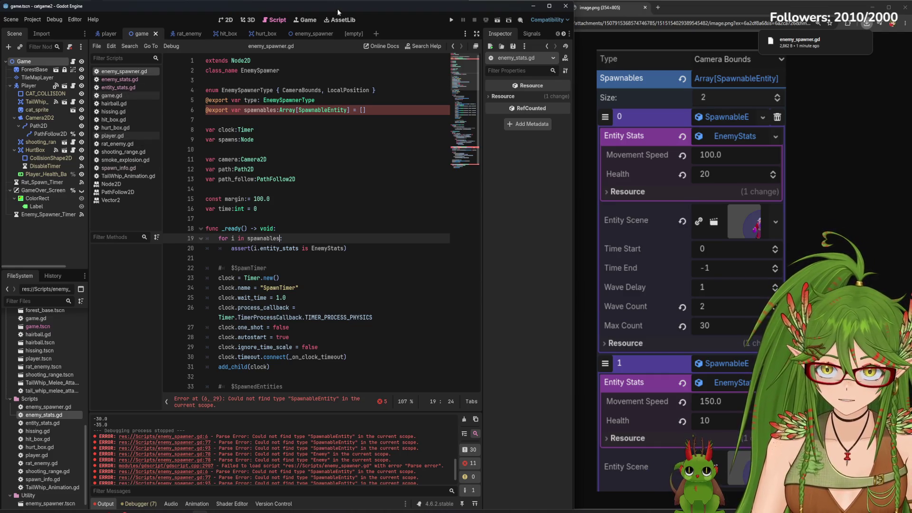
- Revert enemy_spawner.gd to its old commented-out spawner code and save it
left_click(289, 34)
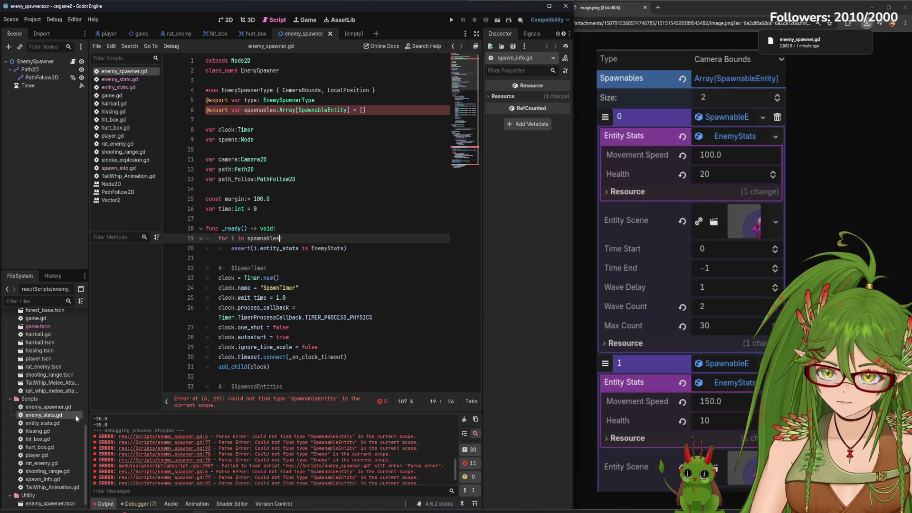
left_click(56, 408)
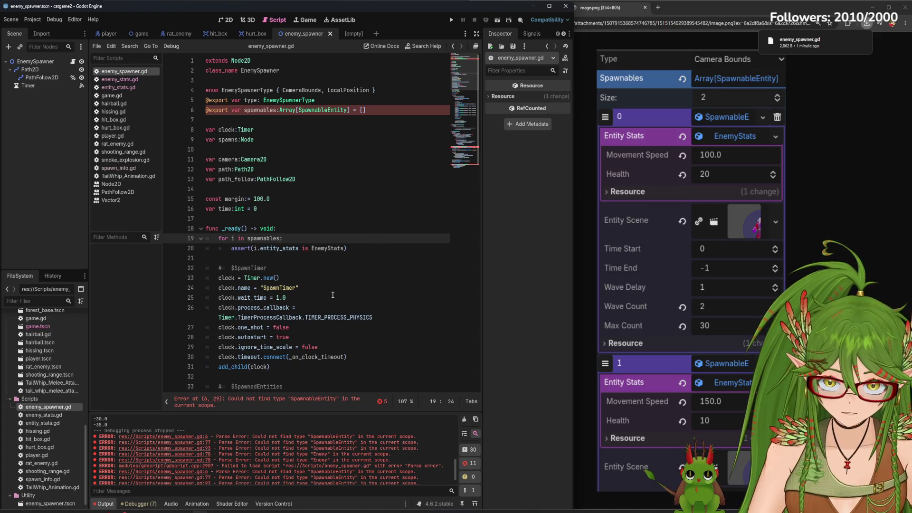
scroll(332, 294, "down", 3)
scroll(332, 295, "down", 4)
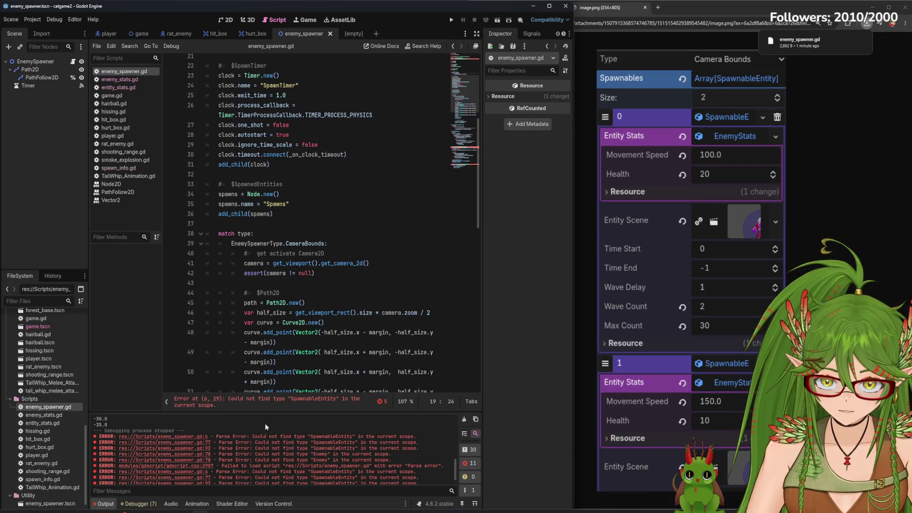
left_click(359, 249)
key("ctrl+z")
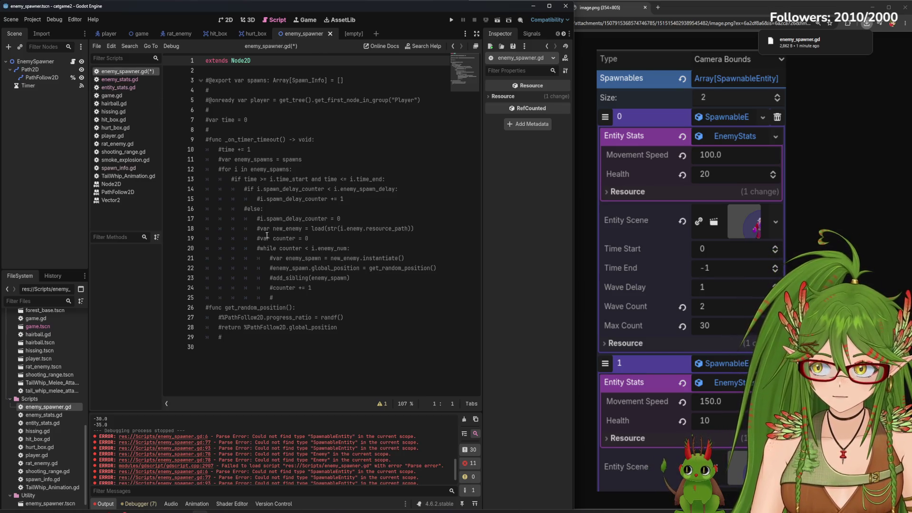
key("ctrl+s")
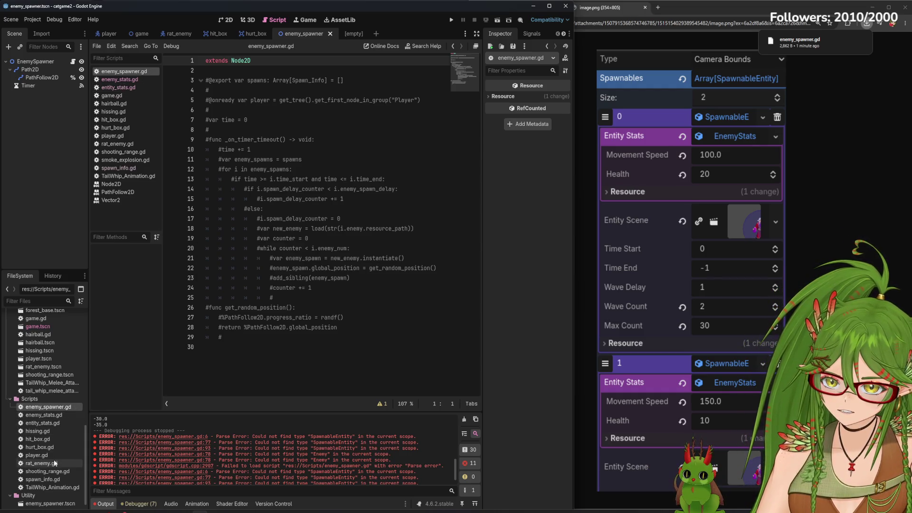
- Look over the entity_stats.gd and enemy_stats.gd scripts
left_click(121, 79)
left_click(128, 88)
left_click(136, 80)
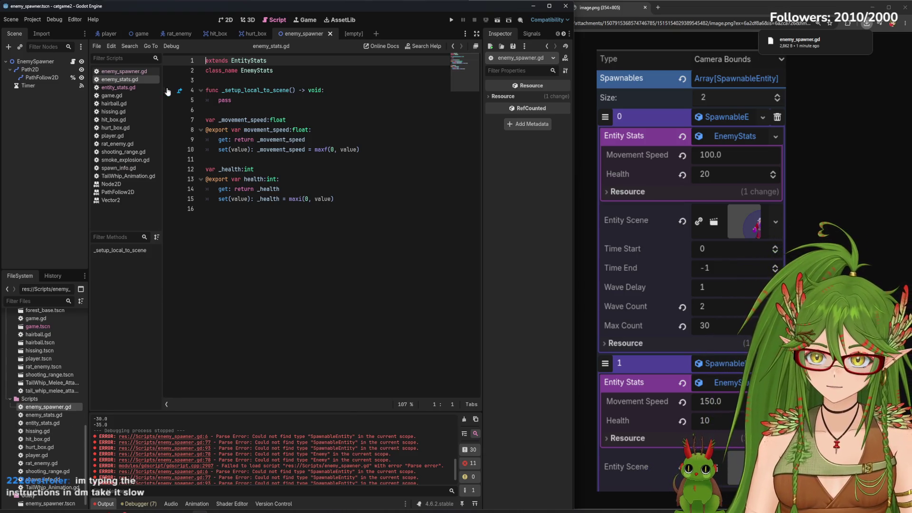
- Reopen enemy_spawner.gd and undo the commenting to restore the old timer-based code
double_click(50, 407)
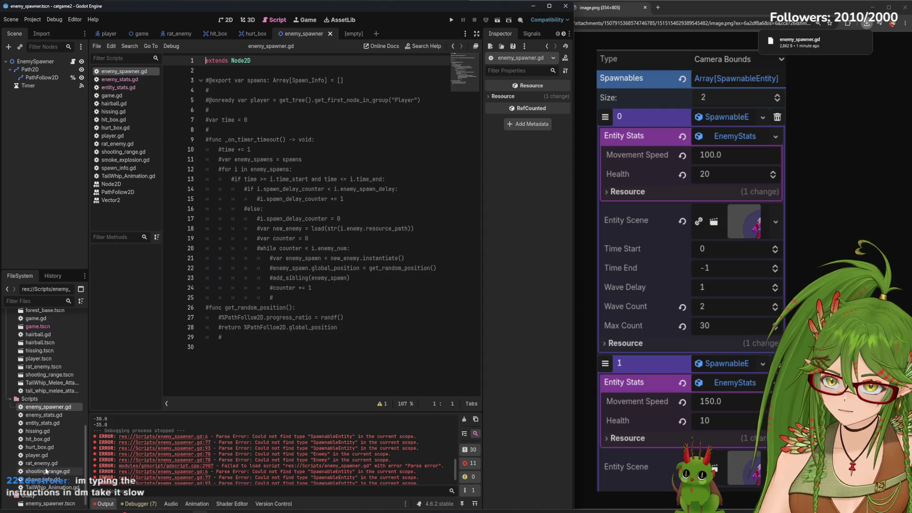
left_click(237, 385)
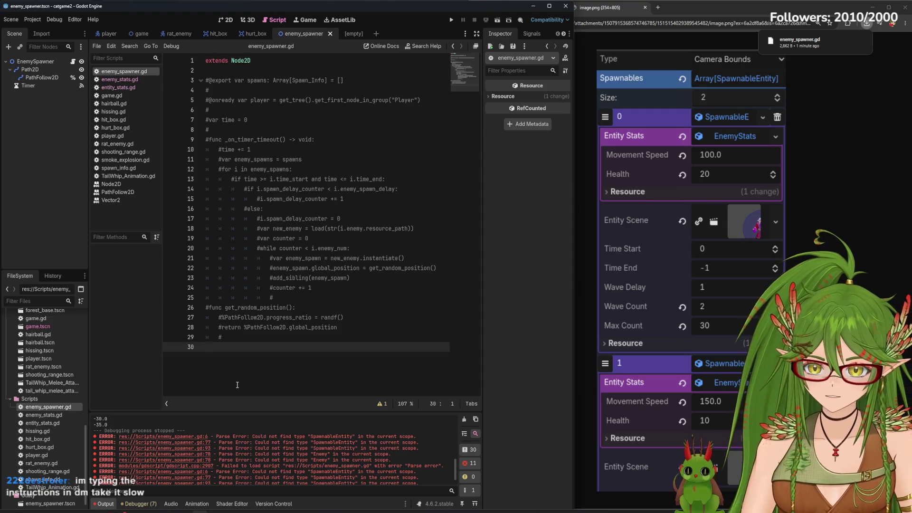
key("ctrl+z")
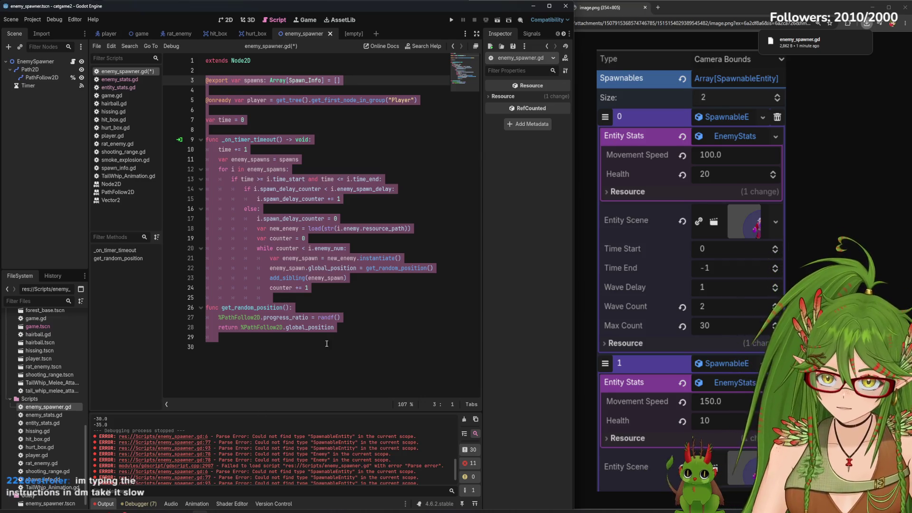
- Comment out lines 3–28 of the old spawner code with Toggle Comment
left_click(350, 333)
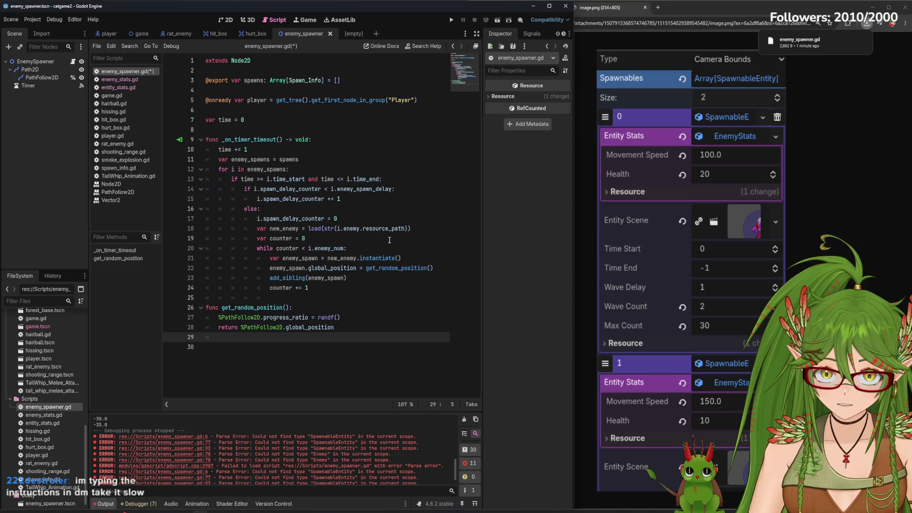
mouse_move(347, 328)
left_mouse_down()
mouse_move(333, 323)
mouse_move(247, 119)
mouse_move(206, 81)
left_mouse_up()
right_click(221, 88)
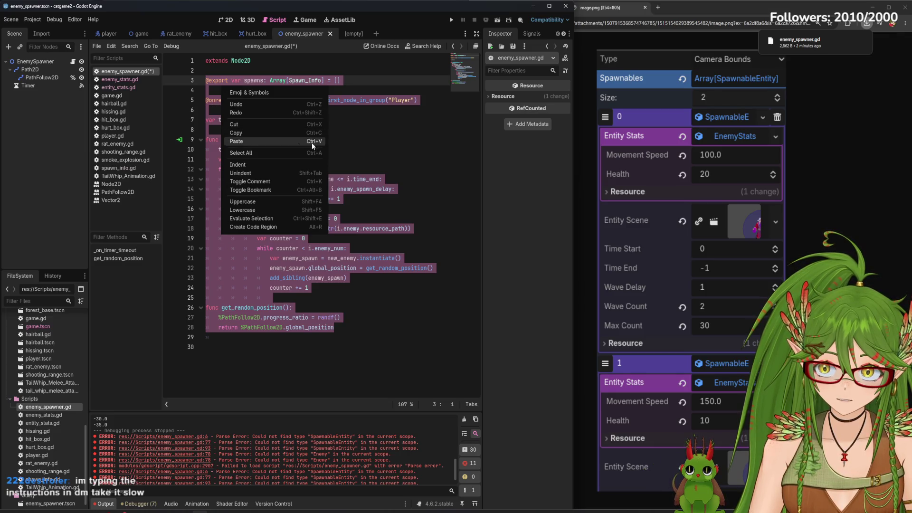
left_click(246, 184)
left_click(333, 238)
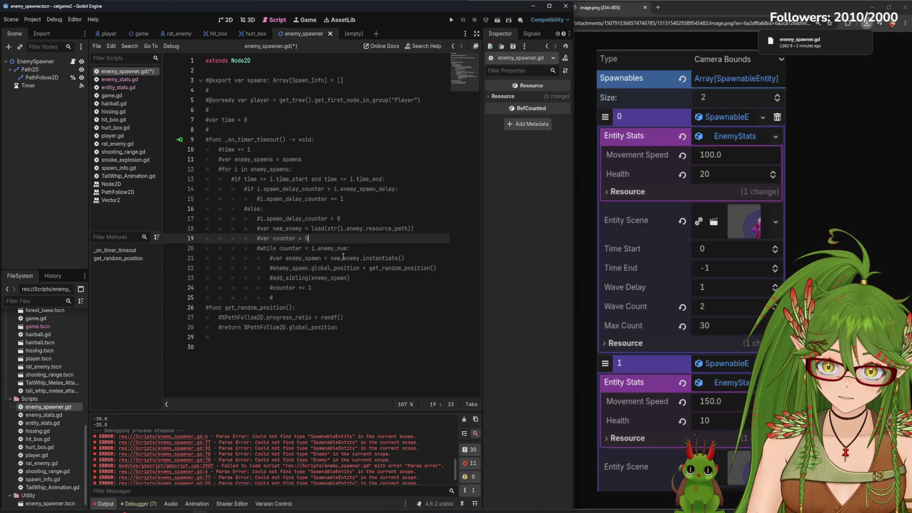
- Rename enemy_spawner.gd to 1enemy_spawner.gd in the FileSystem
right_click(67, 408)
left_click(90, 436)
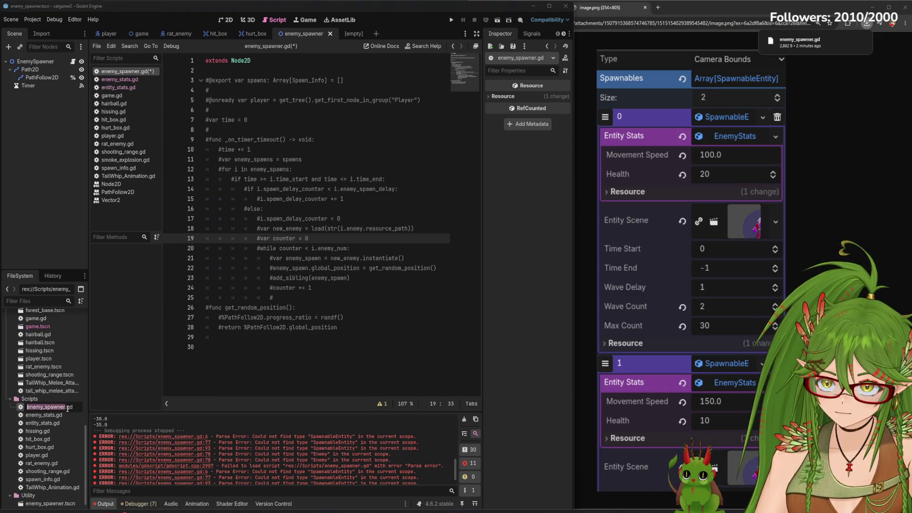
left_click(27, 407)
type("1")
key("Return")
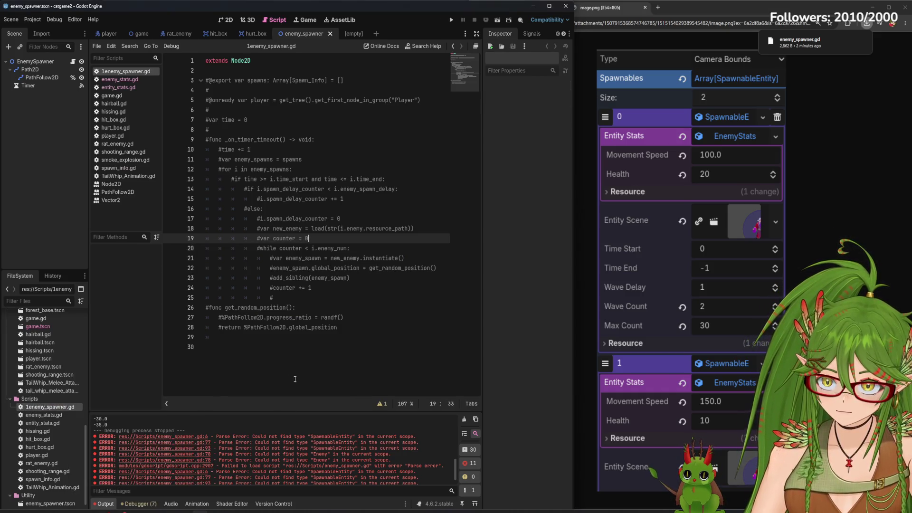
key("alt+Tab")
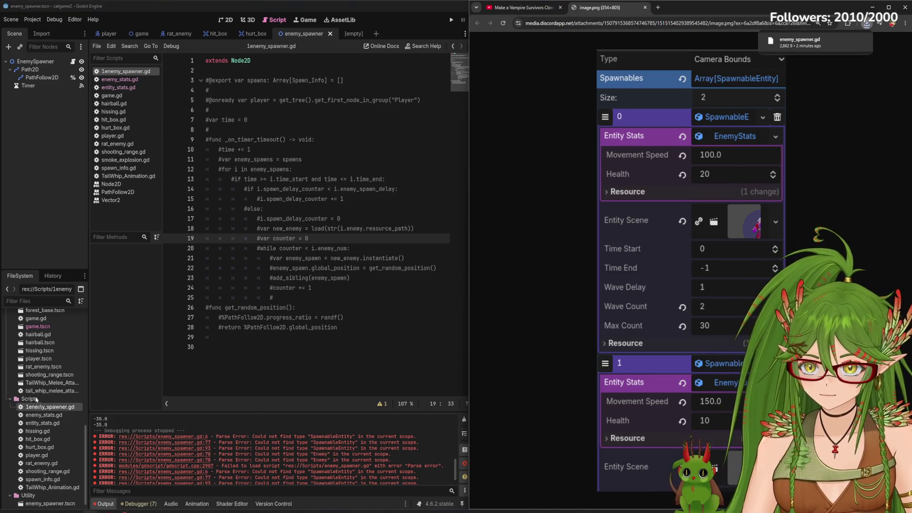
- Import the downloaded enemy_spawner.gd into Scripts and read its wave-based spawn_enemy code
left_click_drag(36, 399, 46, 398)
double_click(47, 416)
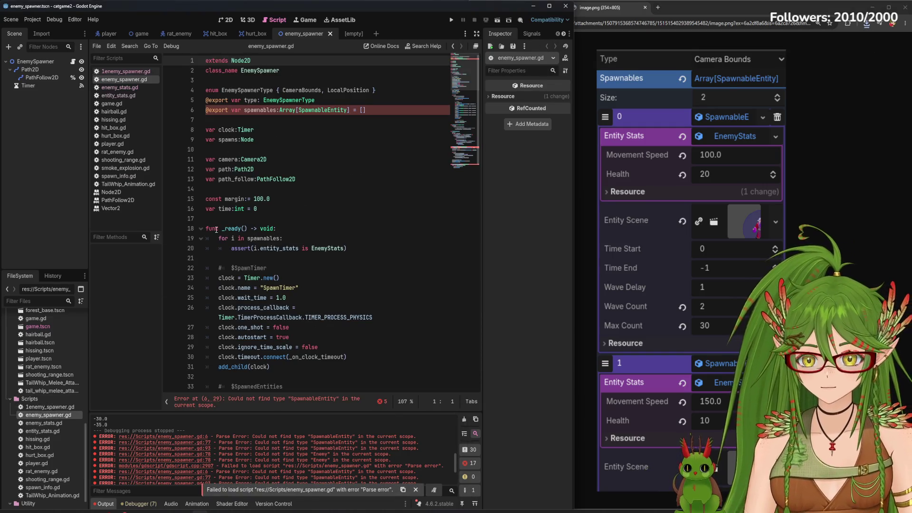
scroll(368, 175, "down", 10)
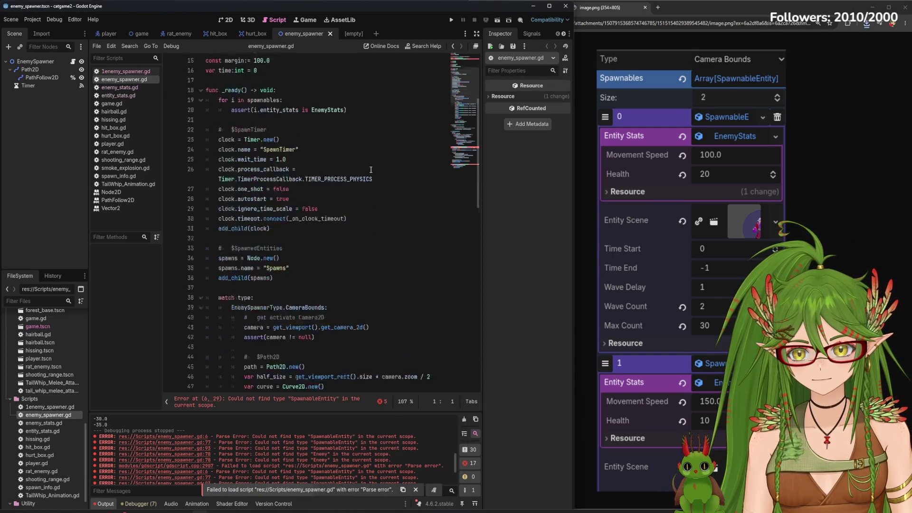
scroll(368, 175, "down", 5)
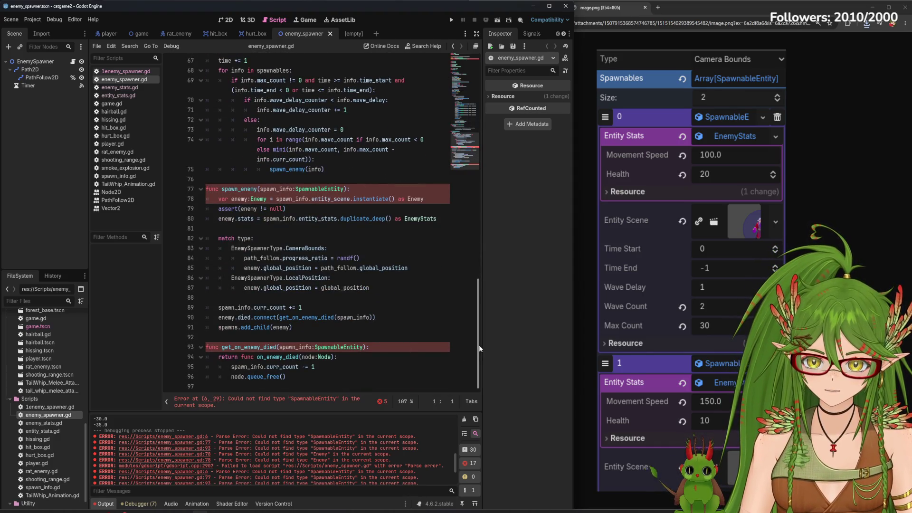
left_click_drag(478, 355, 478, 131)
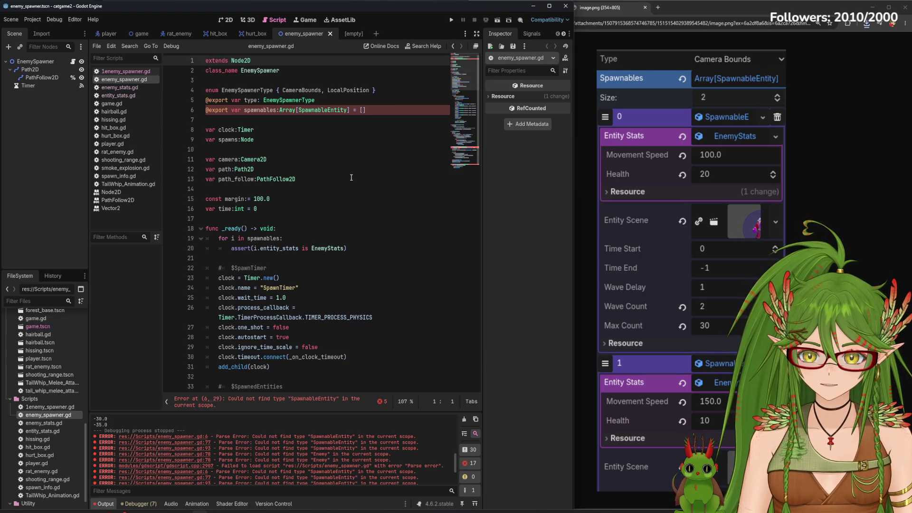
scroll(352, 177, "down", 15)
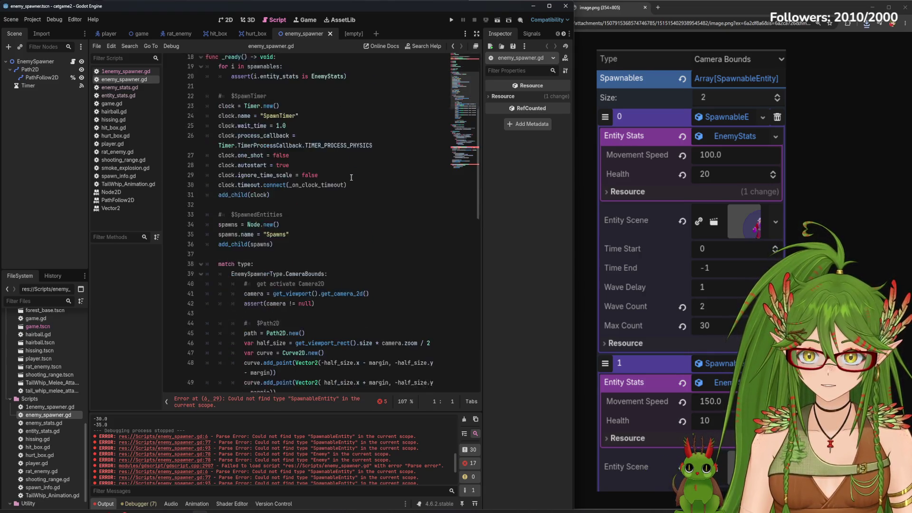
scroll(351, 177, "down", 8)
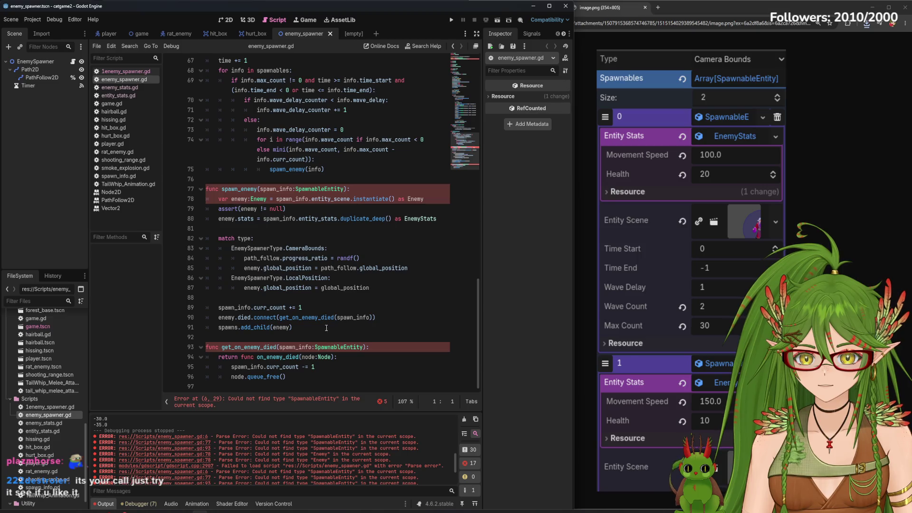
scroll(374, 363, "up", 3)
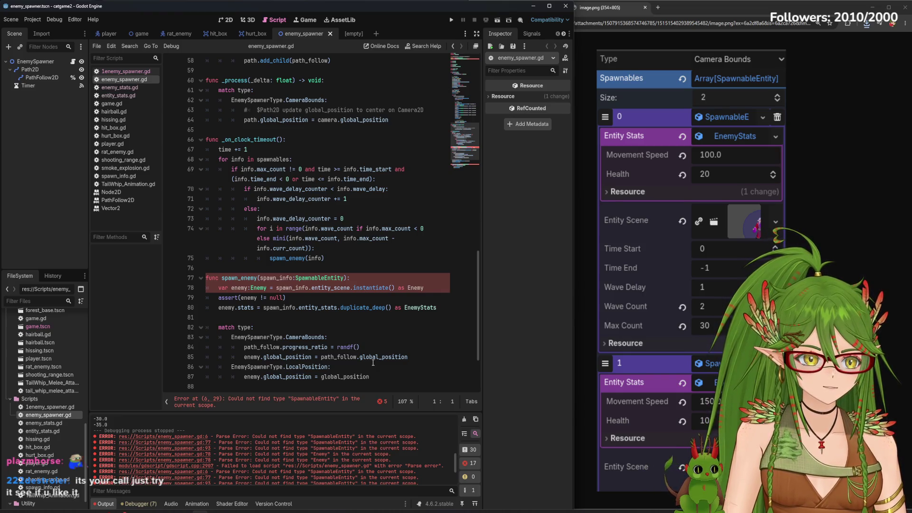
scroll(293, 213, "up", 19)
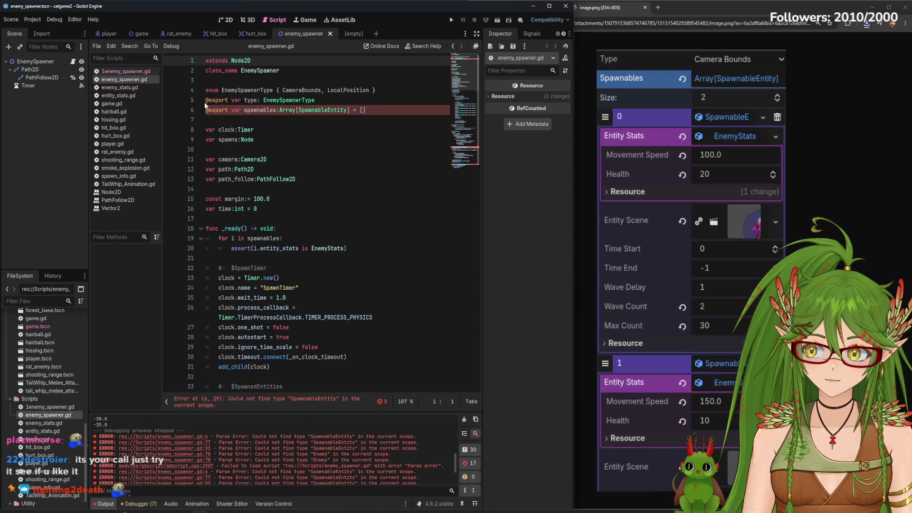
left_click(123, 73)
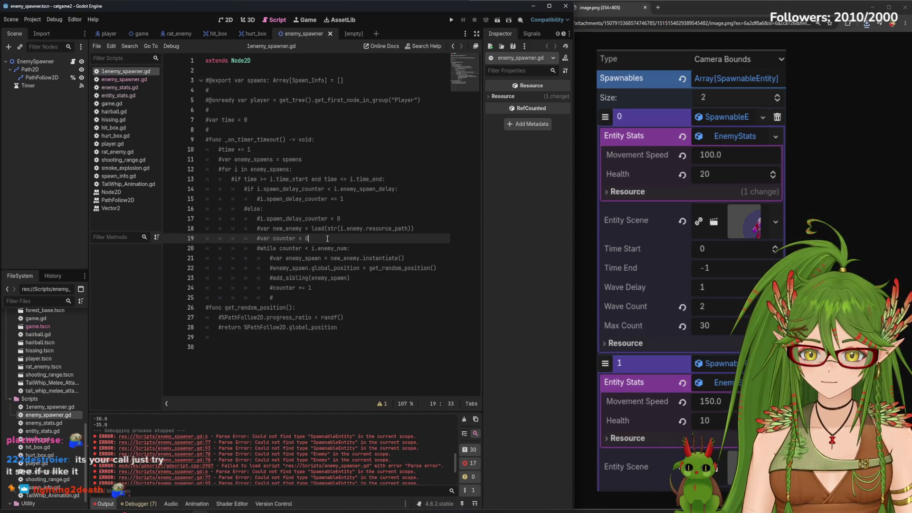
left_click(107, 34)
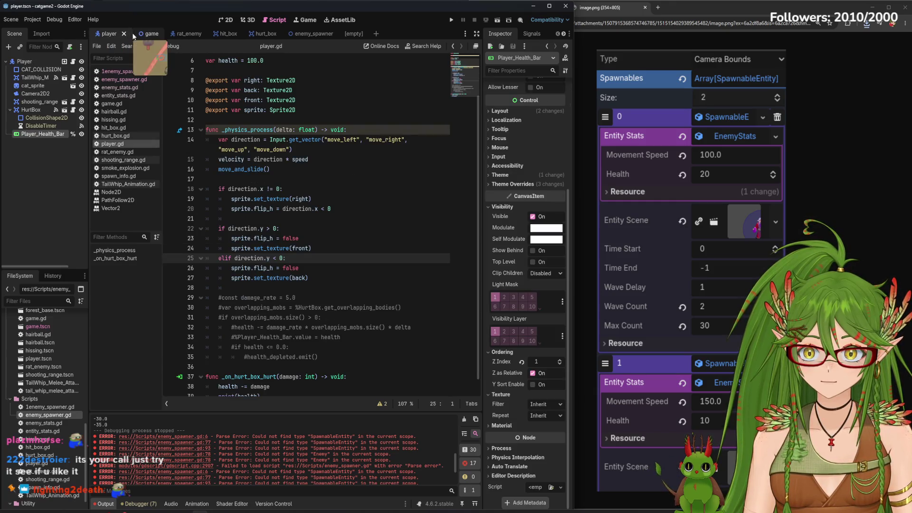
left_click(138, 36)
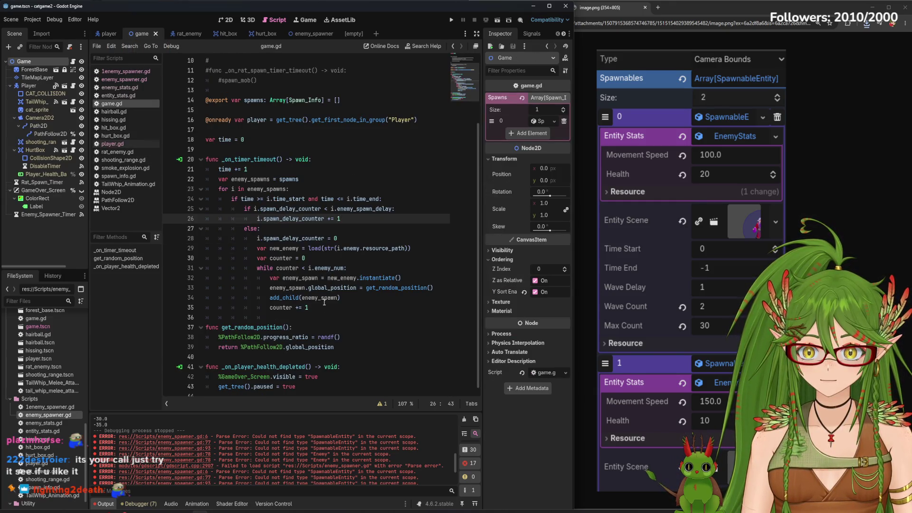
scroll(326, 318, "down", 1)
mouse_move(345, 340)
left_mouse_down()
mouse_move(209, 66)
mouse_move(208, 188)
left_mouse_up()
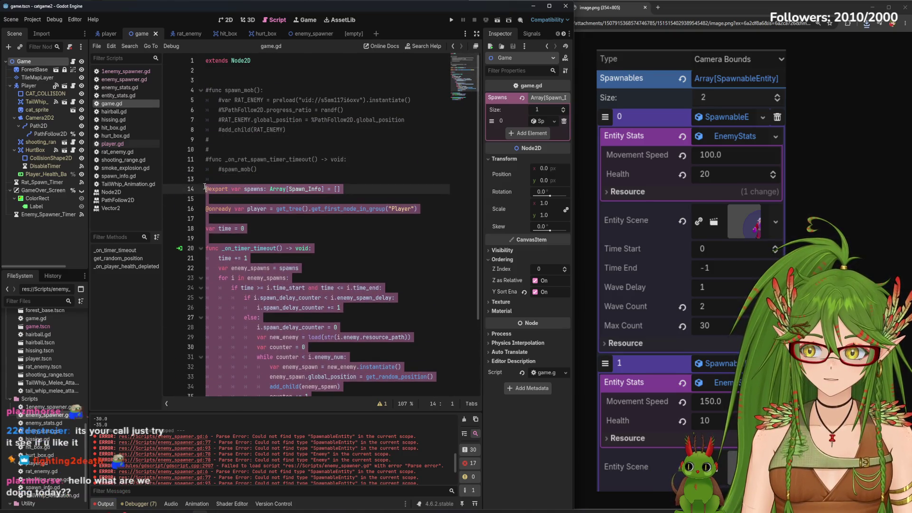
mouse_move(272, 188)
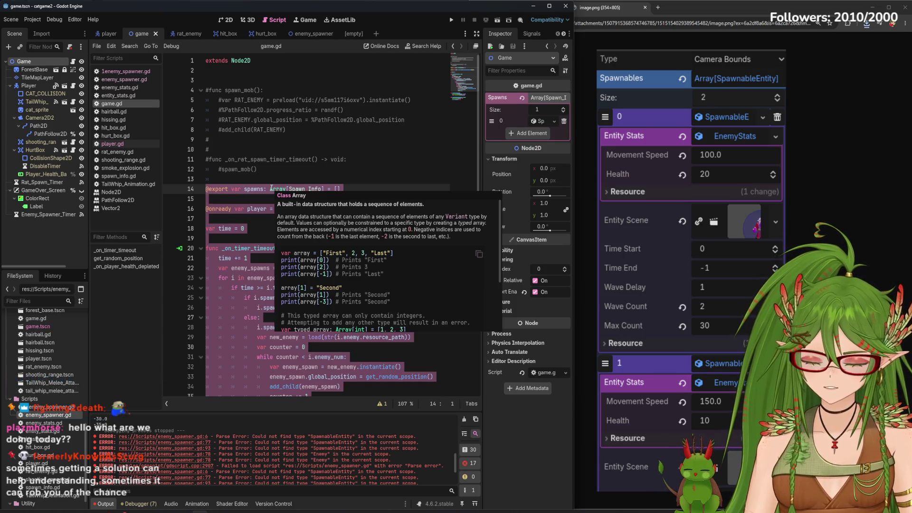
left_click(248, 234)
scroll(295, 274, "down", 3)
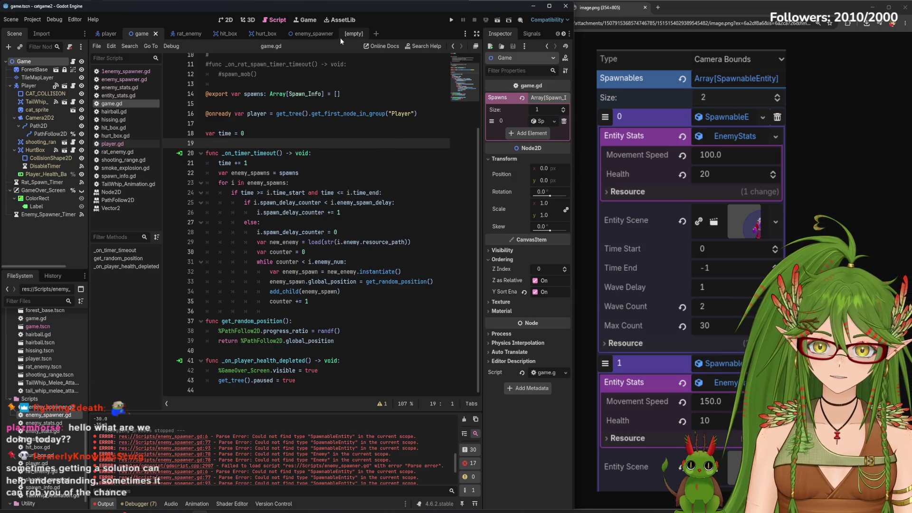
left_click(314, 34)
- Review hurt_box.gd and the new enemy_spawner.gd, ending on the commented-out 1enemy_spawner.gd
left_click(257, 34)
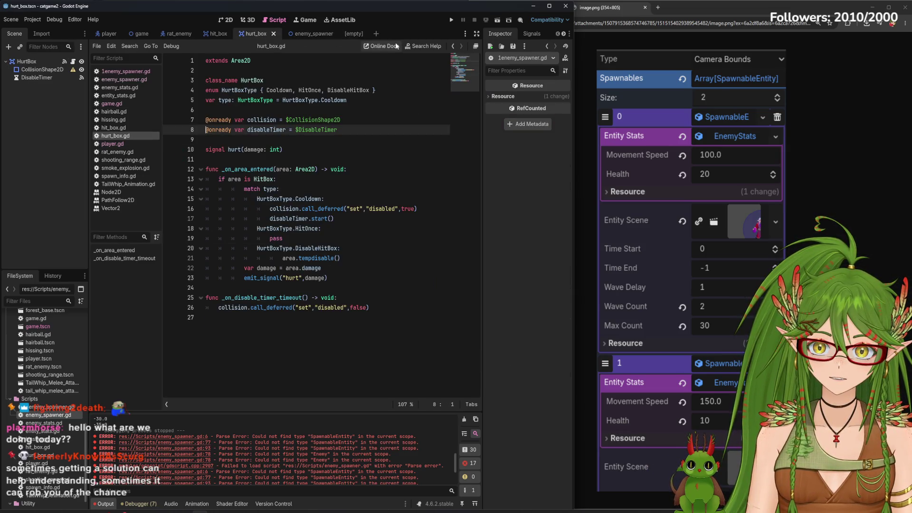
left_click(124, 79)
scroll(213, 83, "down", 6)
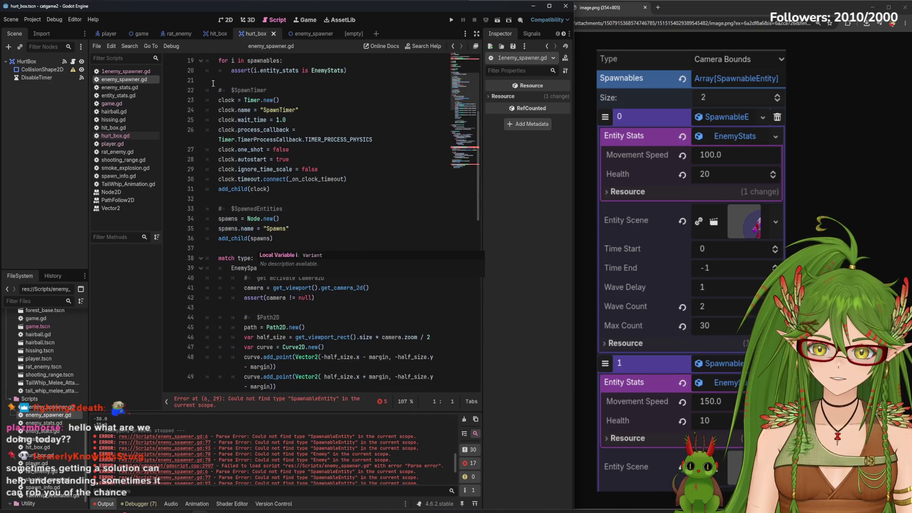
scroll(292, 307, "down", 4)
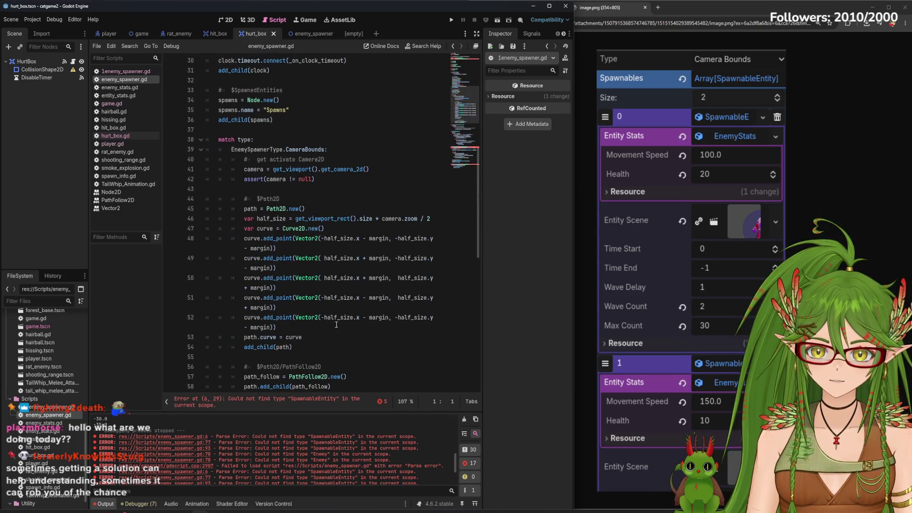
scroll(335, 323, "down", 10)
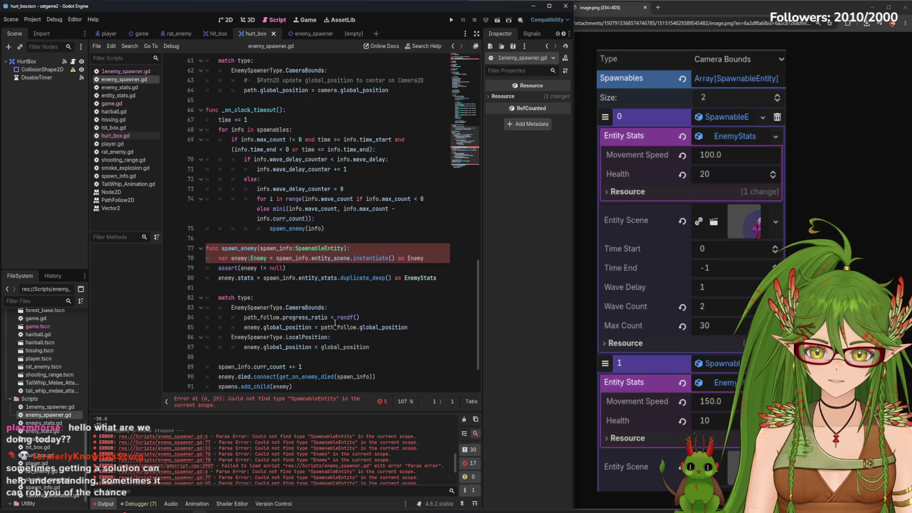
scroll(335, 323, "down", 2)
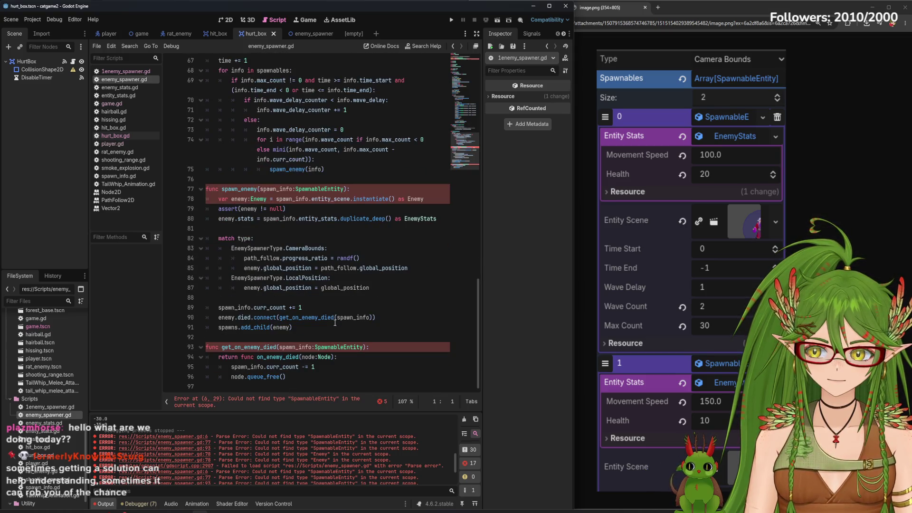
left_click(316, 33)
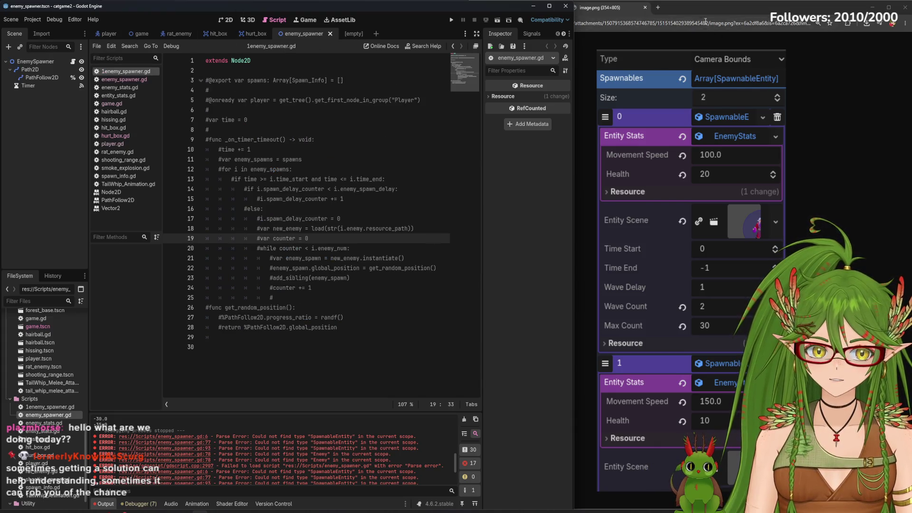
- Go to the Part 5 Enemy Spawner video comments and expand the get_random_position code comment
left_click(577, 199)
key("ctrl+shift+Tab")
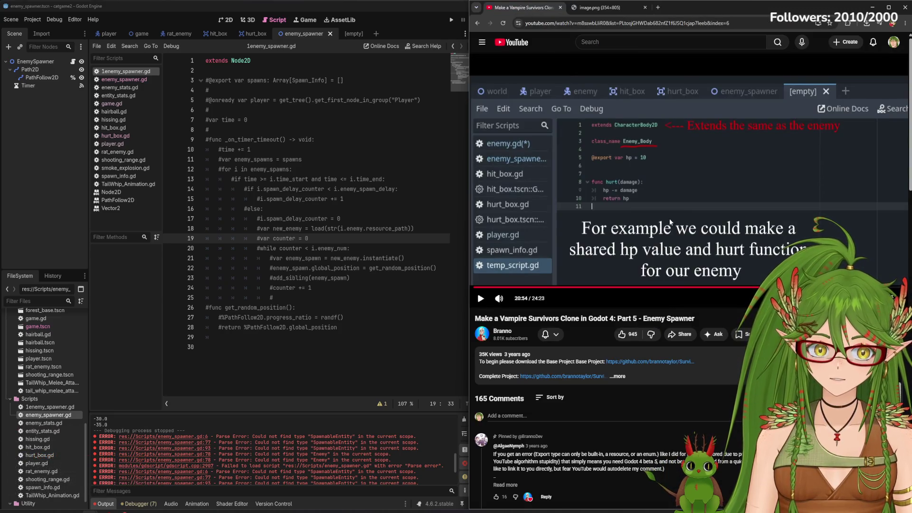
scroll(654, 271, "down", 3)
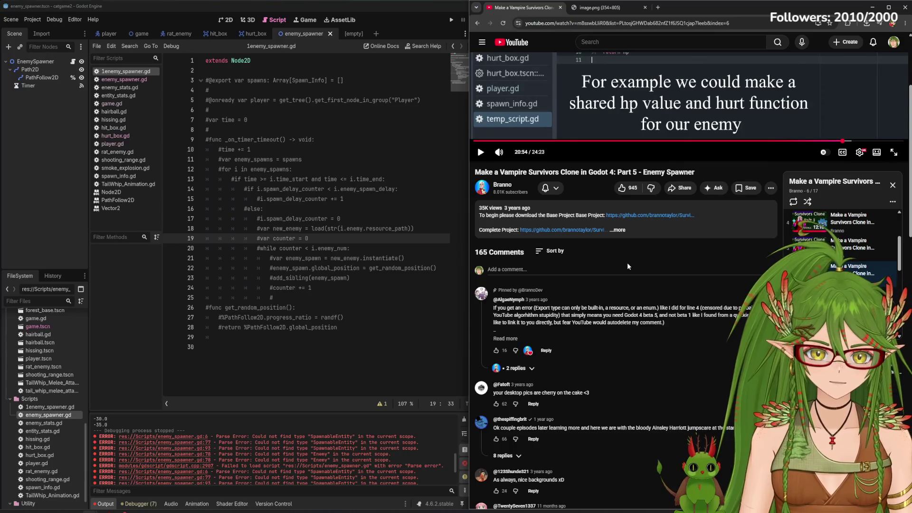
scroll(614, 282, "down", 2)
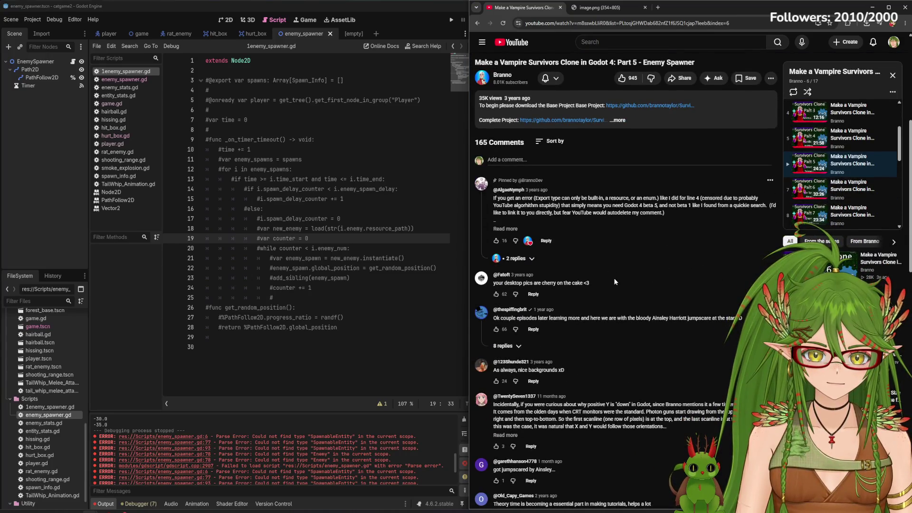
scroll(615, 280, "down", 4)
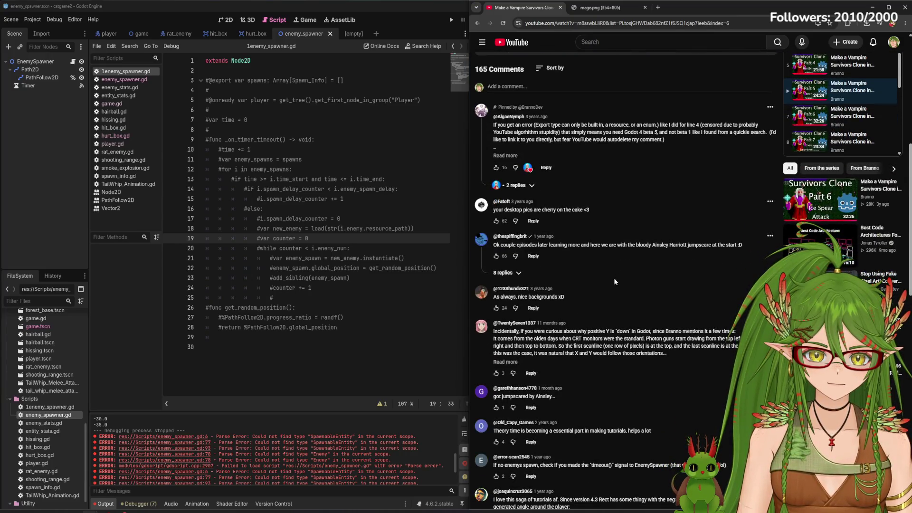
scroll(614, 281, "down", 3)
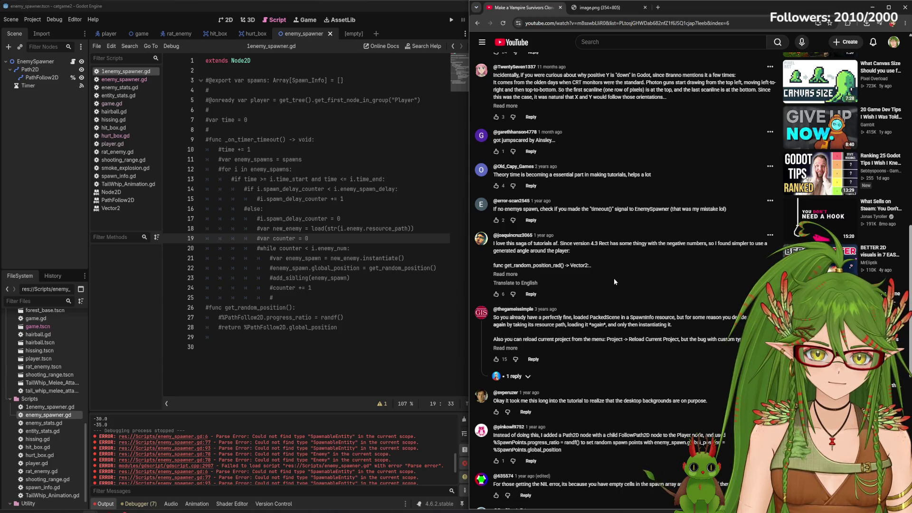
left_click(513, 275)
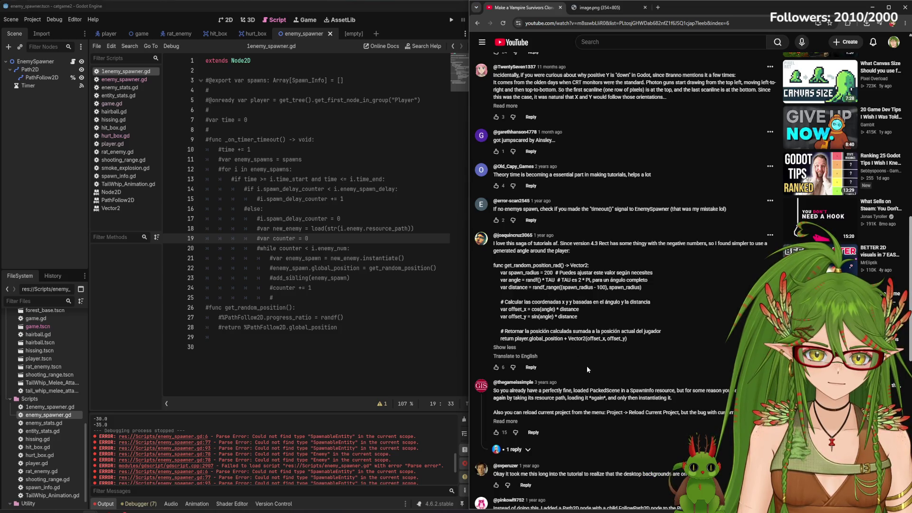
- Read the expanded snippet and further comments on NIL errors and spawn positions
scroll(586, 366, "down", 8)
scroll(587, 371, "down", 5)
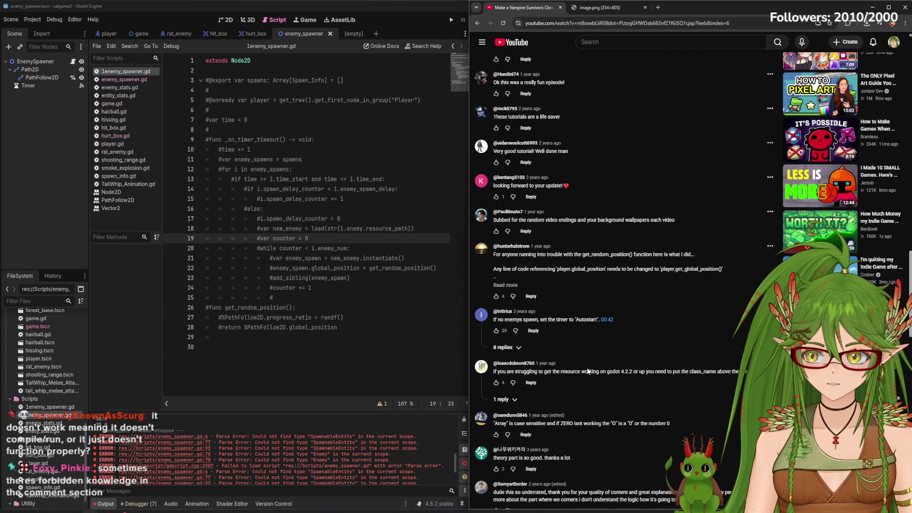
scroll(587, 371, "up", 10)
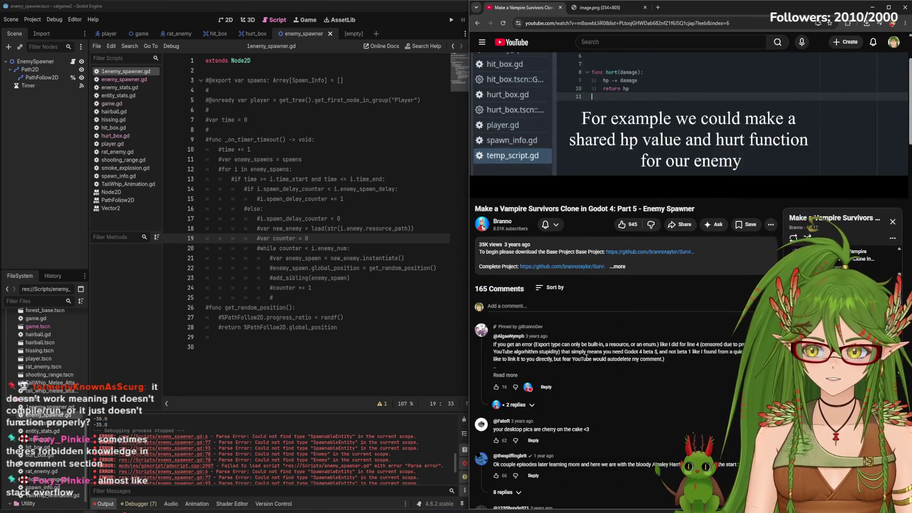
scroll(587, 356, "up", 2)
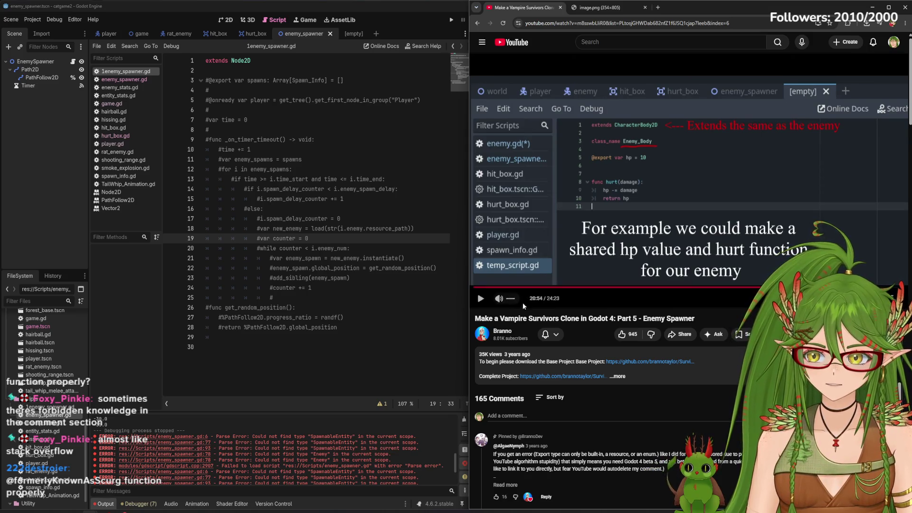
scroll(551, 318, "down", 10)
scroll(551, 316, "down", 6)
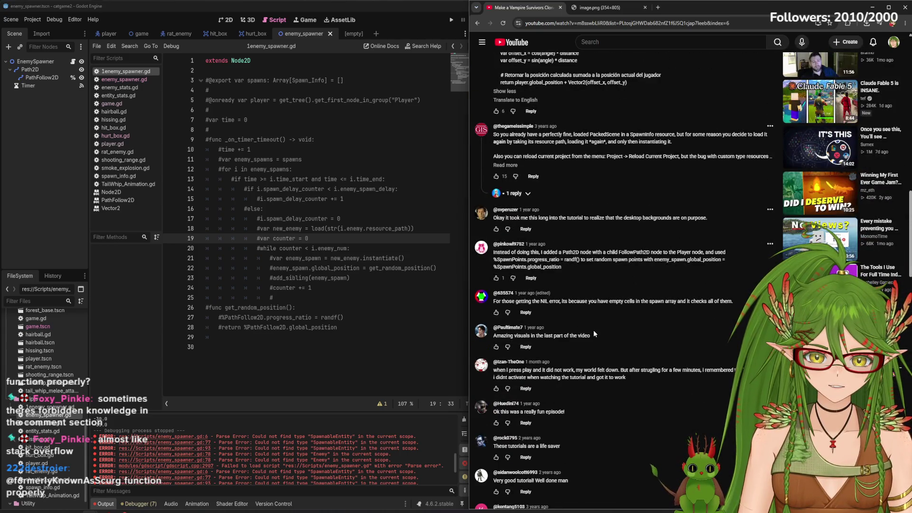
scroll(594, 333, "down", 2)
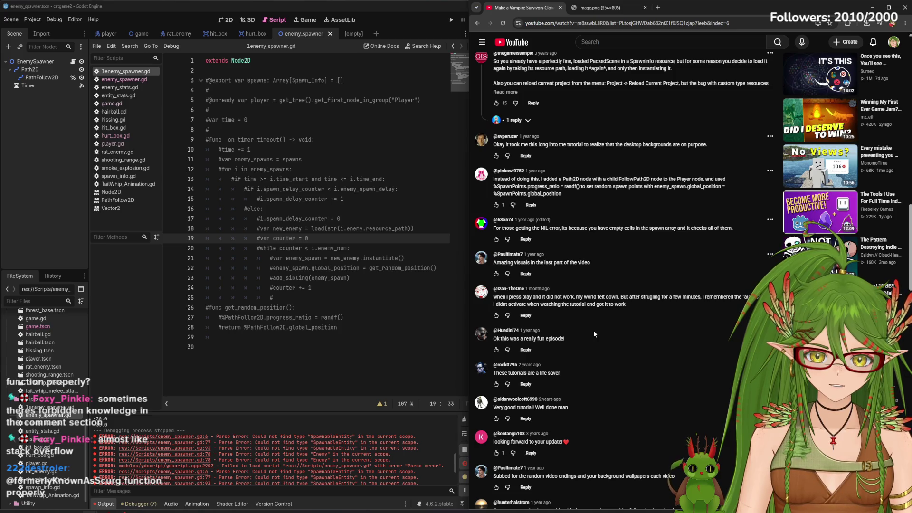